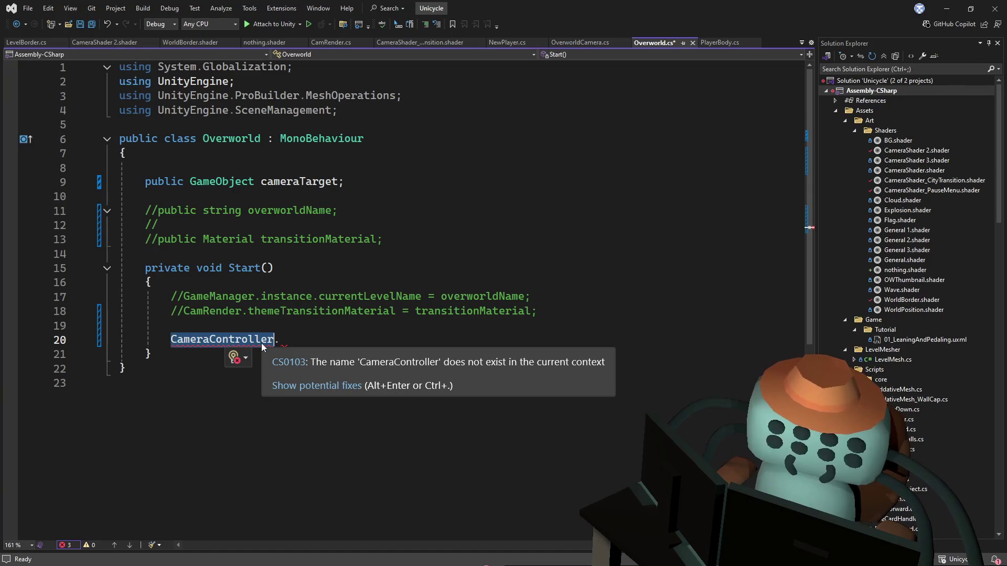
Retype line 20 of Overworld.cs as OverworldCamera.instance and bring up OverworldCamera.cs
text(Overworldc)
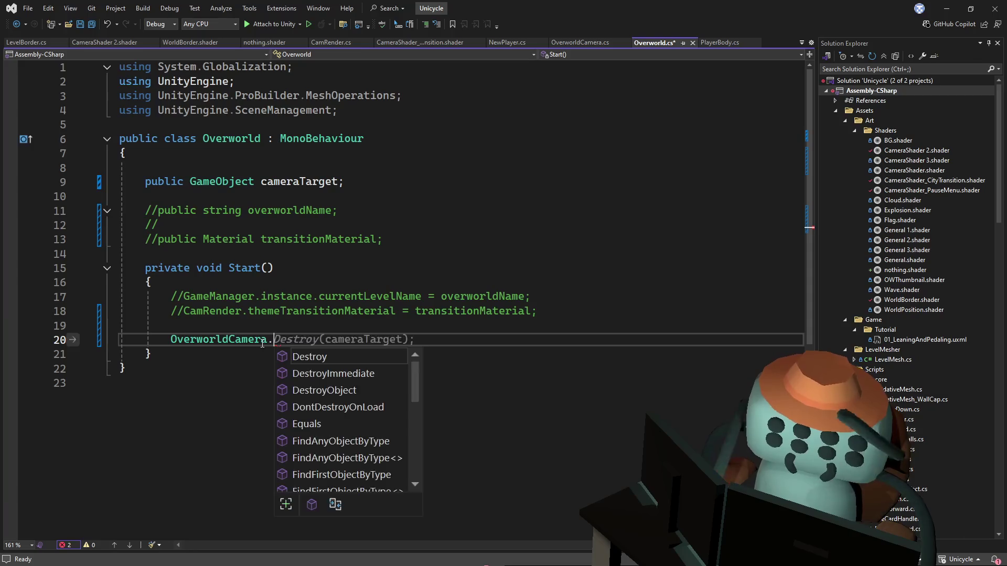
text(In)
key(BackSpace)
key(BackSpace)
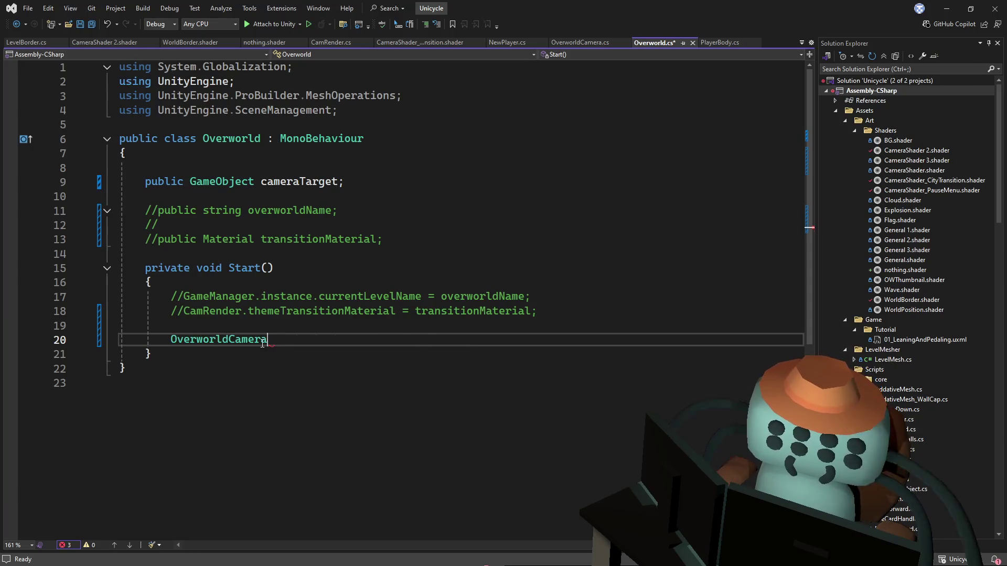
text(.instance)
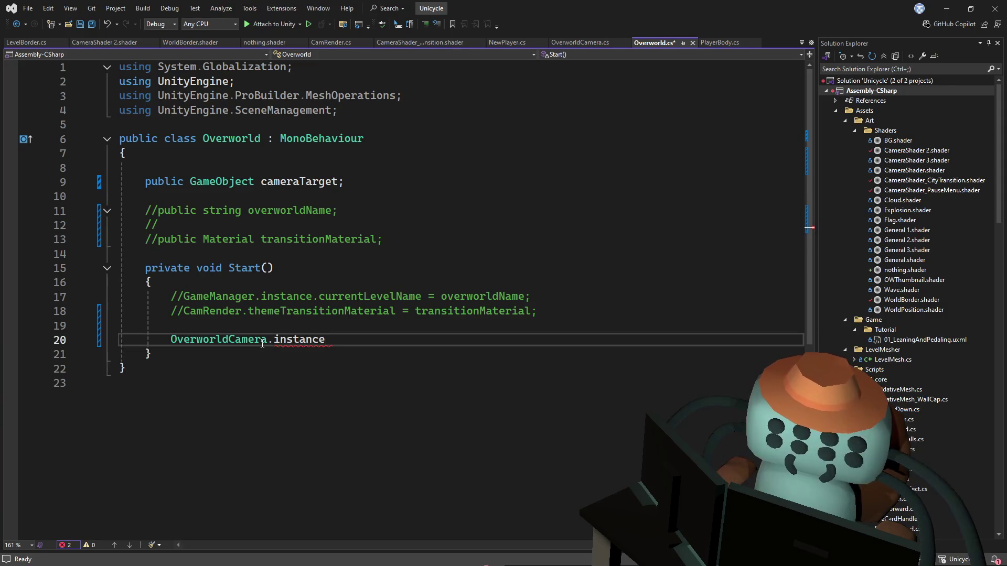
click(560, 43)
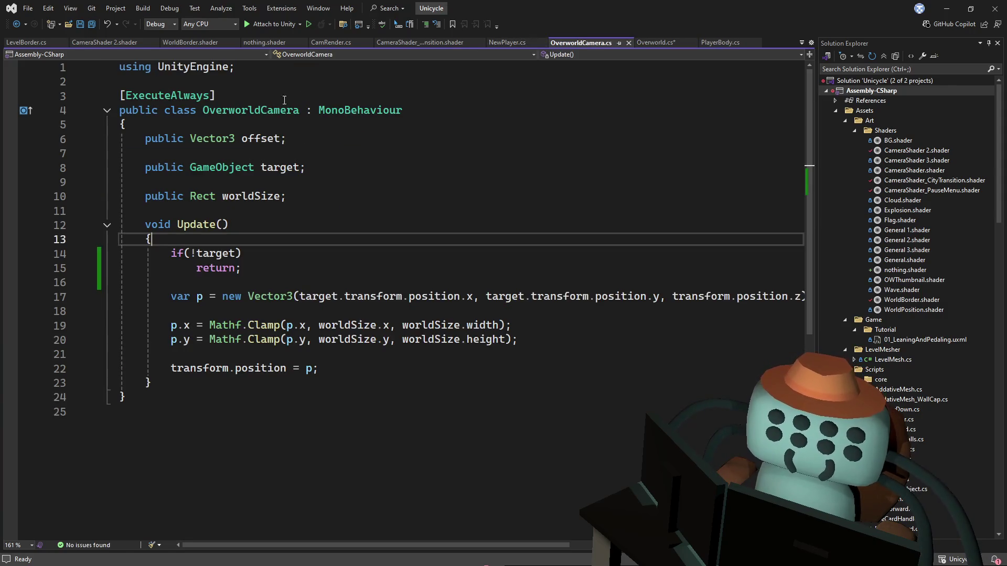
Change the OverworldCamera base class from MonoBehaviour to Singleton<OverworldCamera> and save
double_click(327, 104)
text(sing)
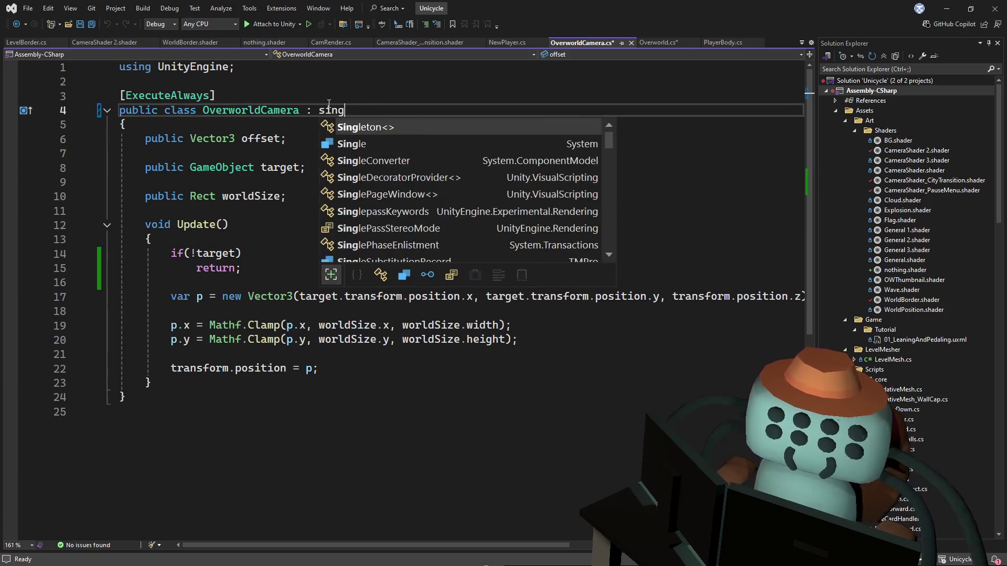
key(Tab)
key(ctrl+s)
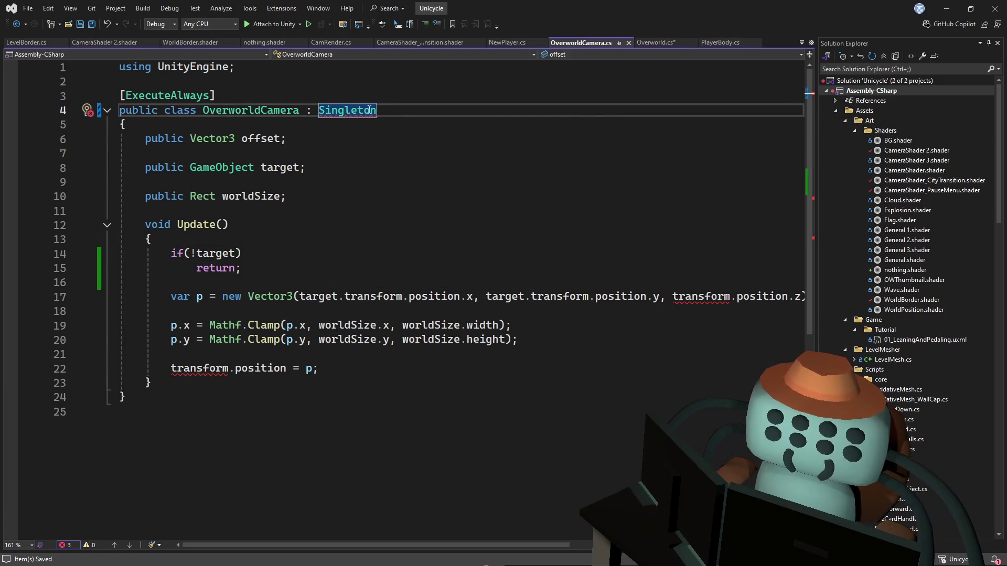
text(<Oer)
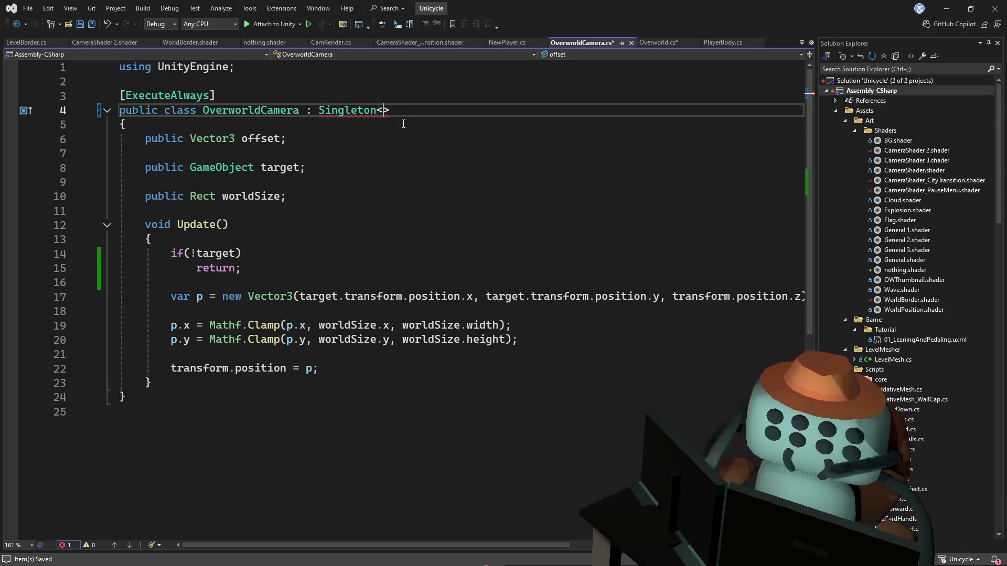
key(BackSpace)
key(BackSpace)
text(verworldc)
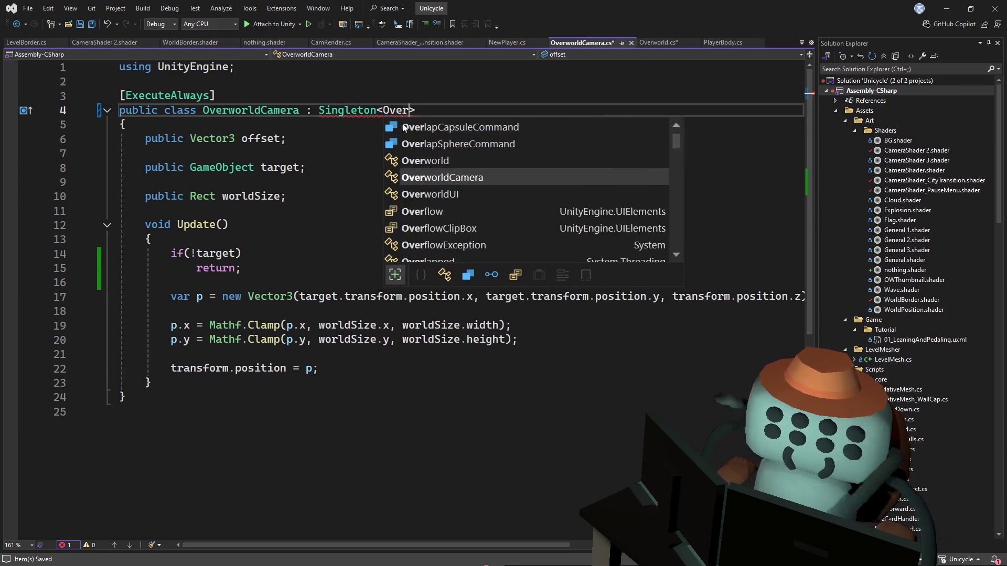
key(Tab)
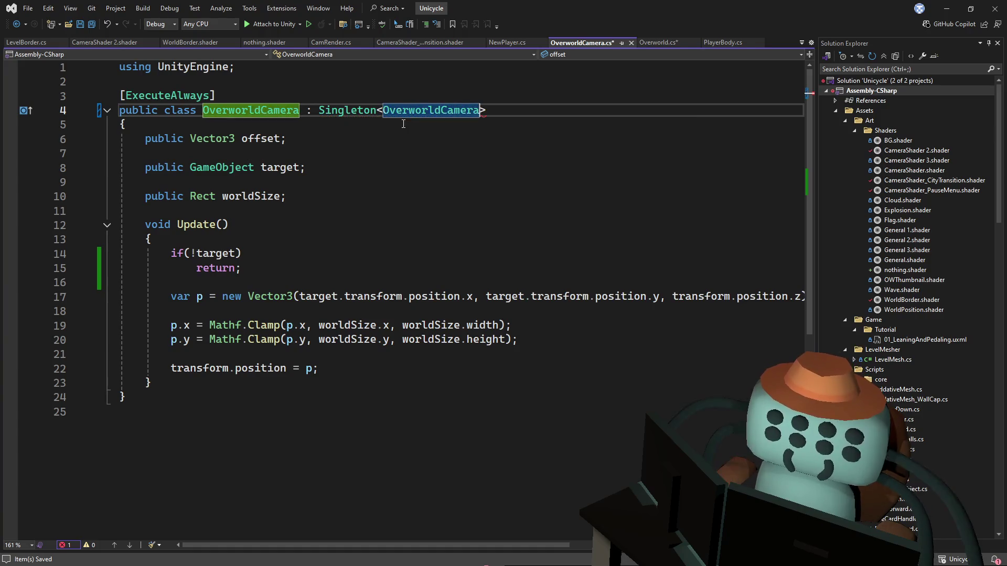
key(ctrl+s)
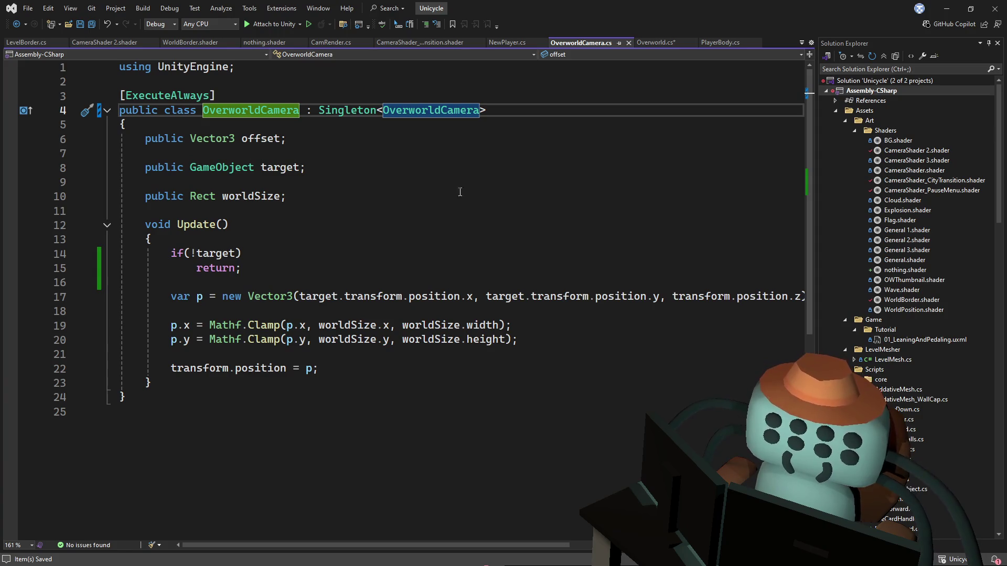
Look over the target field in OverworldCamera, then return to Overworld.cs
click(525, 181)
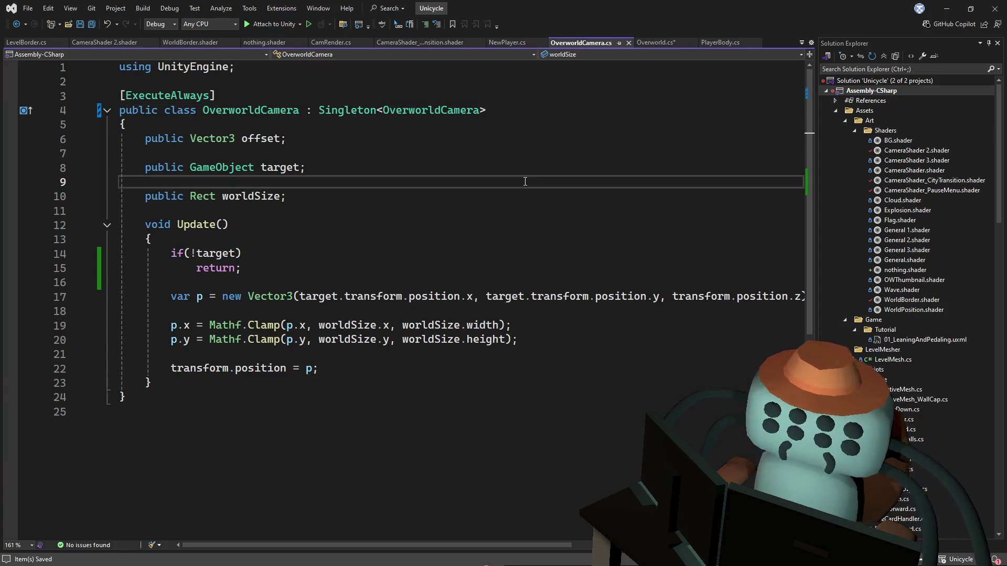
click(578, 156)
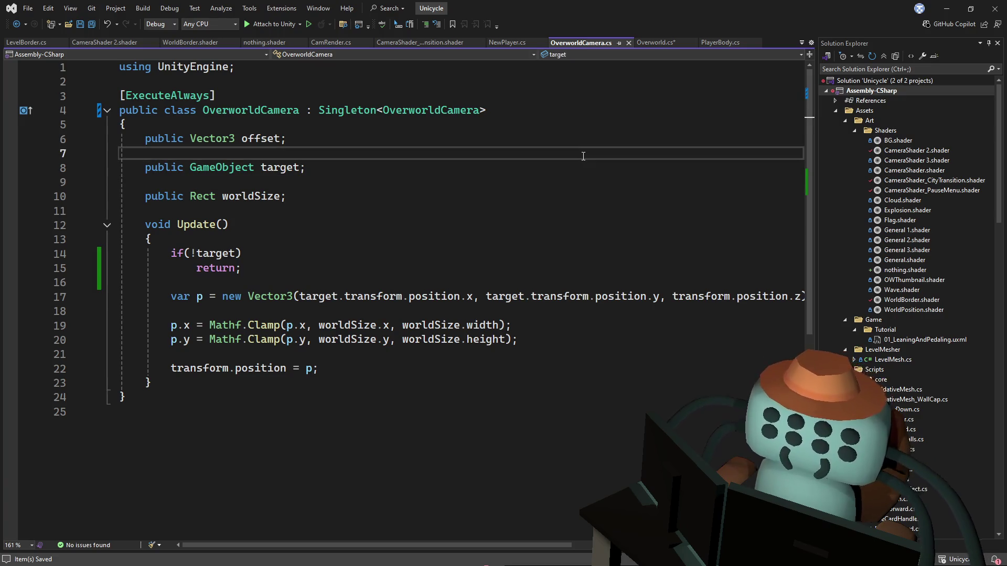
click(574, 172)
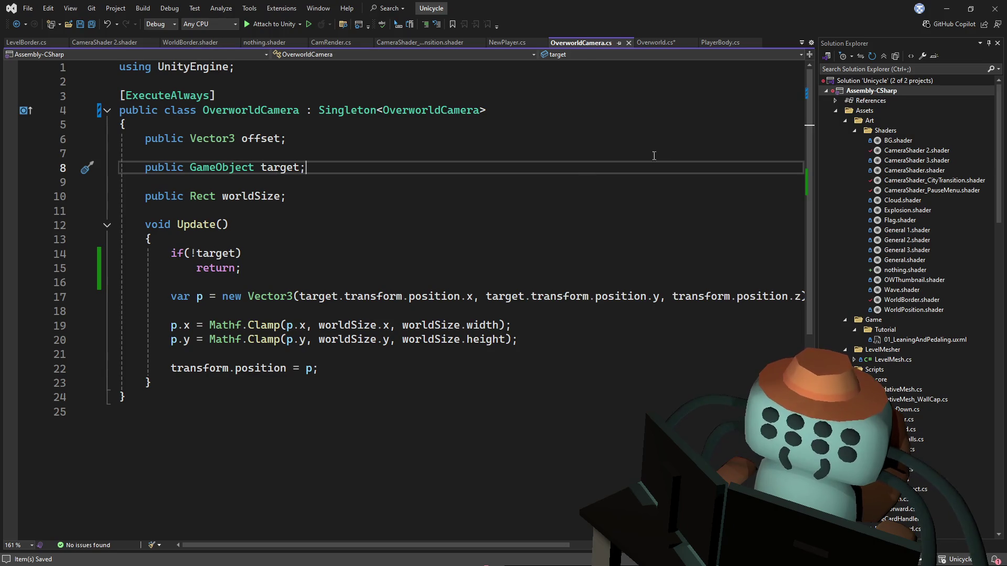
click(662, 45)
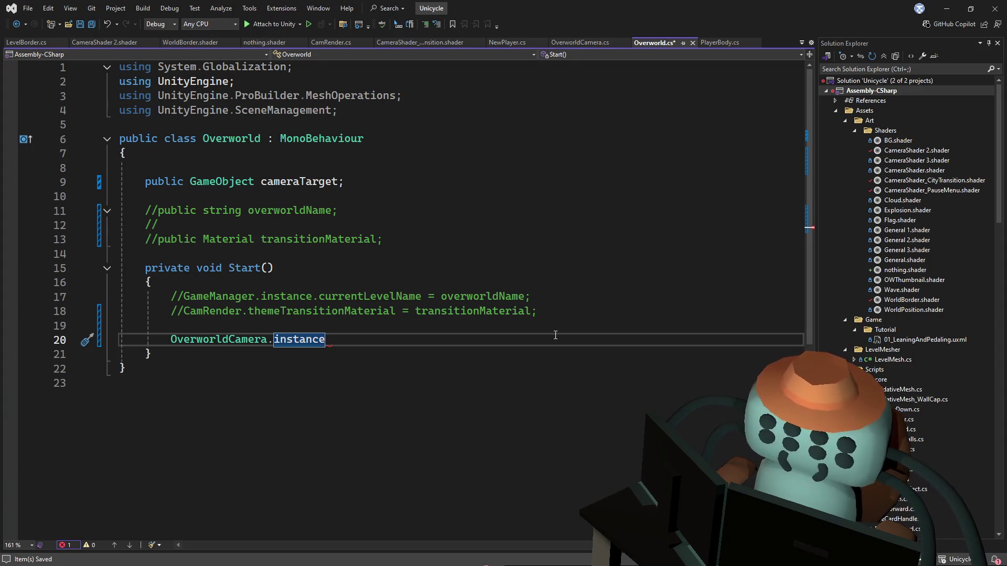
Check the OverworldCamera class definition for its target field before completing line 20
click(536, 259)
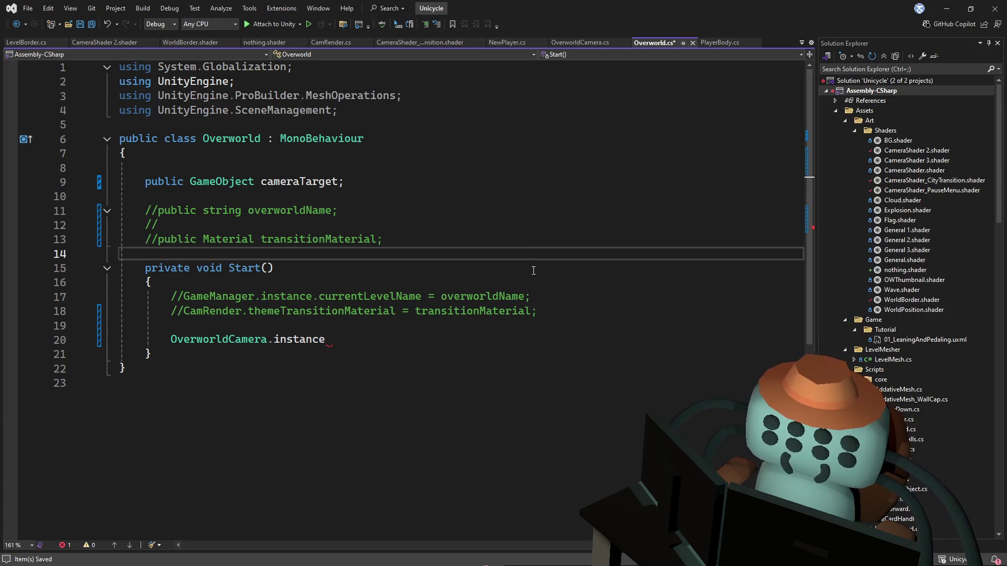
click(378, 343)
text(.)
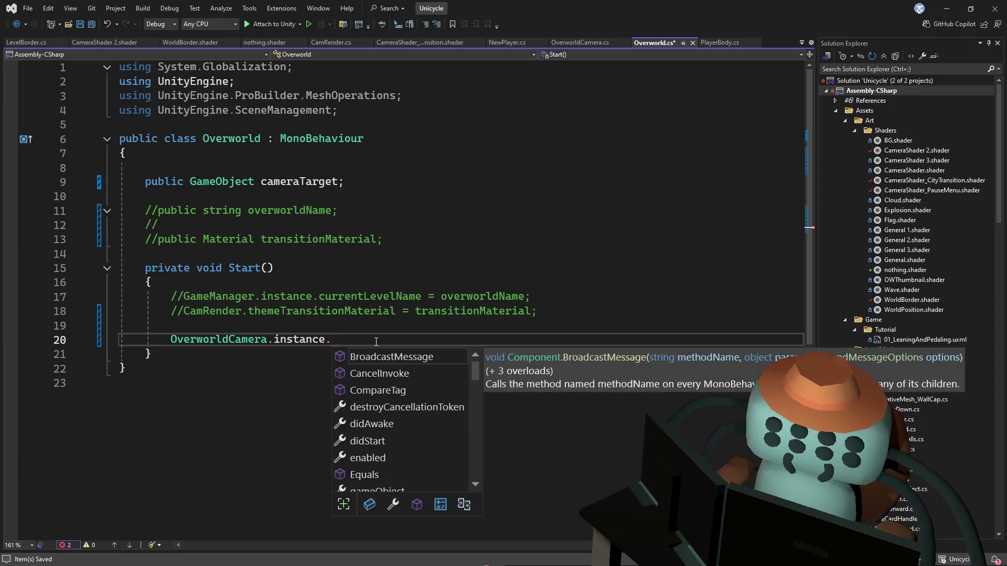
key(BackSpace)
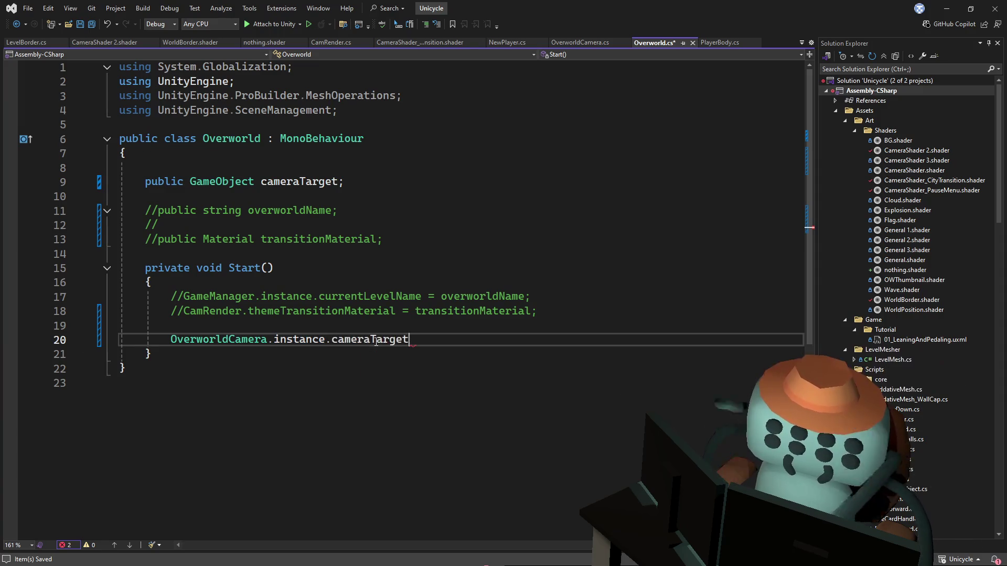
text(.c)
text(amer)
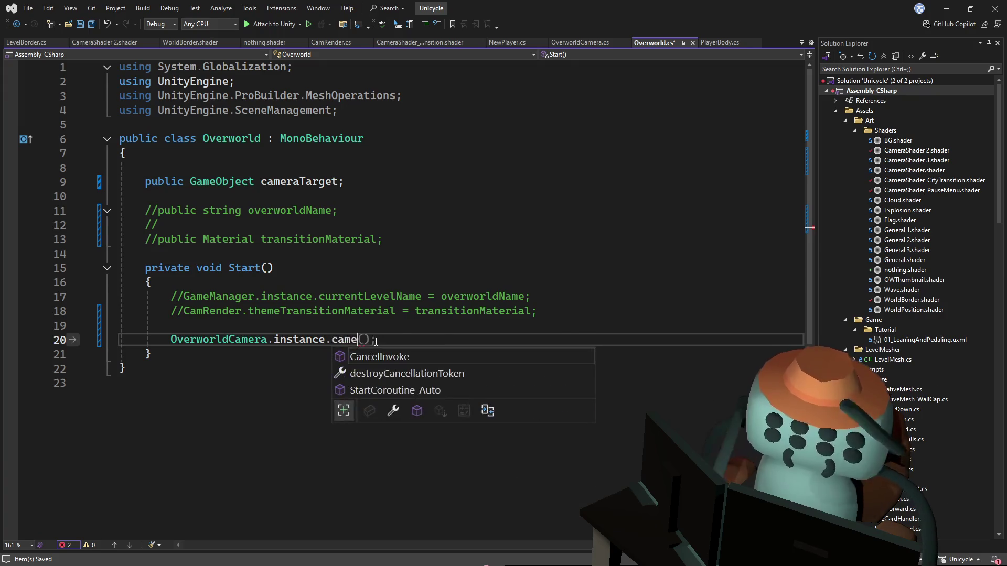
key(BackSpace)
key(BackSpace)
key(BackSpace)
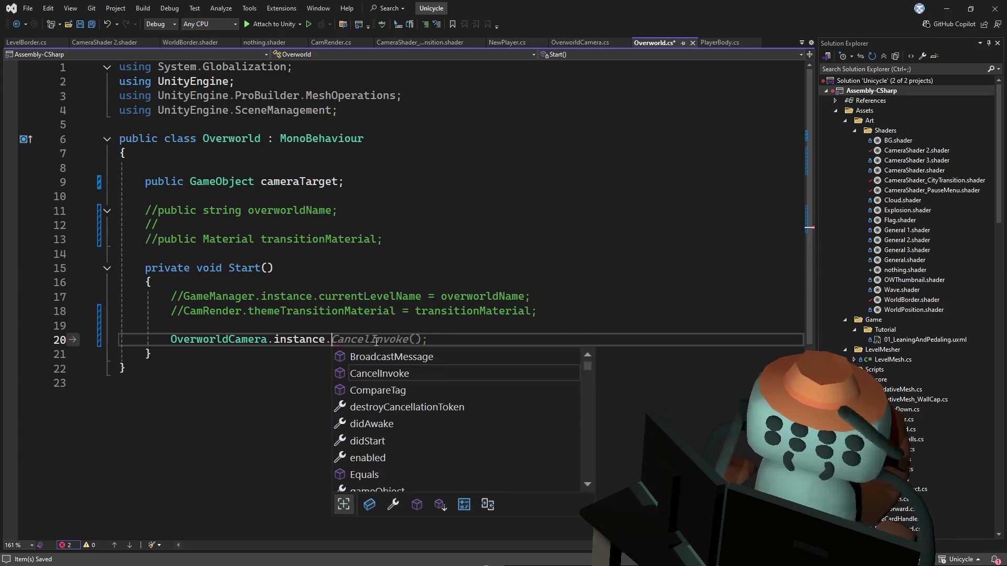
click(369, 225)
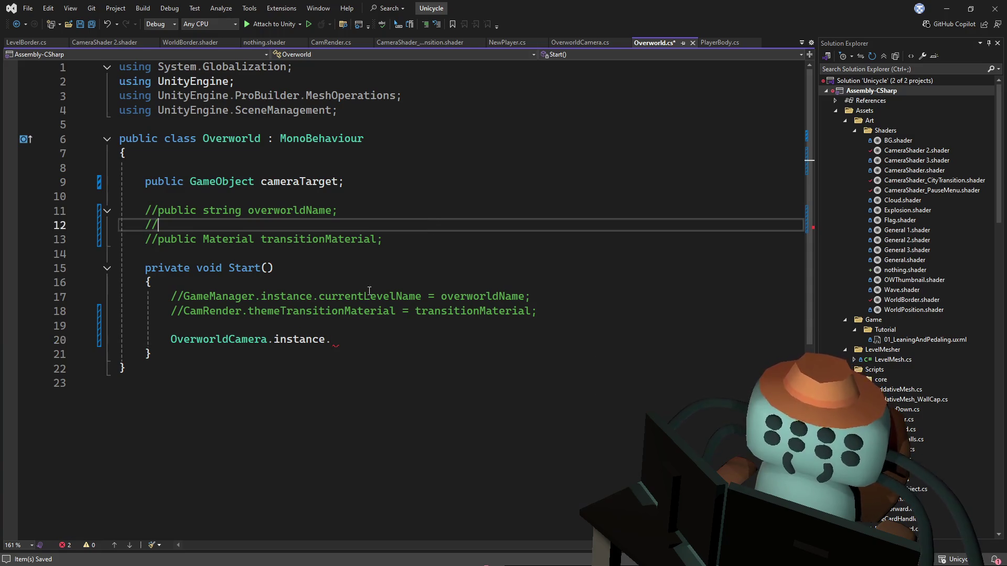
ctrl+click(209, 340)
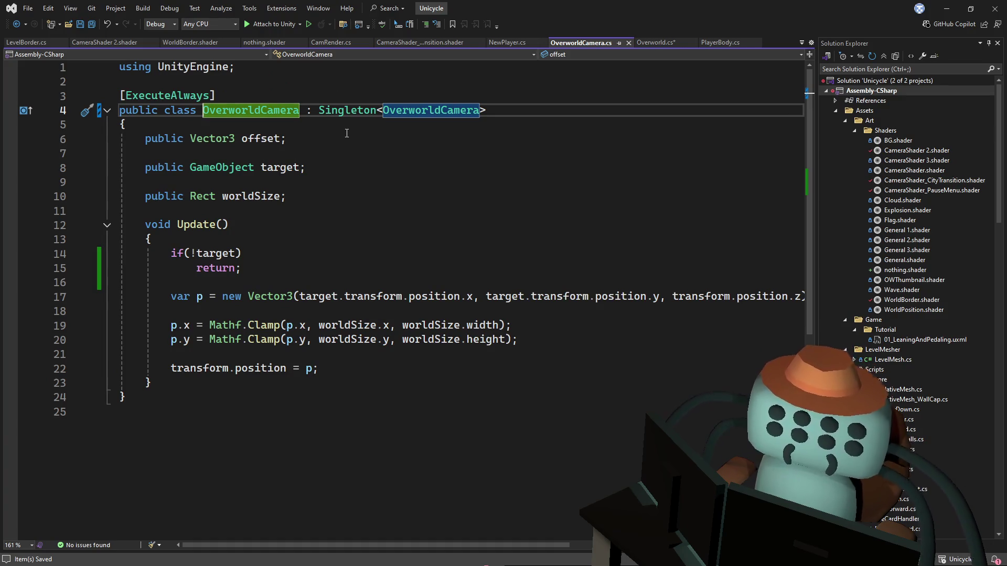
click(280, 173)
key(ctrl+minus)
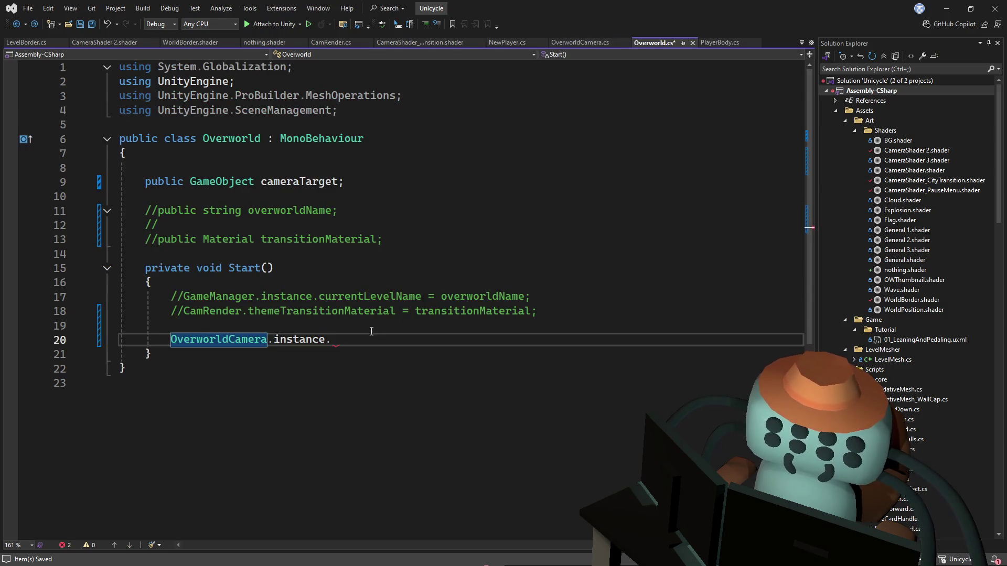
Complete line 20 as OverworldCamera.instance.target = cameraTarget; and save Overworld.cs
click(387, 328)
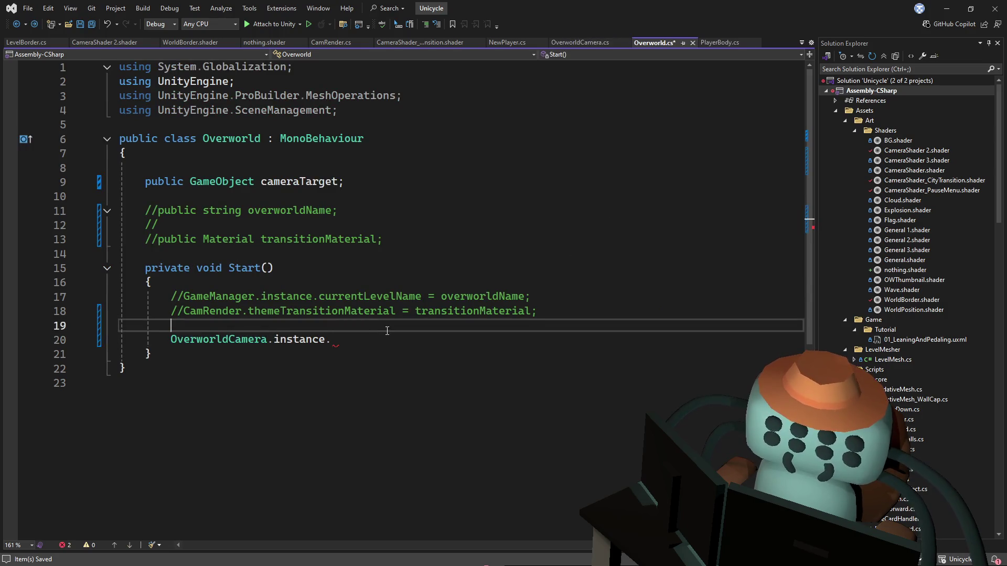
click(349, 341)
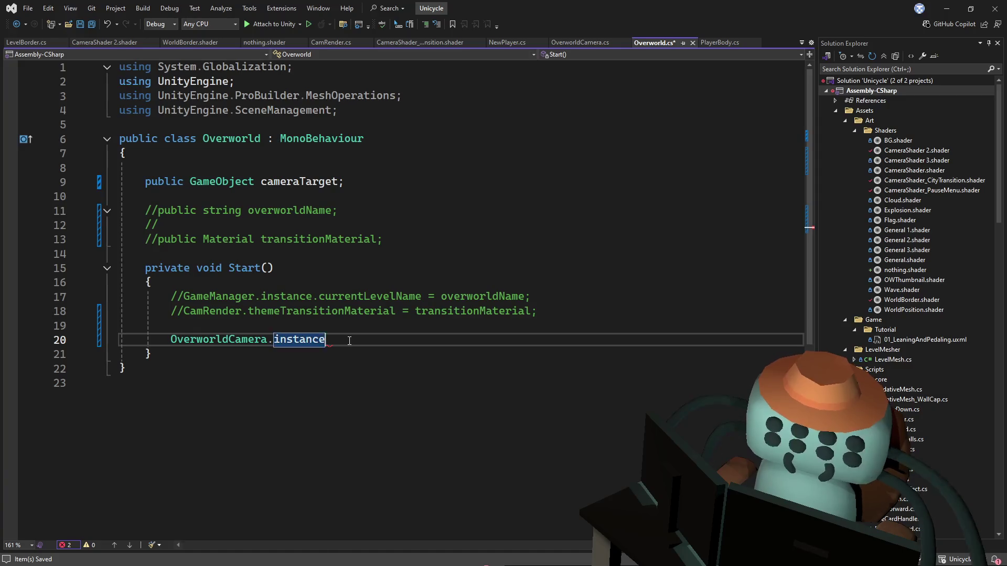
text(.target)
key(Tab)
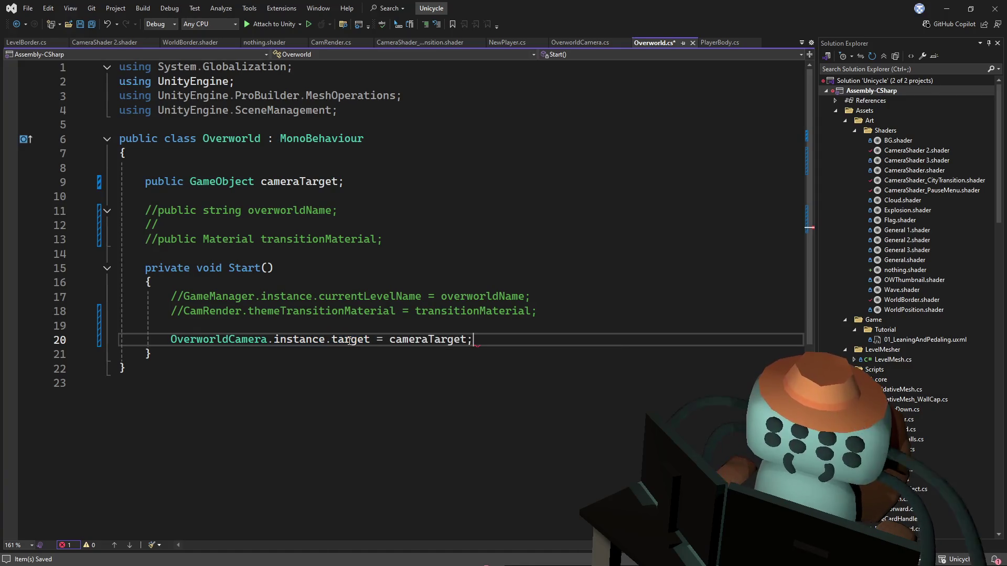
key(ctrl+s)
click(413, 254)
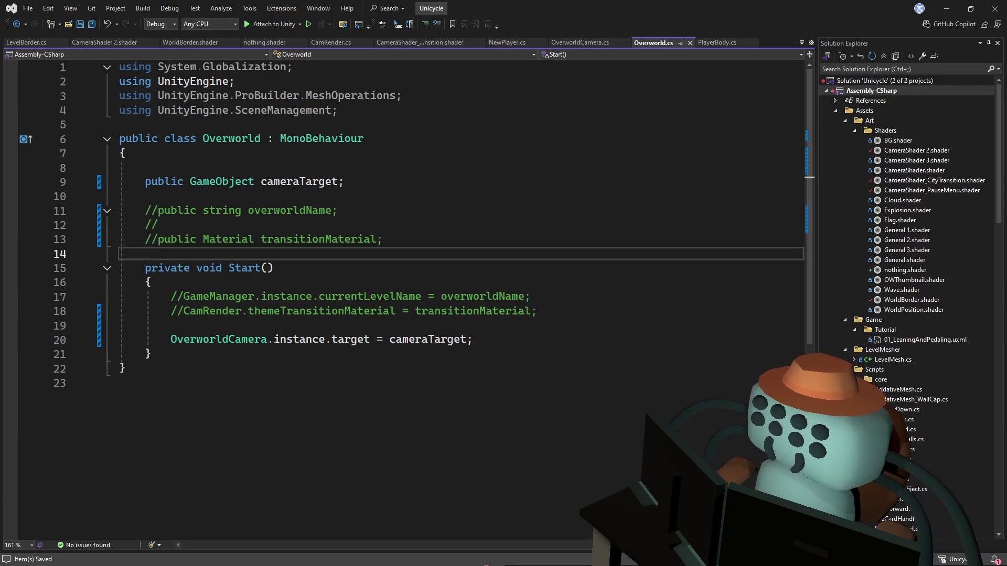
Review the Start method's target assignment in Overworld.cs, then switch to Unity to recompile
click(385, 274)
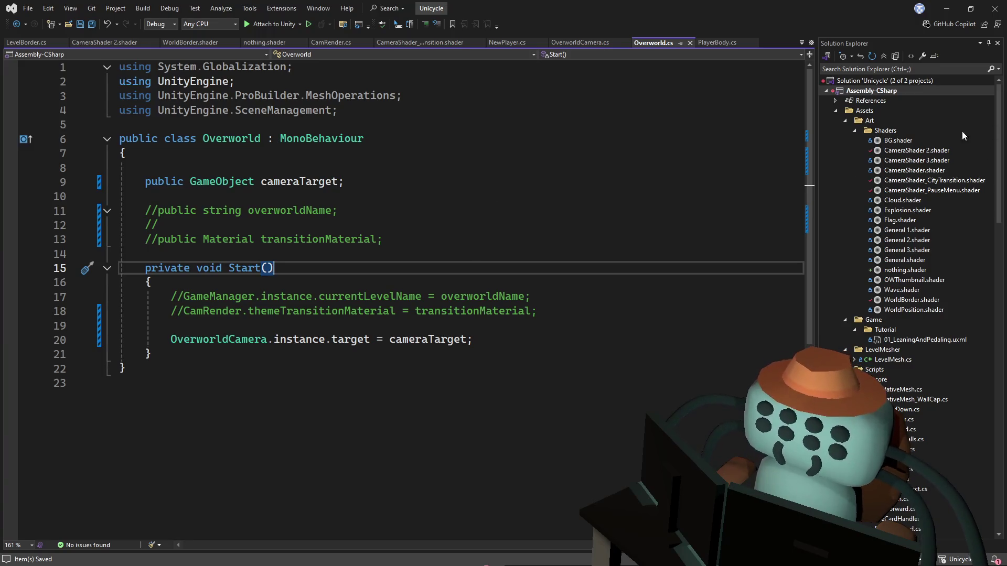
click(376, 240)
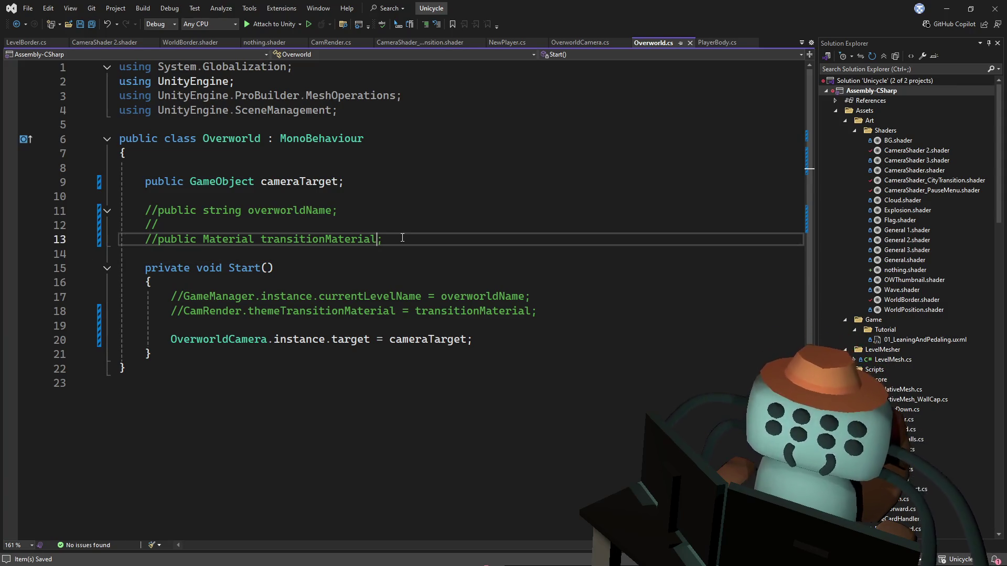
click(419, 283)
click(505, 330)
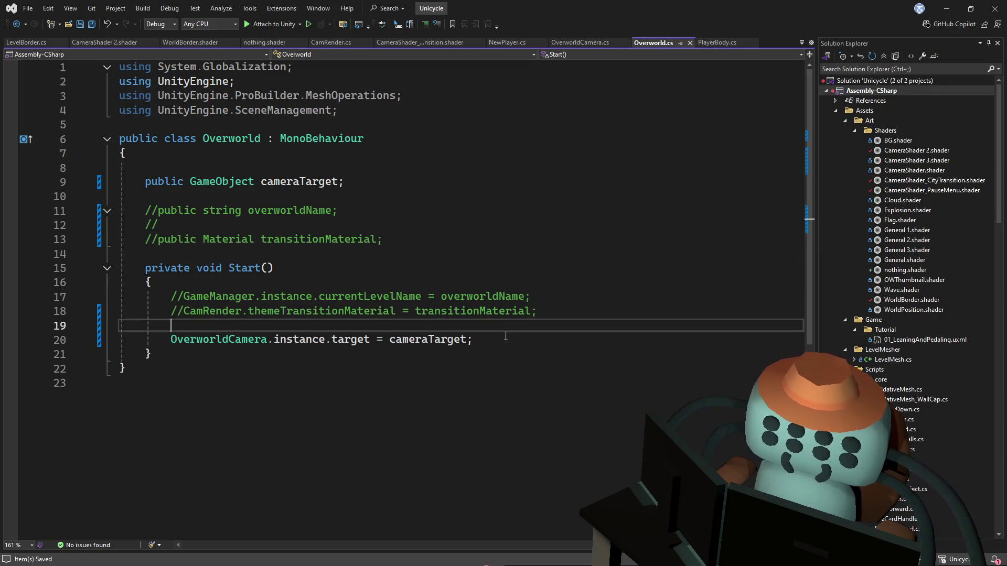
click(495, 342)
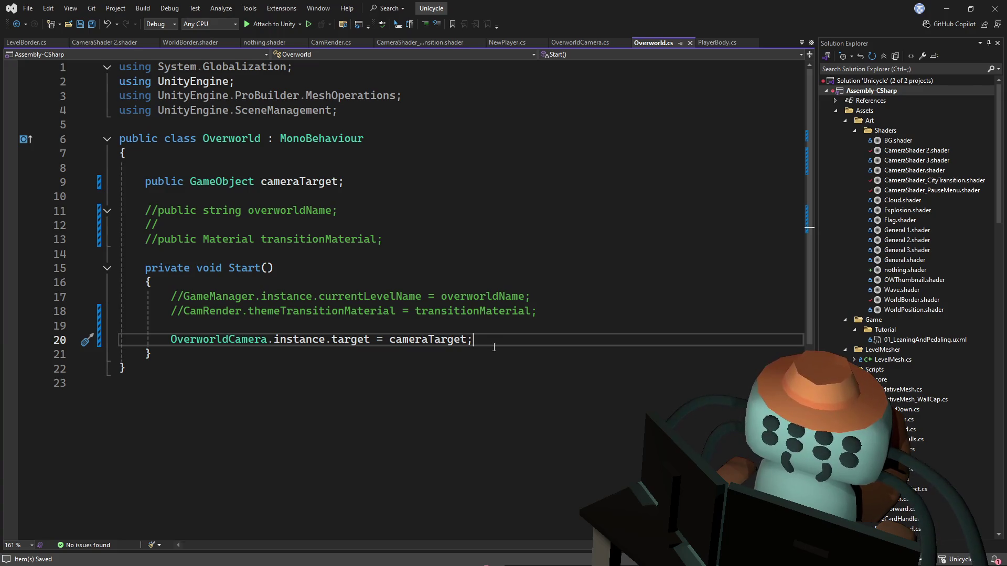
click(594, 223)
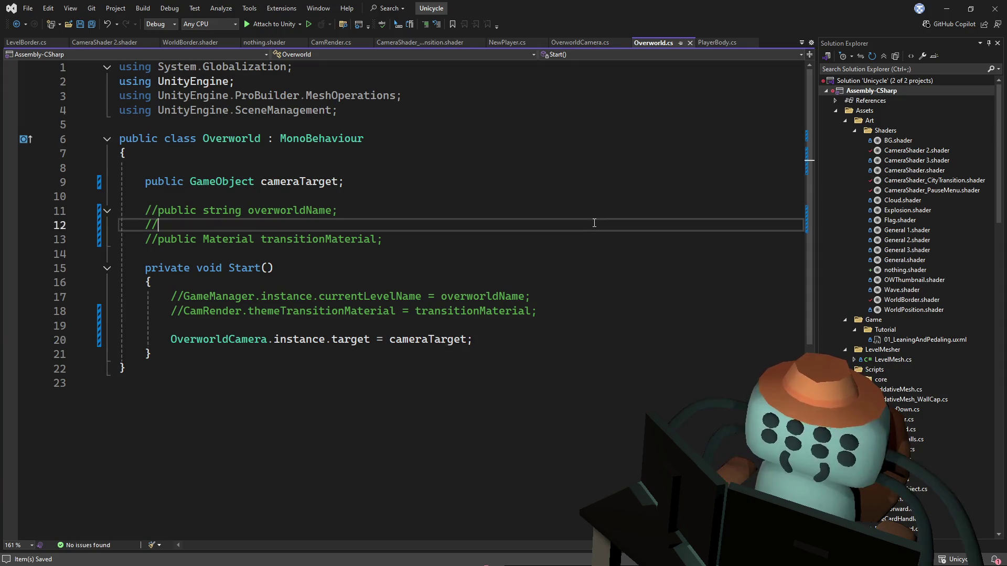
key(alt+Tab)
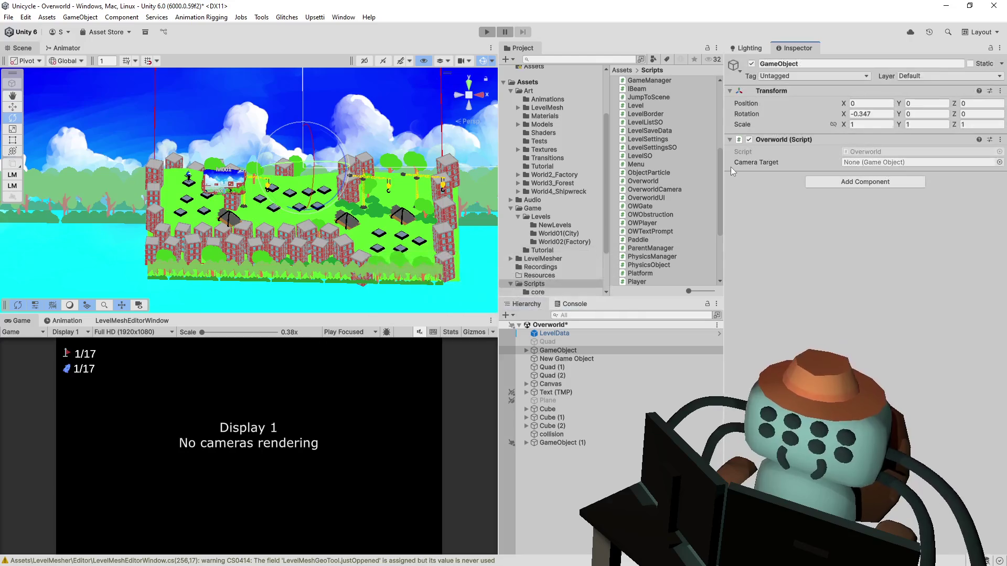
Frame the unicycle player in the Scene view and select building (20) beside it
click(1000, 162)
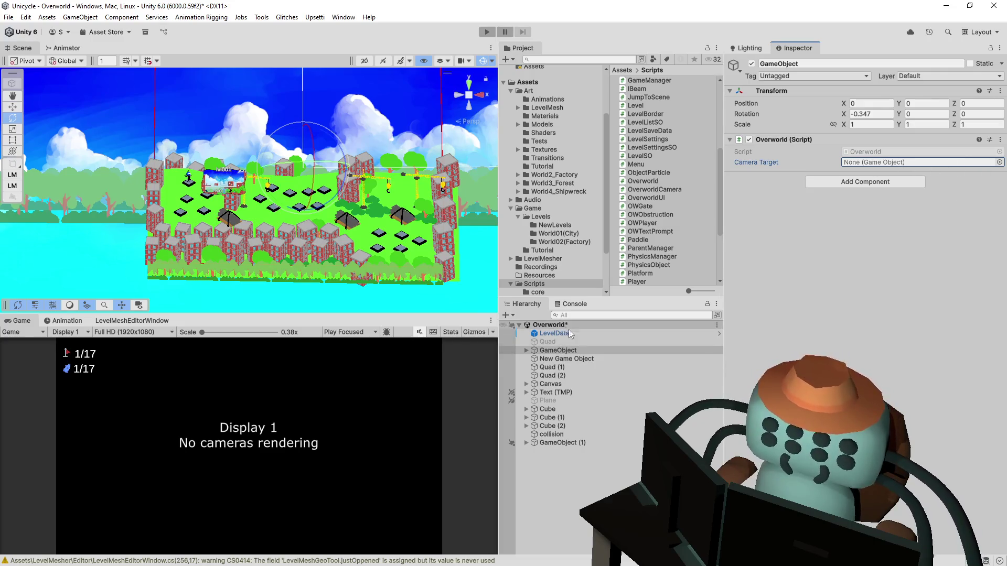
key(f)
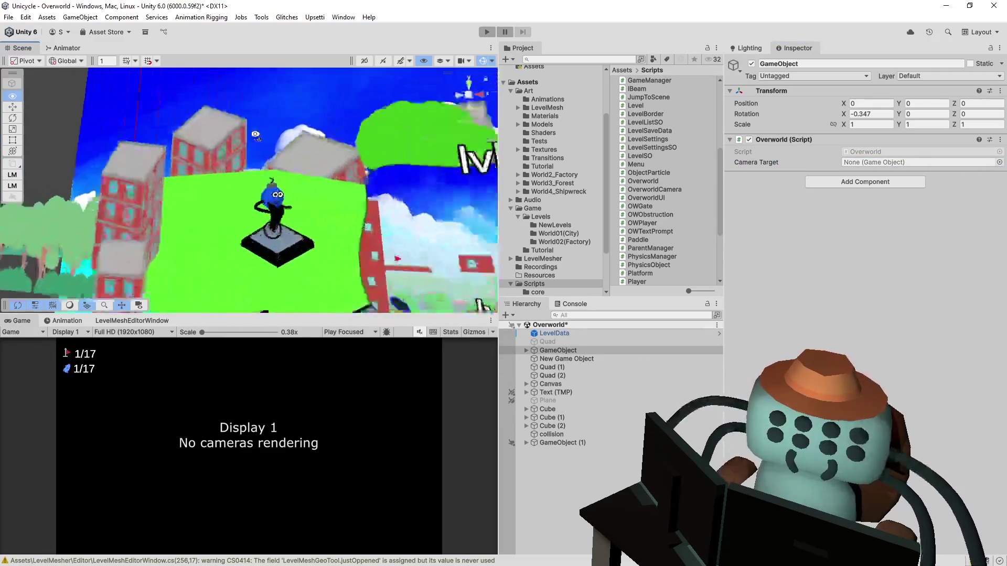
click(291, 200)
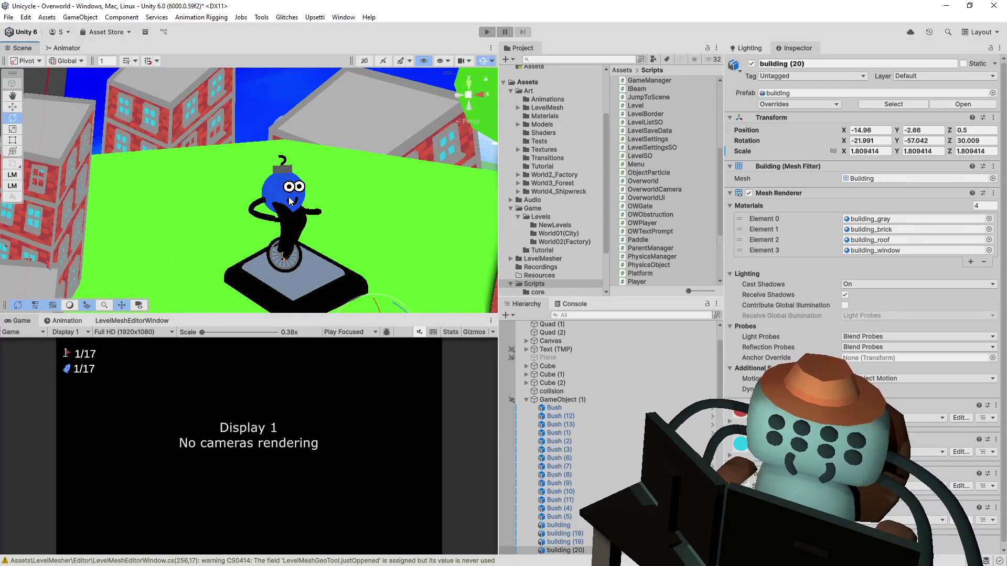
Make GameObject (1) and its children unpickable, then select the Quad (1) backdrop
click(511, 398)
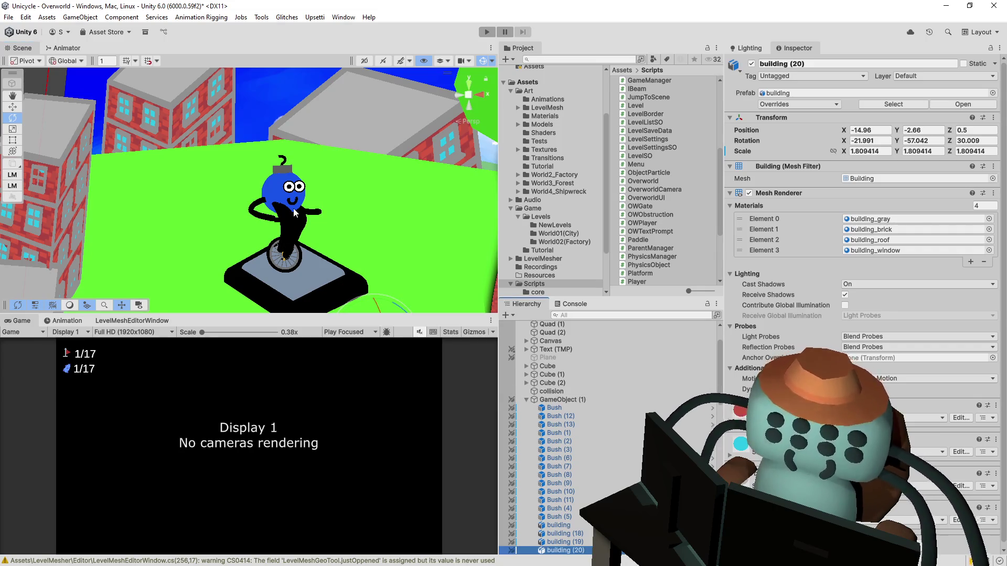
click(293, 209)
click(292, 210)
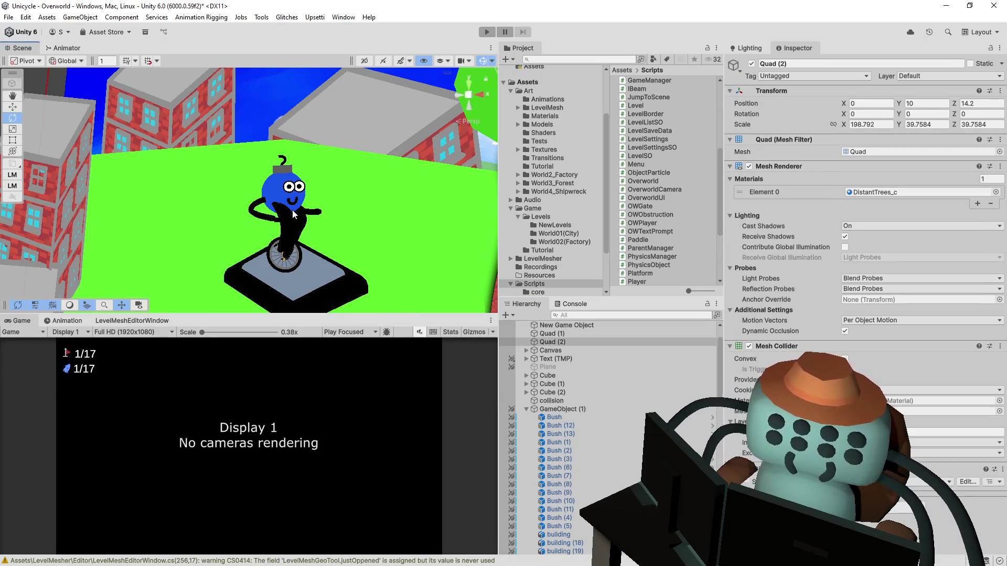
click(292, 210)
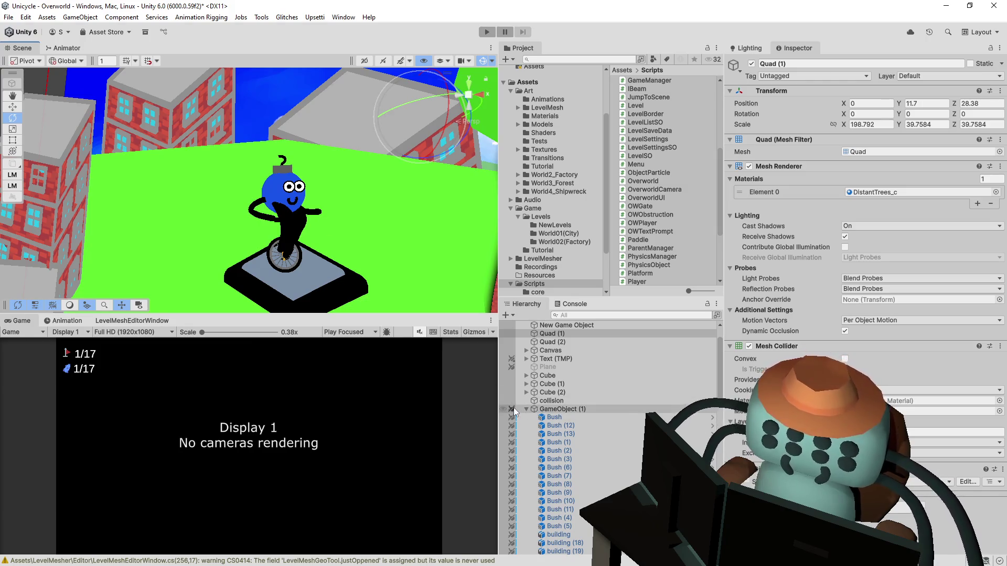
Filter the Hierarchy for 'player' and select OWPlayer
click(580, 316)
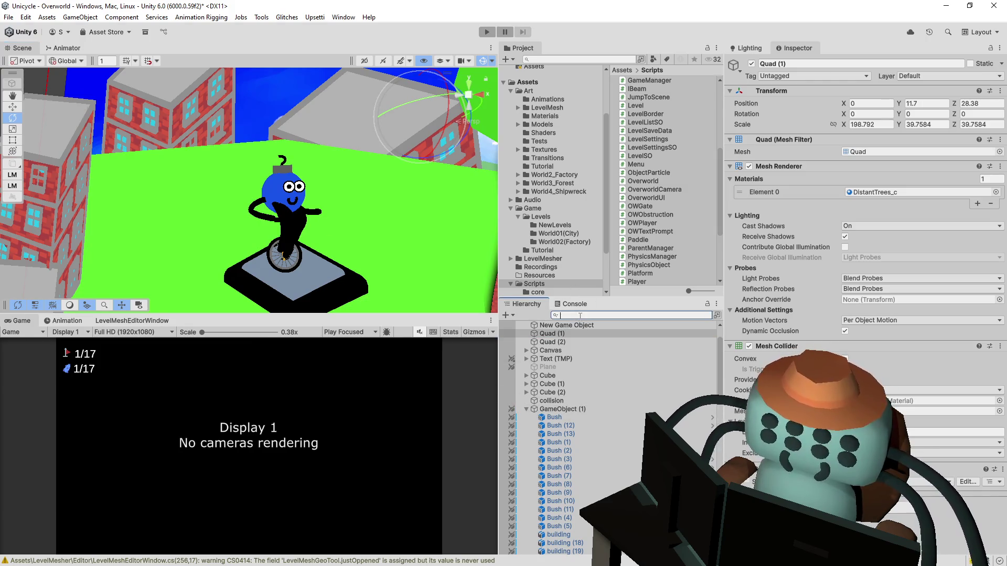
text(playe)
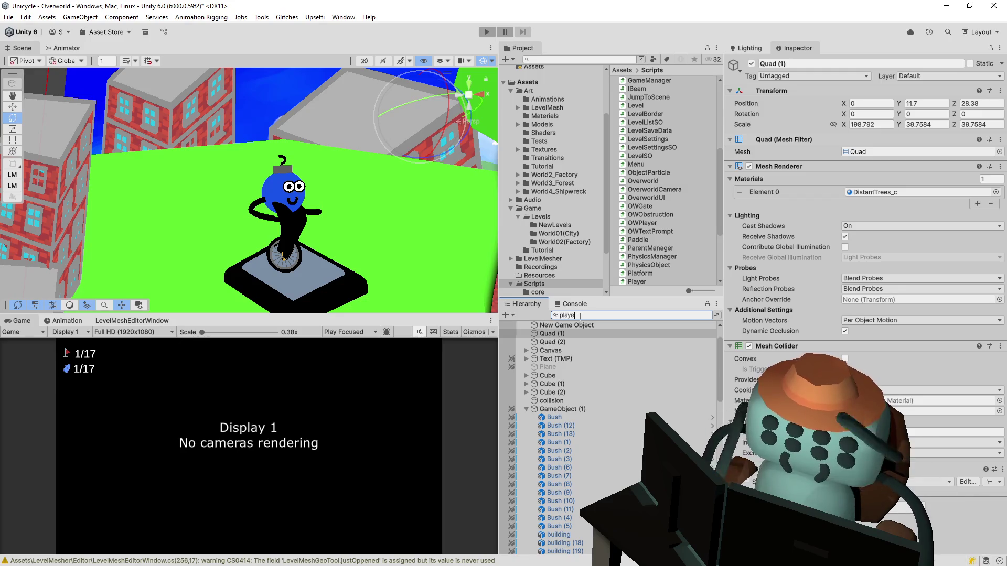
text(r)
click(547, 334)
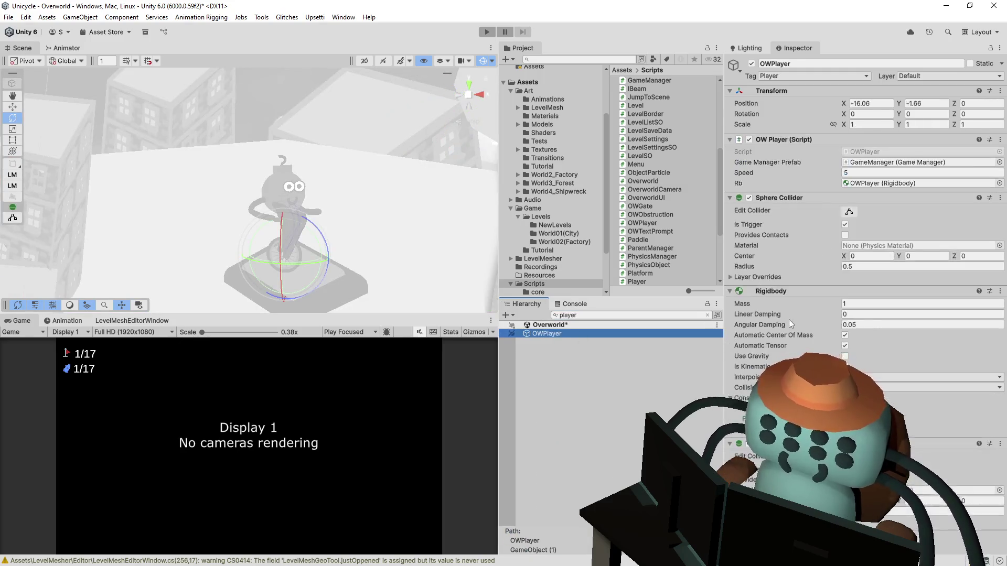
scroll(344, 189, down, 10)
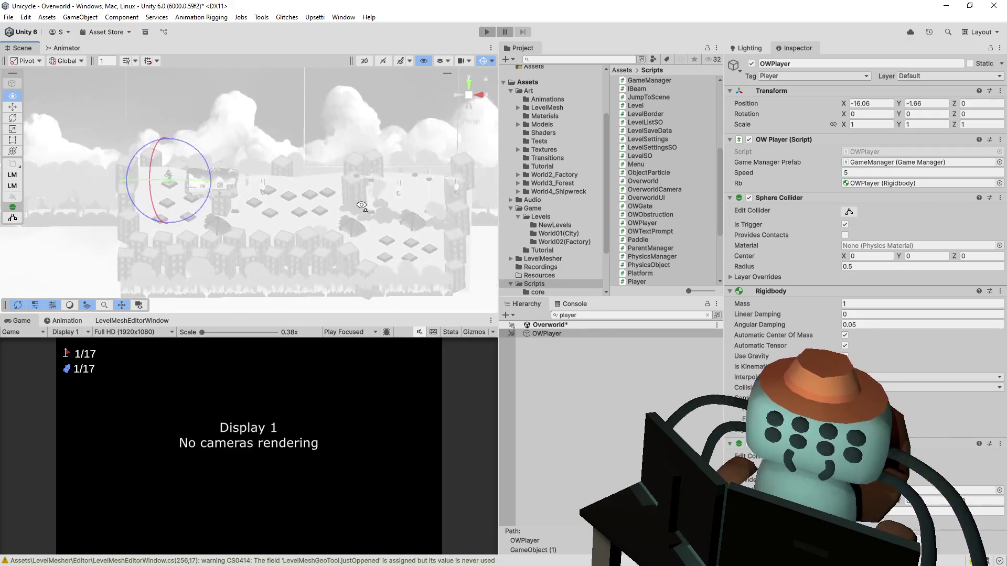
Clear the Hierarchy filter, scroll the full list, and select the GameObject holding Overworld
click(648, 315)
key(BackSpace)
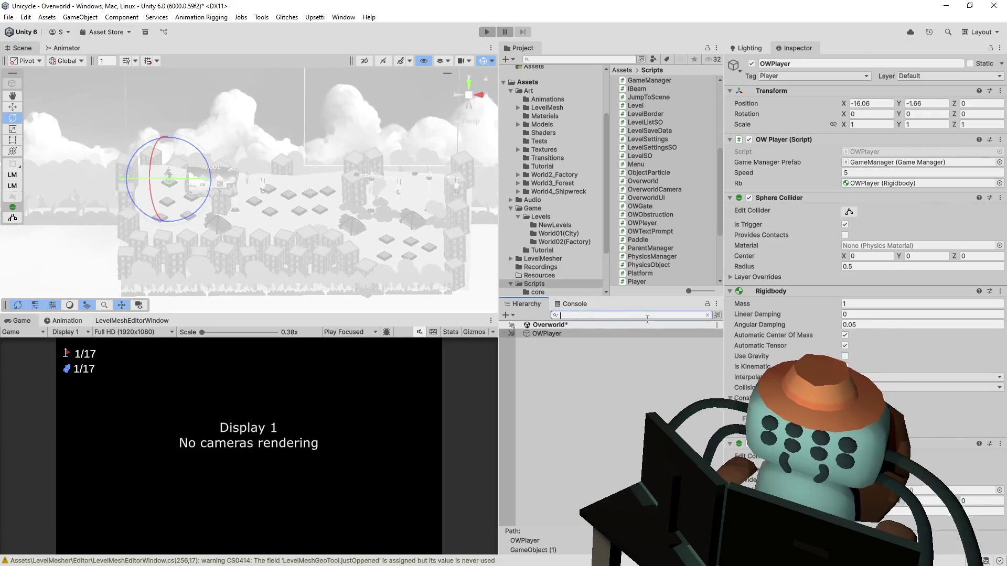
scroll(629, 419, down, 5)
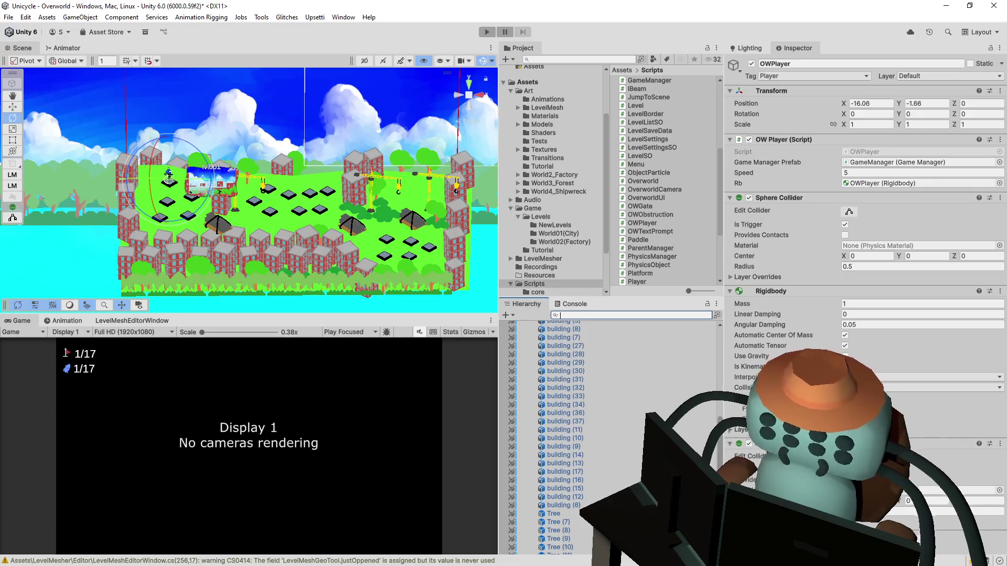
scroll(719, 461, down, 7)
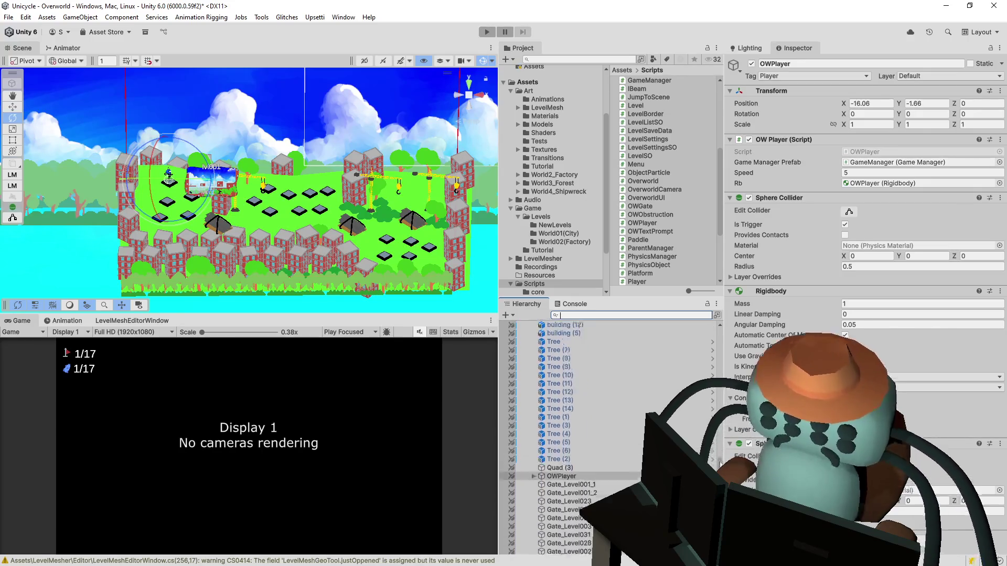
drag(720, 463, 711, 333)
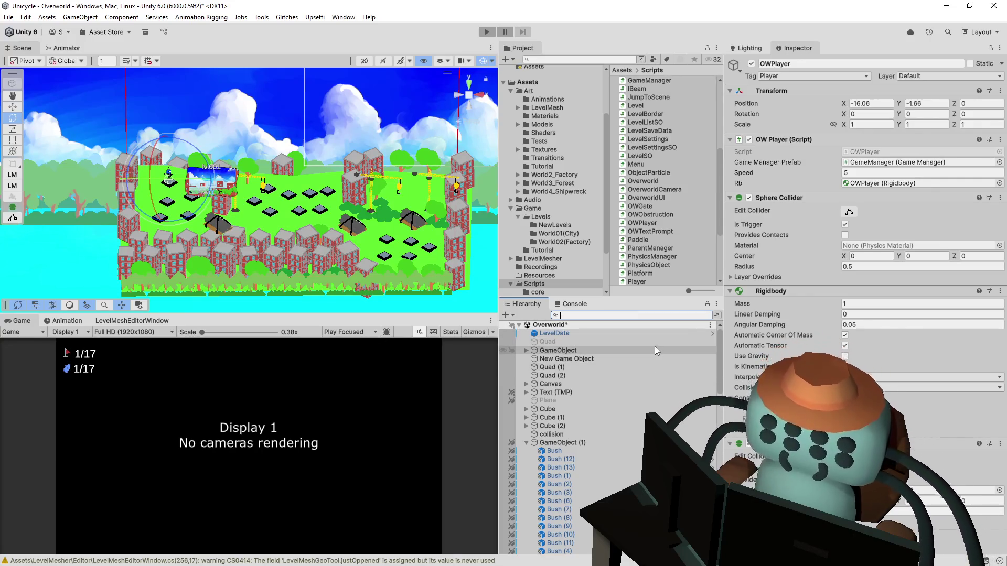
scroll(654, 346, down, 5)
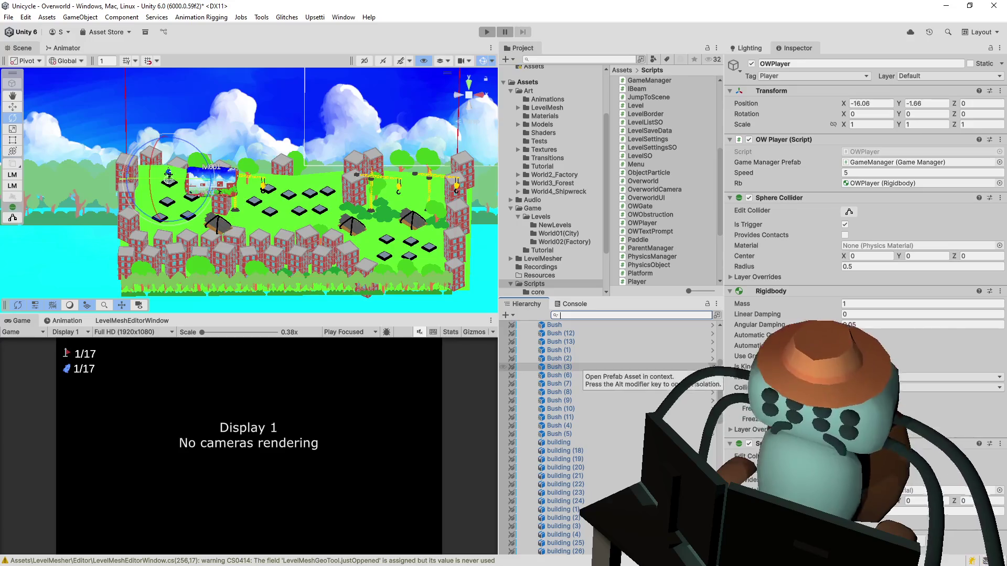
scroll(713, 365, down, 10)
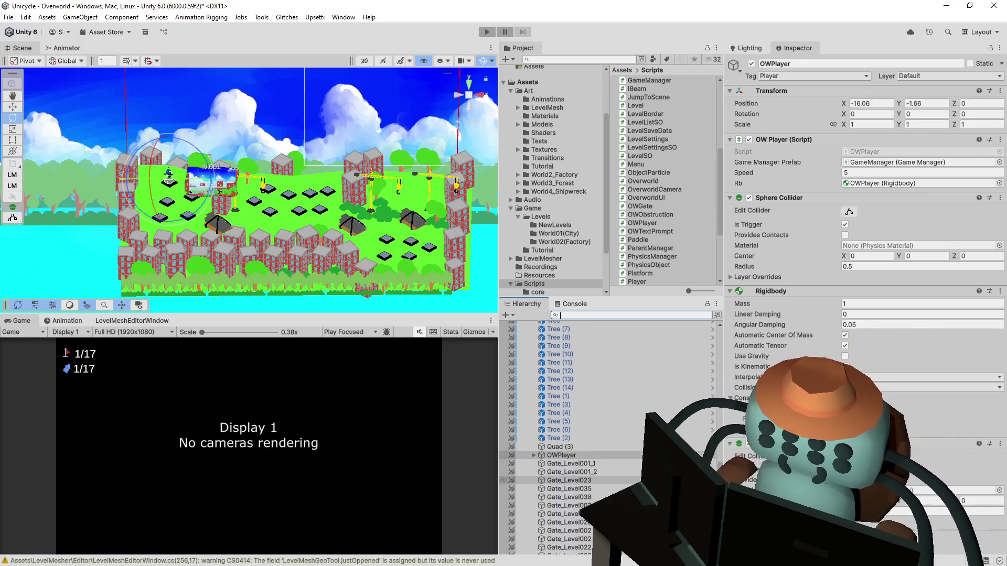
scroll(716, 356, up, 15)
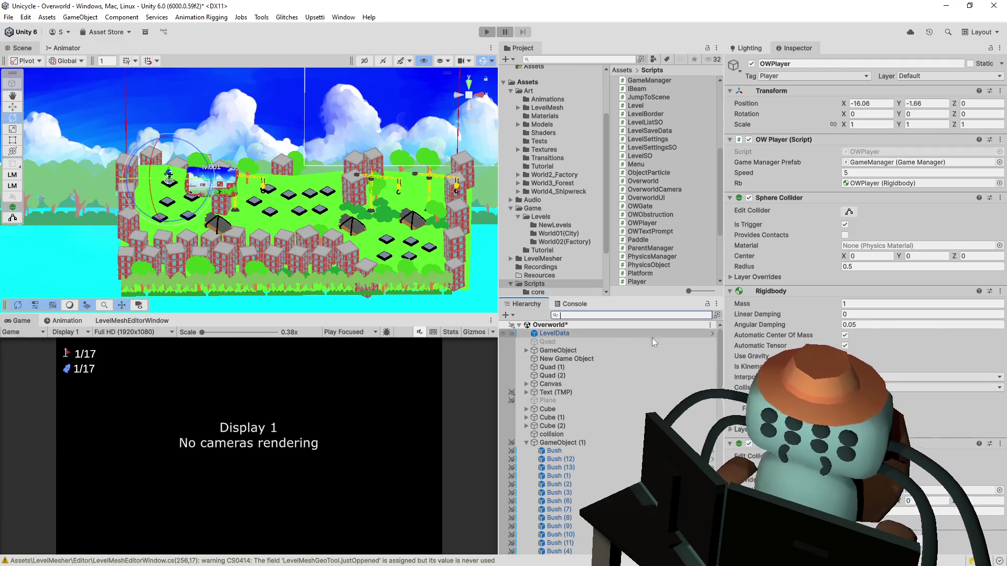
scroll(722, 358, down, 5)
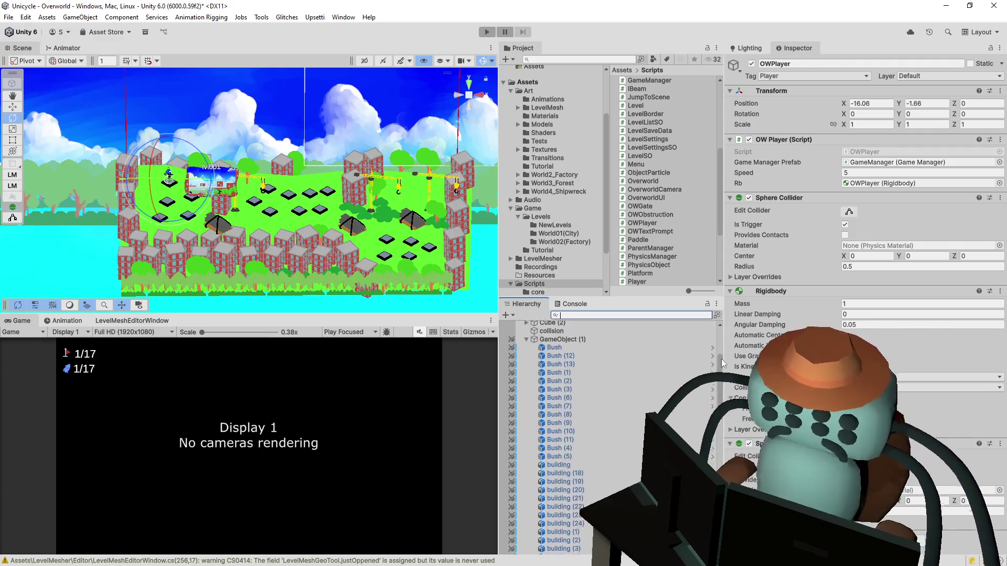
drag(722, 358, 712, 329)
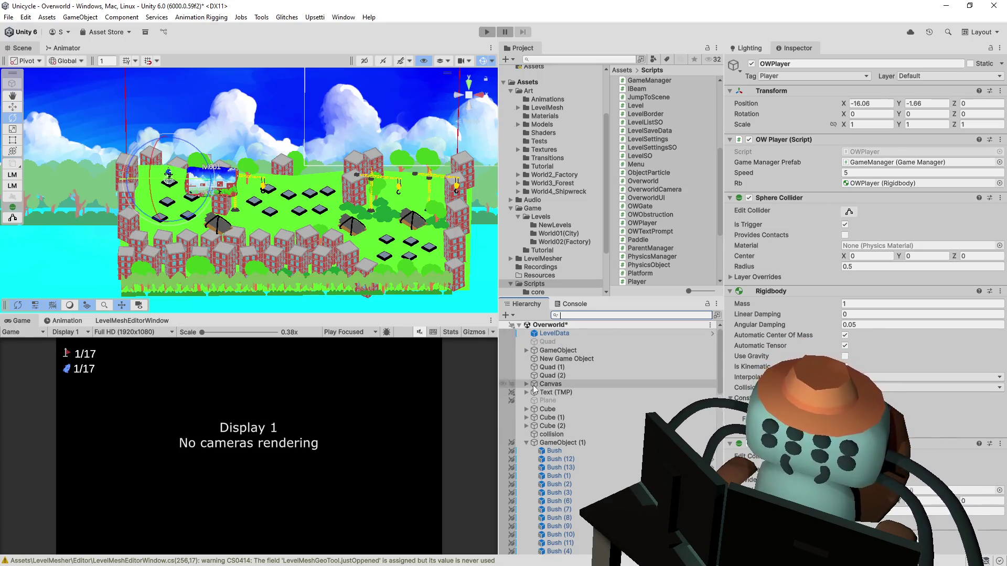
click(569, 351)
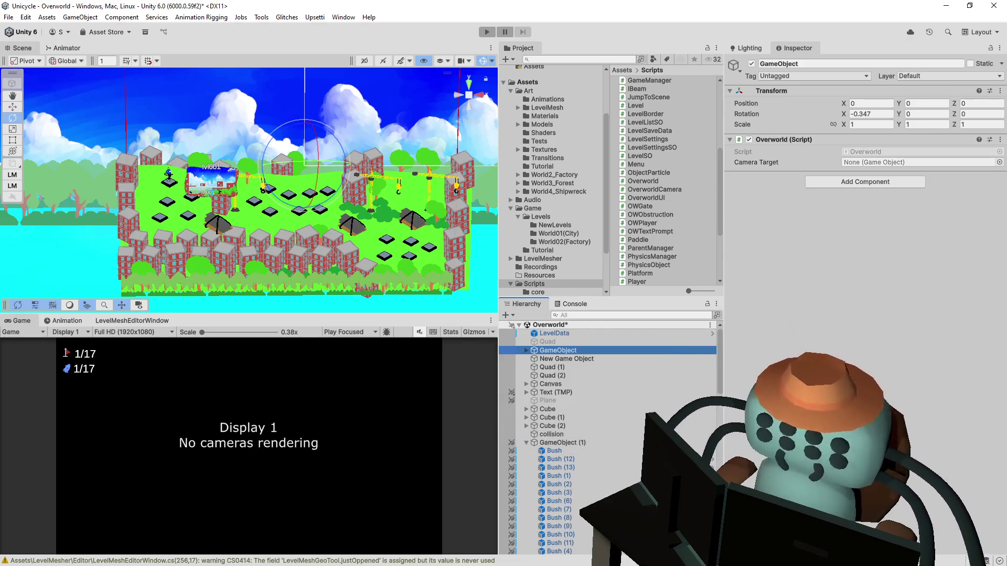
Paste OWPlayer into the Overworld component's Camera Target field and confirm it
click(917, 163)
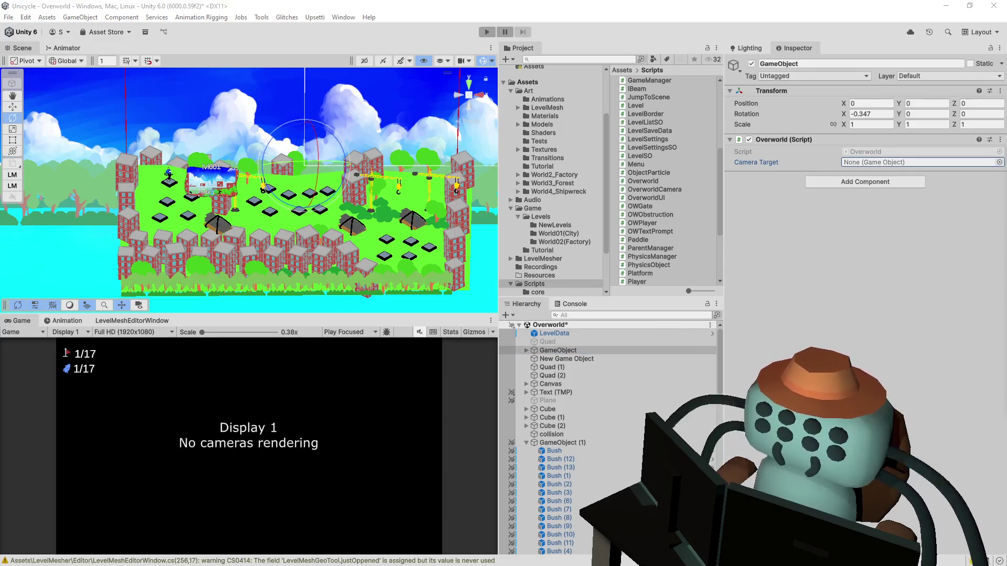
key(ctrl+v)
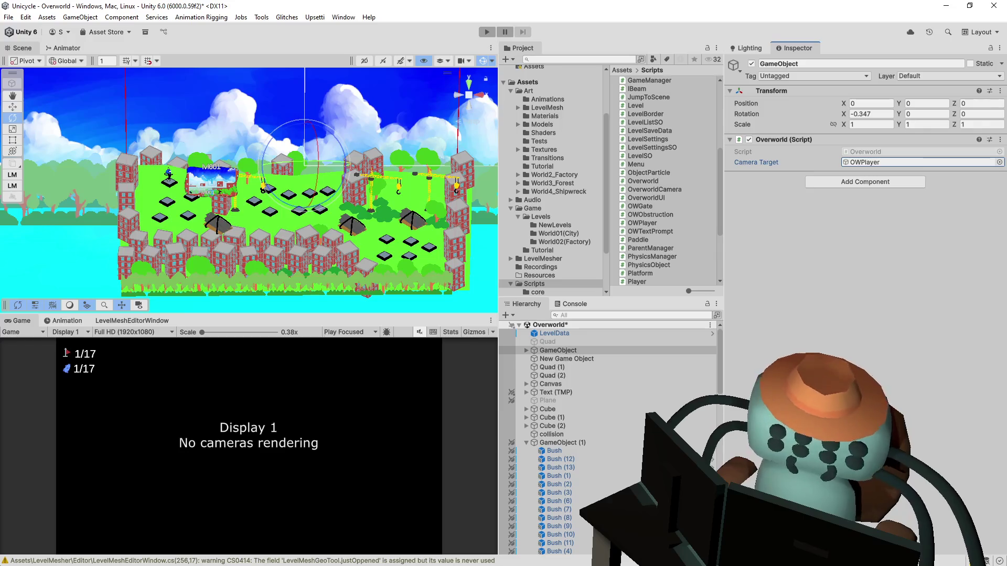
click(255, 29)
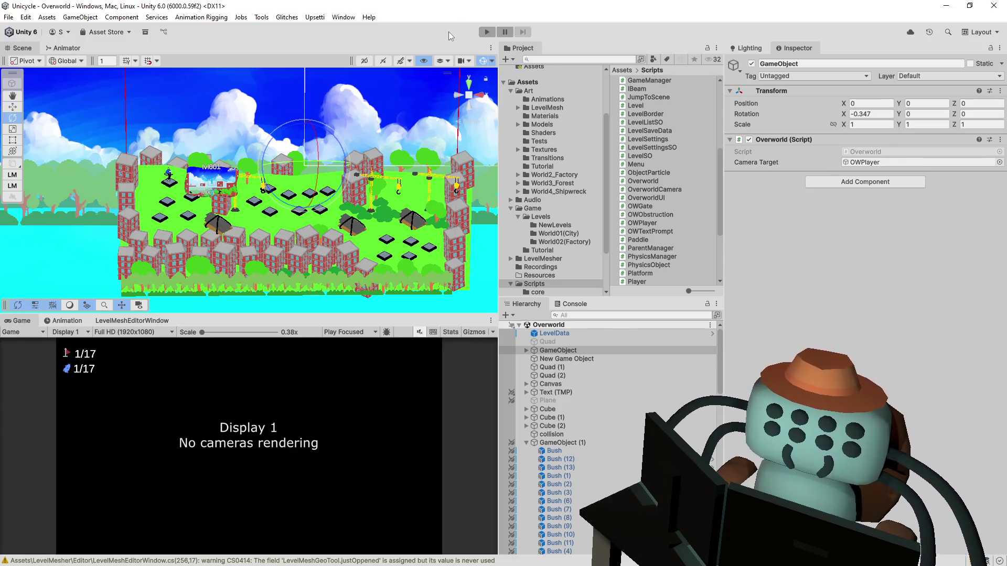
Run and stop a play-mode camera test, then open the Overworld script for editing
click(486, 33)
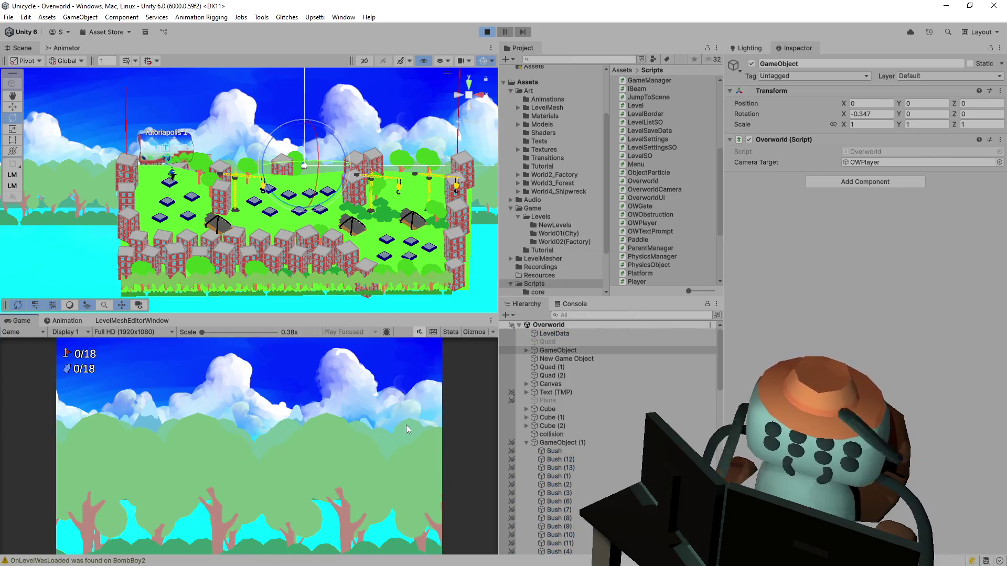
click(489, 32)
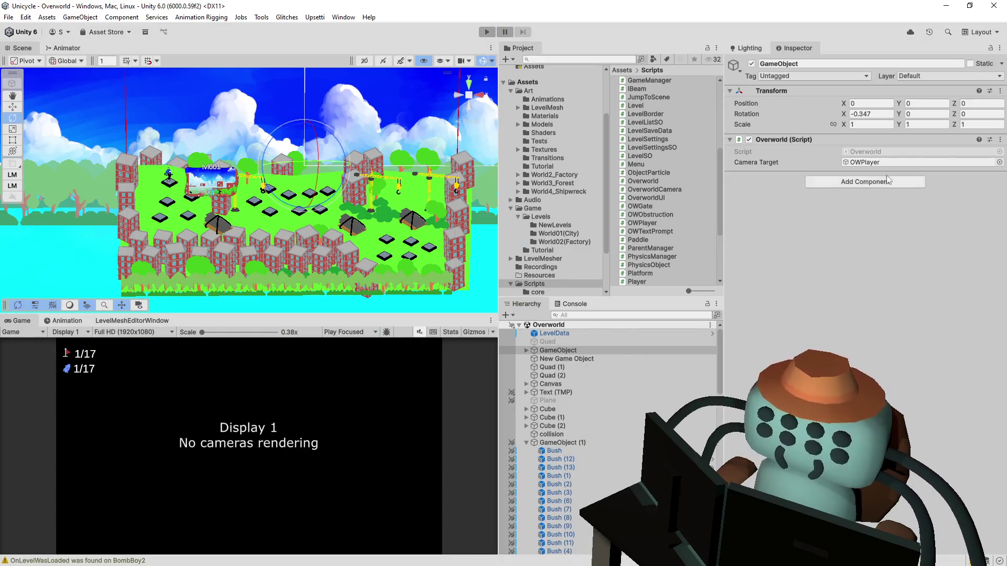
double_click(894, 151)
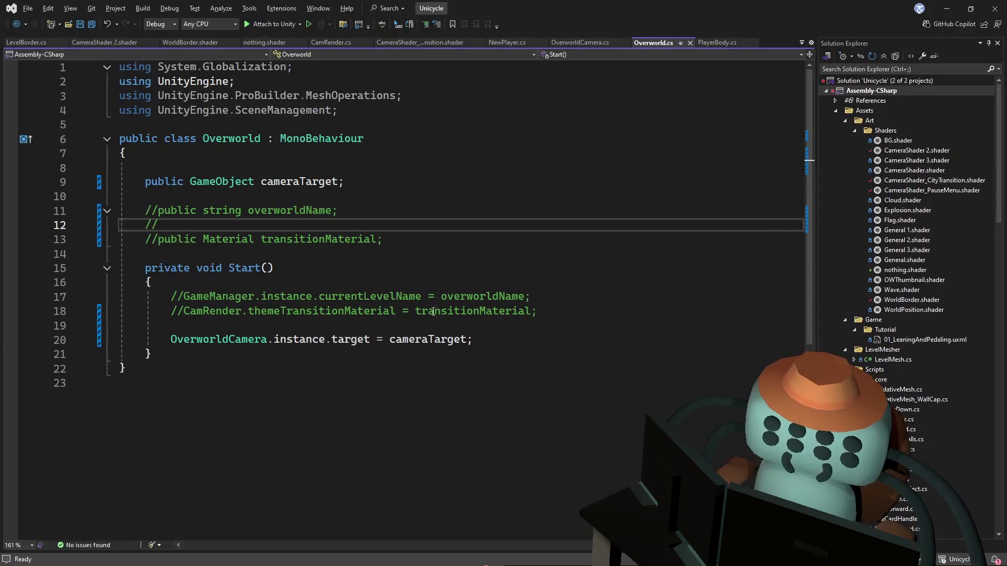
Save Overworld.cs, then back in Unity show the Console's OnLevelWasLoaded warnings
key(Down)
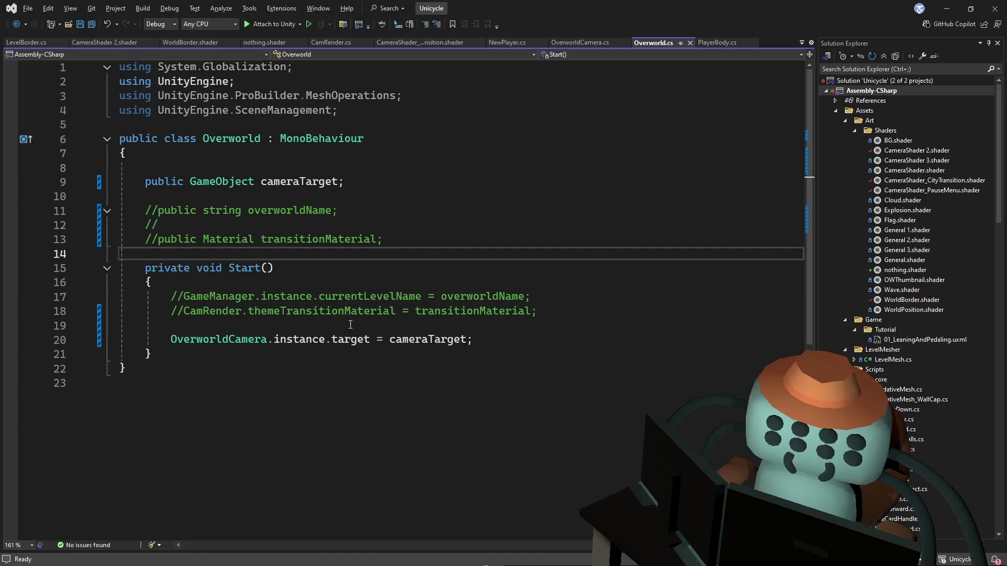
key(ctrl+s)
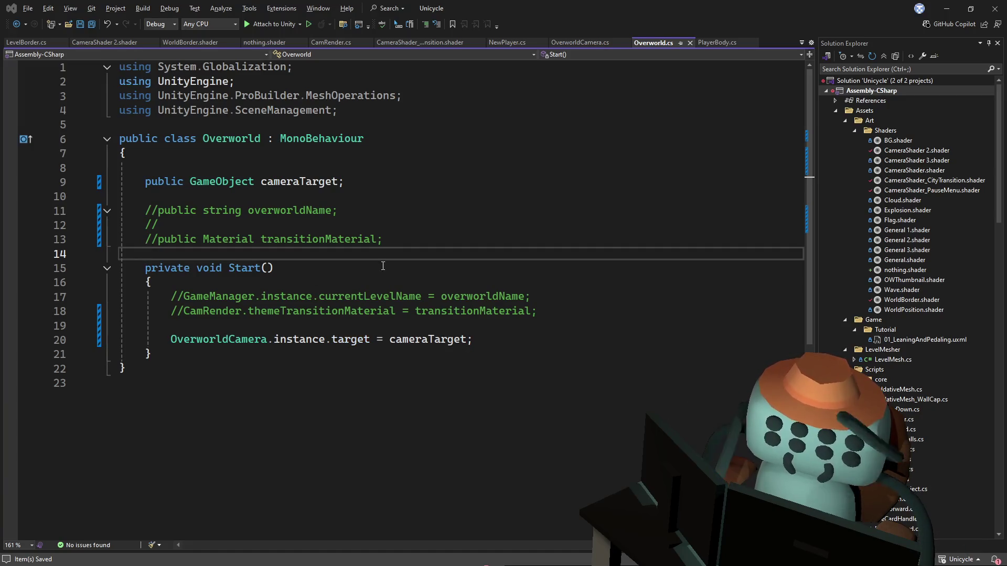
key(alt+Tab)
click(572, 304)
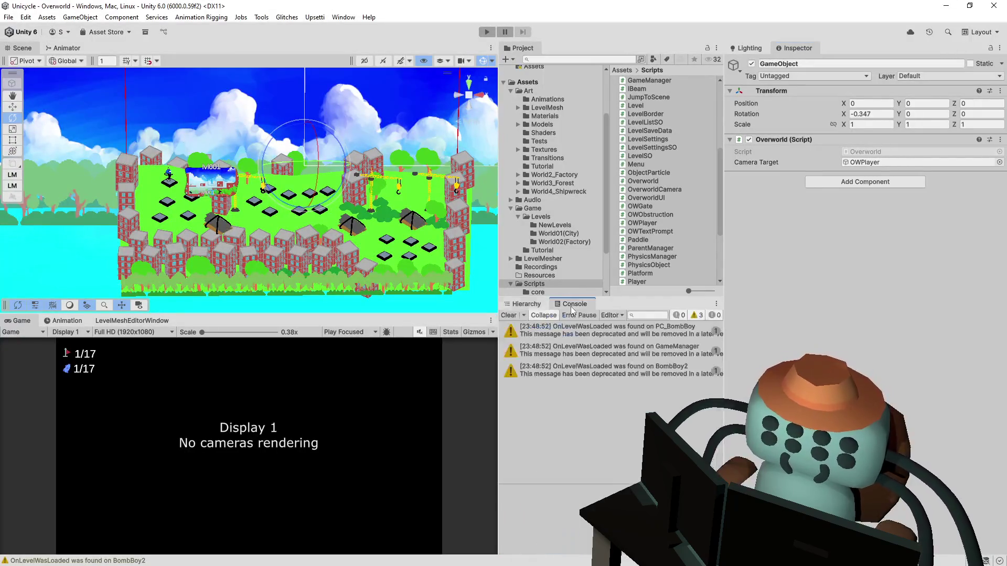
Return from the Console to the Hierarchy and select LevelData
click(527, 305)
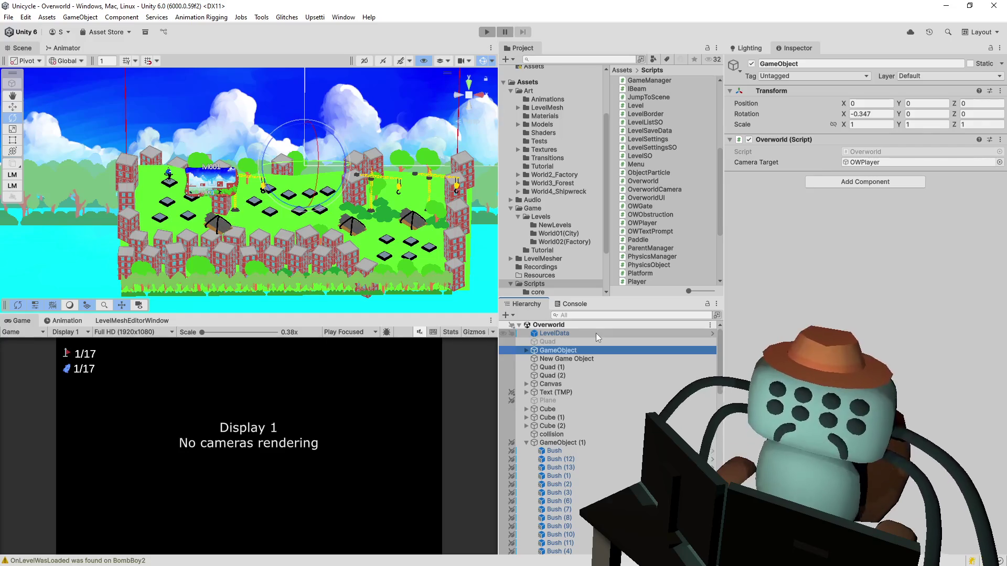
click(595, 333)
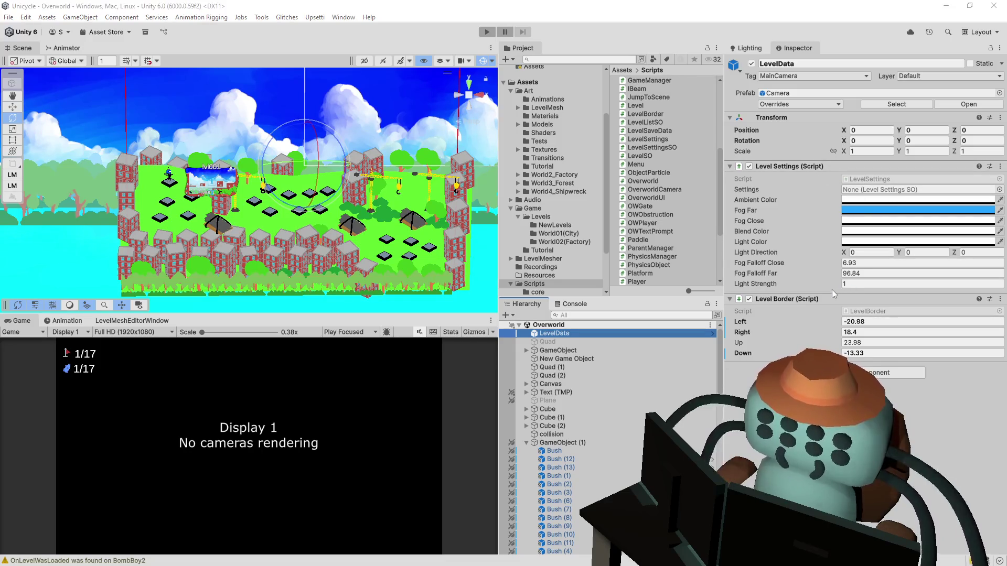
Move the cameraTarget assignment out of Start into a new void test() method
key(Down)
key(Down)
key(Down)
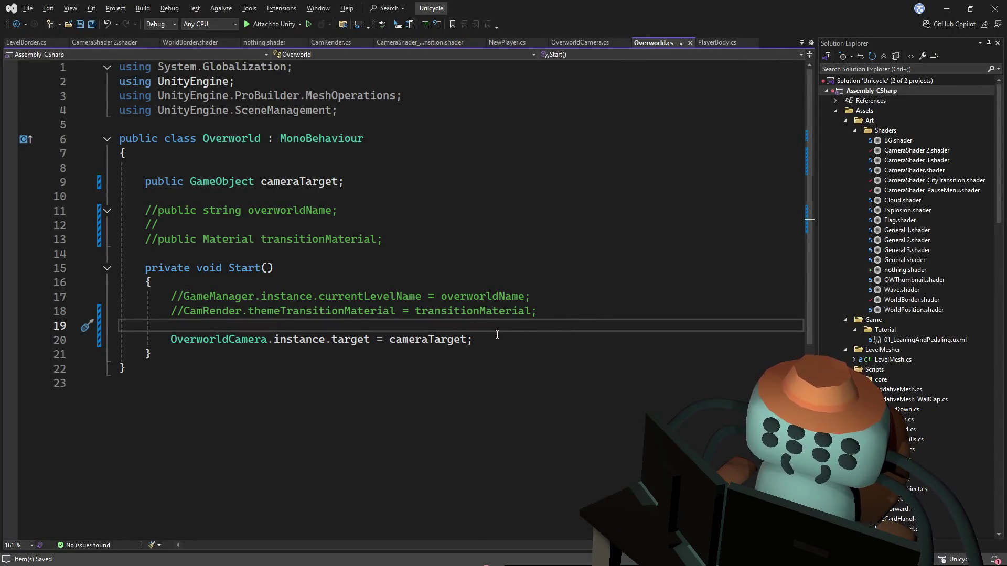
drag(473, 340, 169, 346)
key(ctrl+c)
key(BackSpace)
click(191, 356)
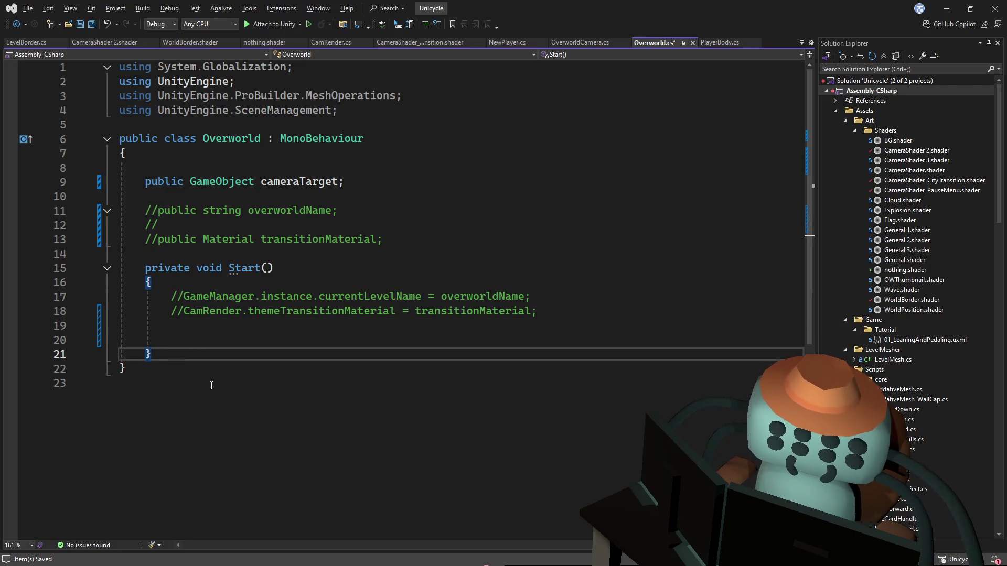
key(Return)
key(Return)
text(void test)
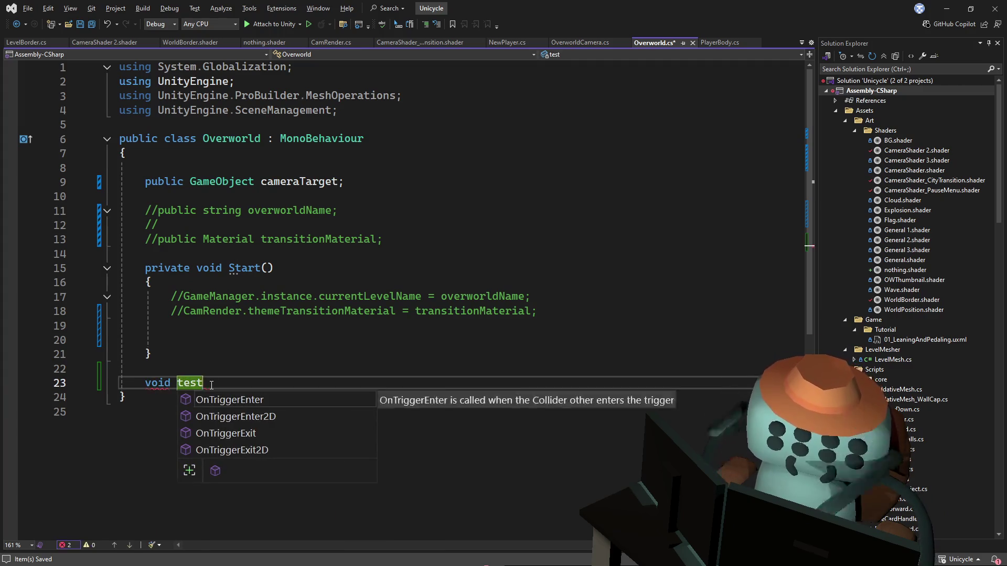
text(())
key(Return)
text({)
key(Return)
key(ctrl+v)
Add Invoke("test", 0); to Start and save Overworld.cs for Unity to recompile
key(Up)
key(Up)
key(Up)
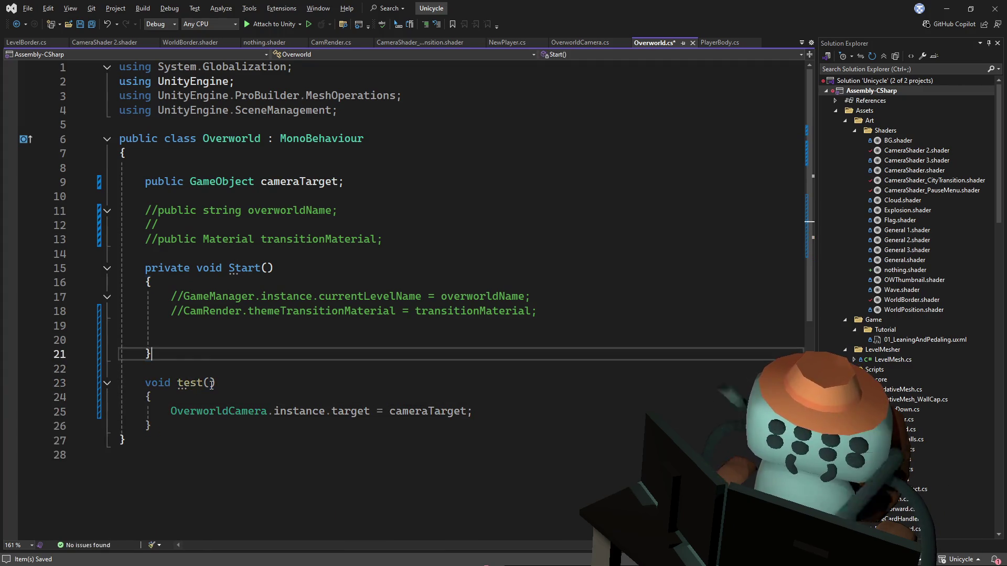
key(Up)
text(Invoke)
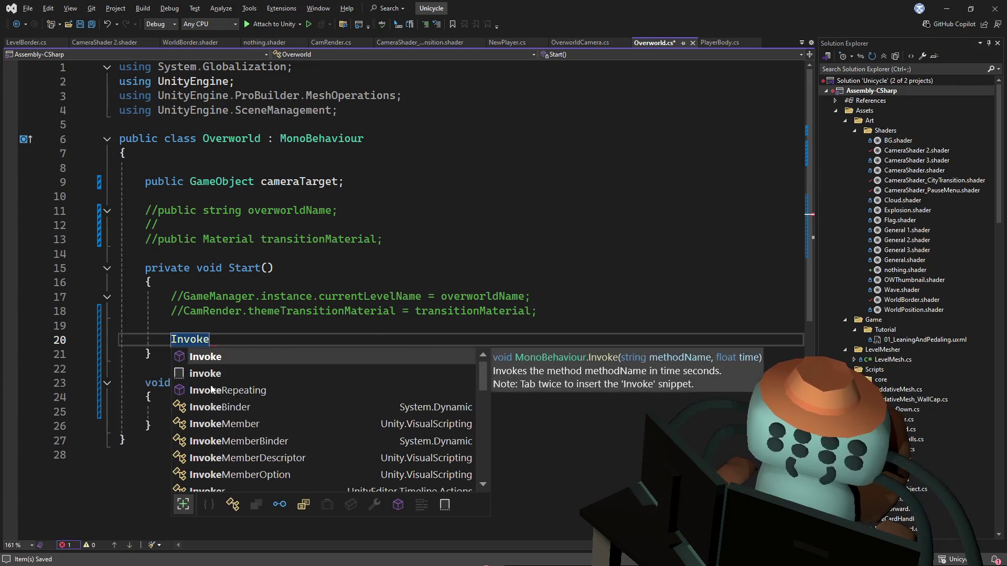
key(Escape)
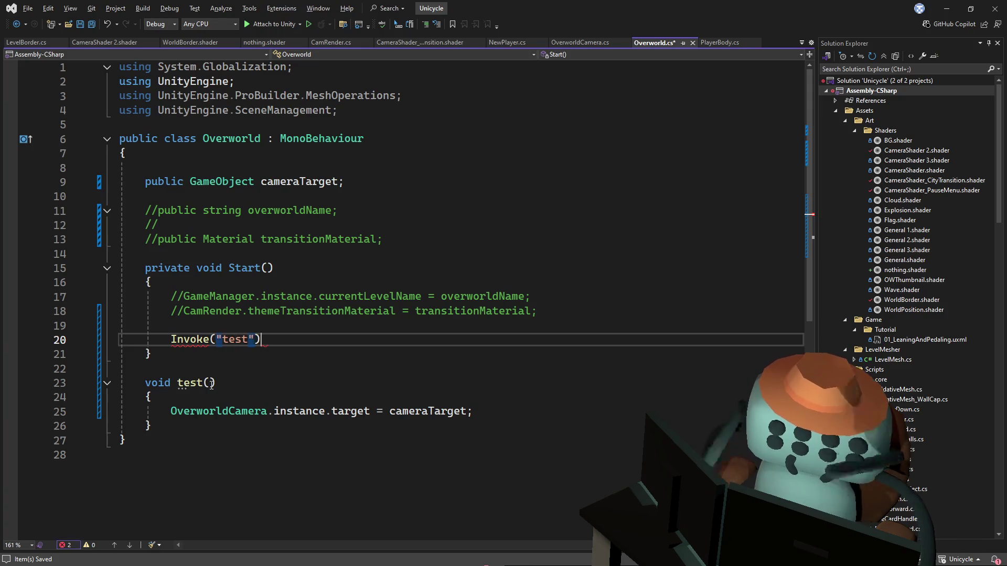
key(Up)
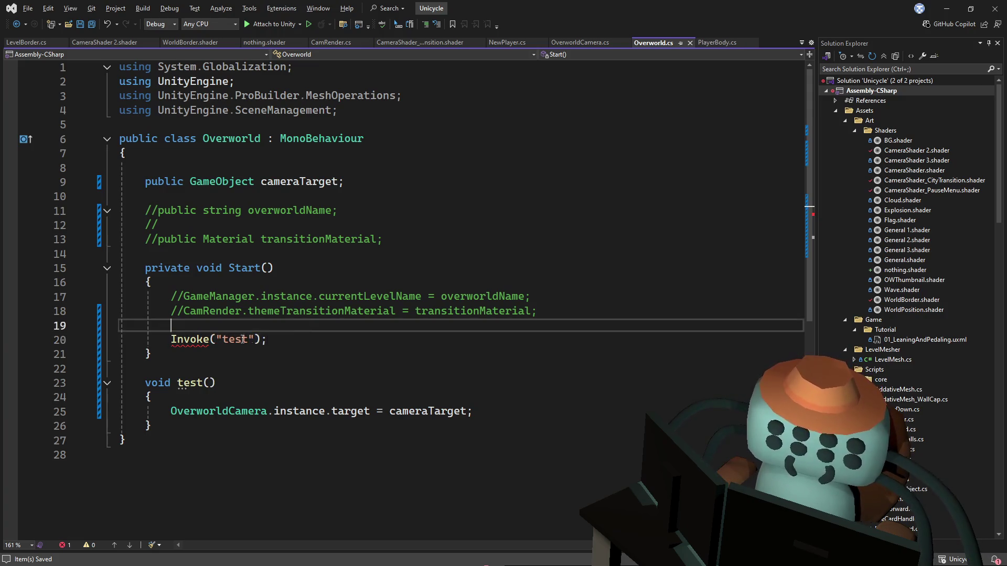
click(255, 339)
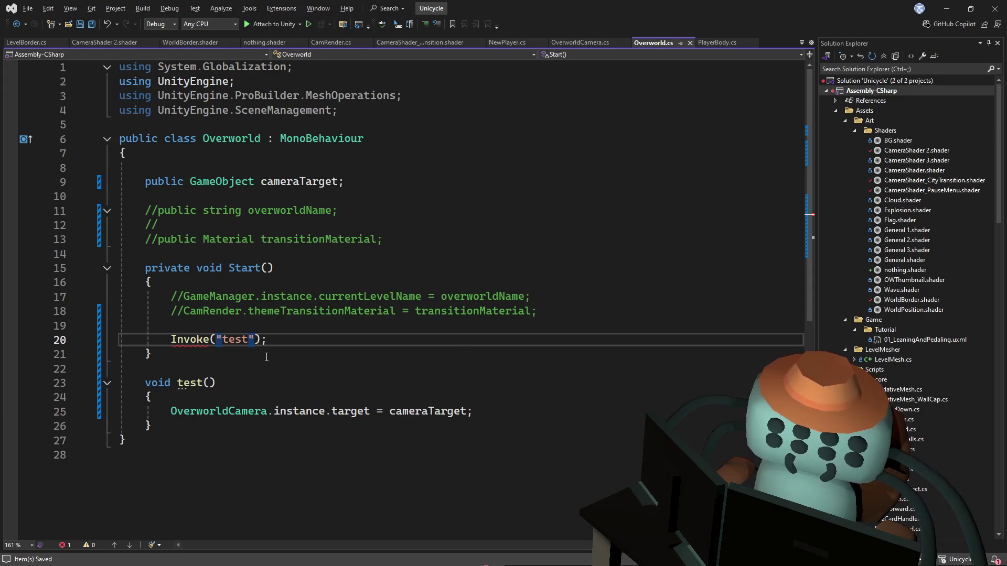
text(, 0)
click(420, 182)
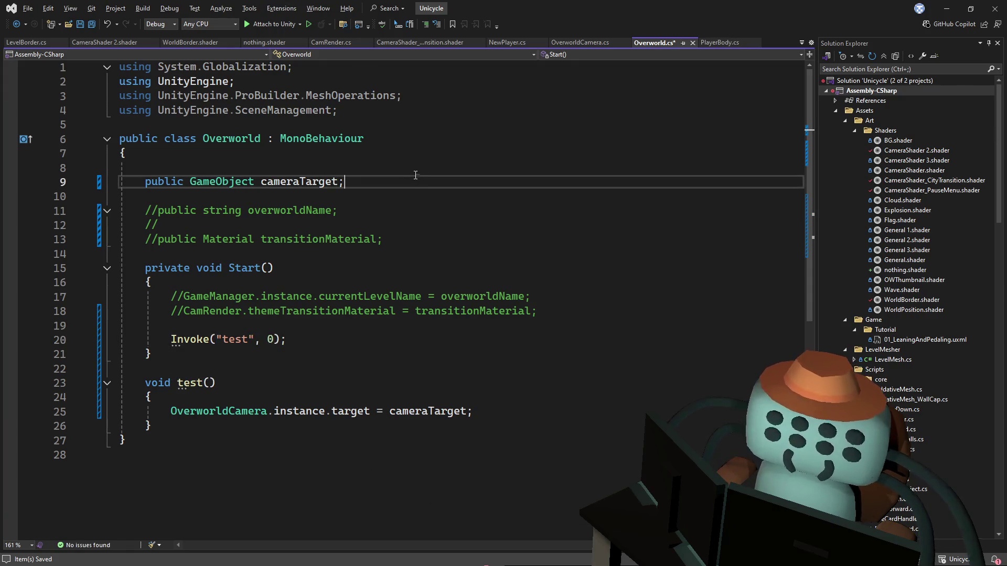
key(ctrl+s)
key(alt+Tab)
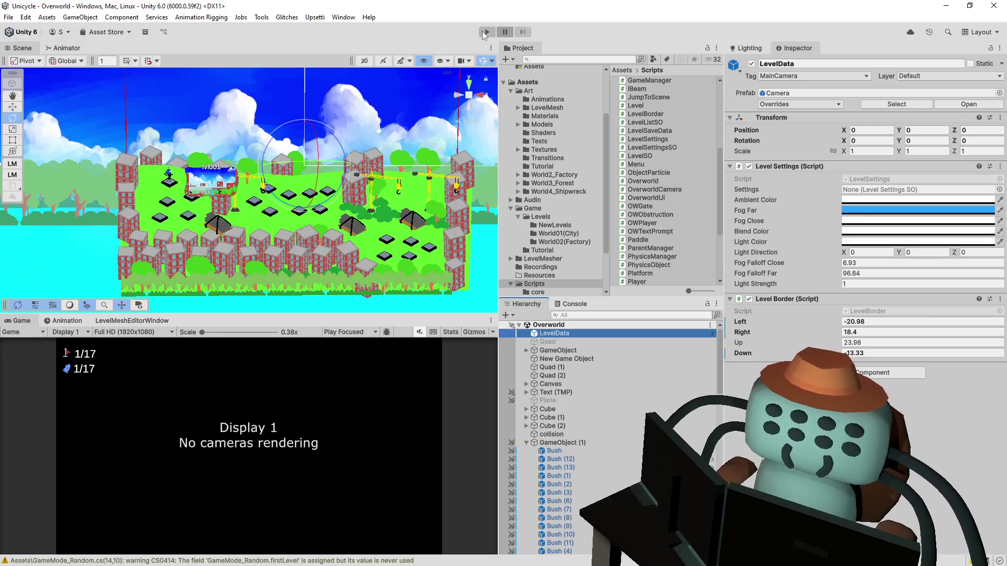
Play-test the Overworld scene in Unity, stop it, and return to Visual Studio
click(485, 34)
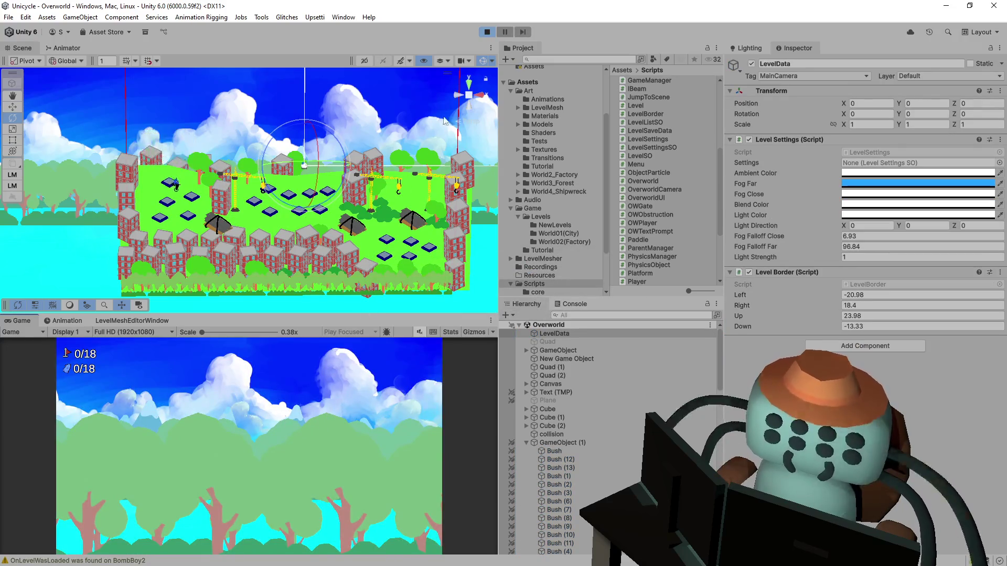
click(487, 32)
key(alt+Tab)
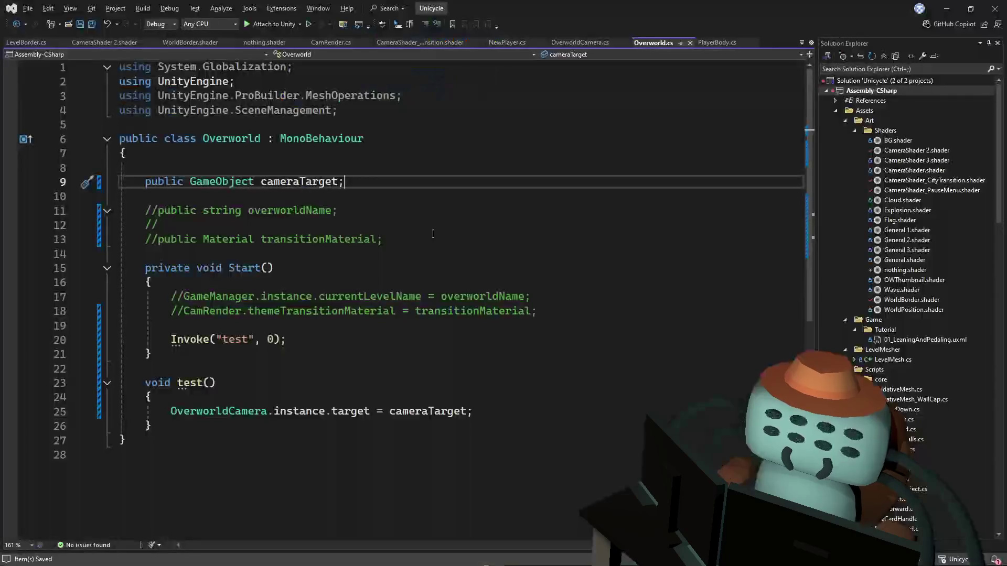
Change the Invoke delay to 0.1f, save, and play-test into the Tutoriapolis 1 level
double_click(270, 340)
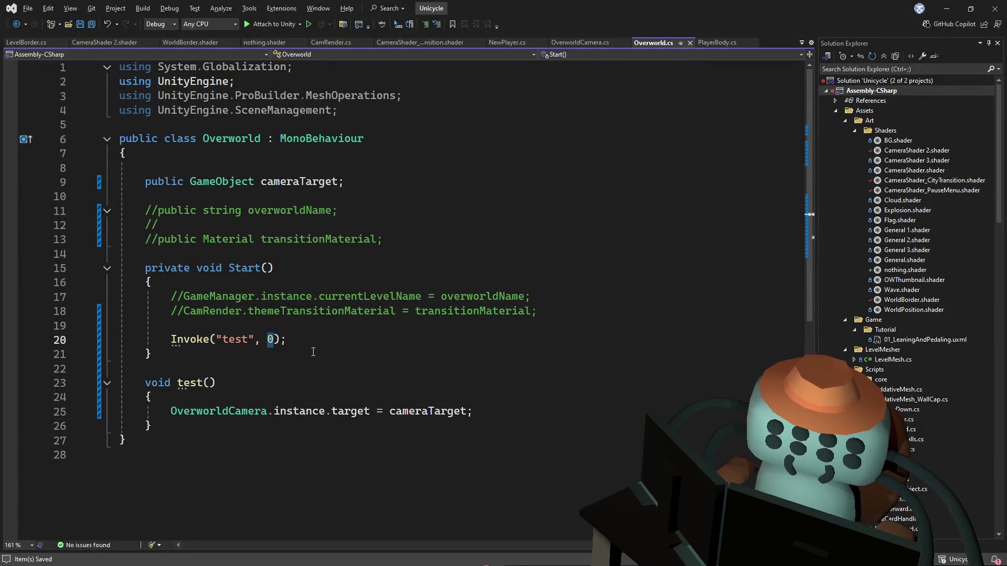
text(0.1)
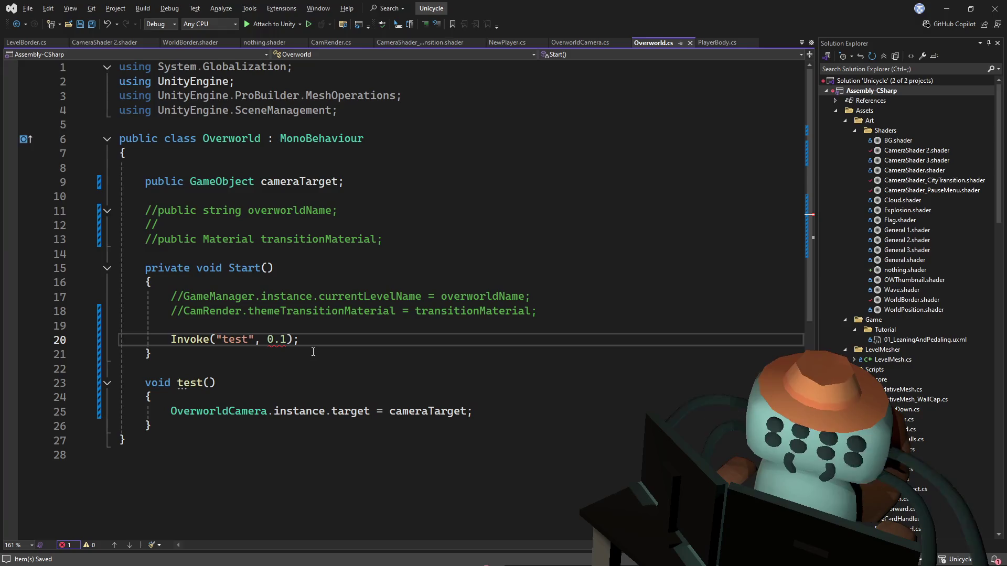
key(ctrl+s)
key(alt+Tab)
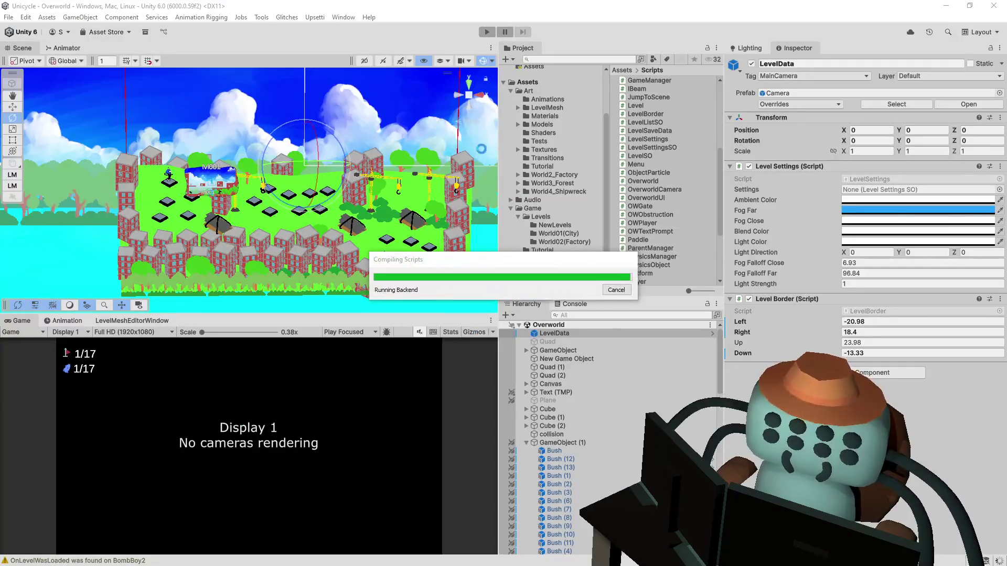
key(alt+Tab)
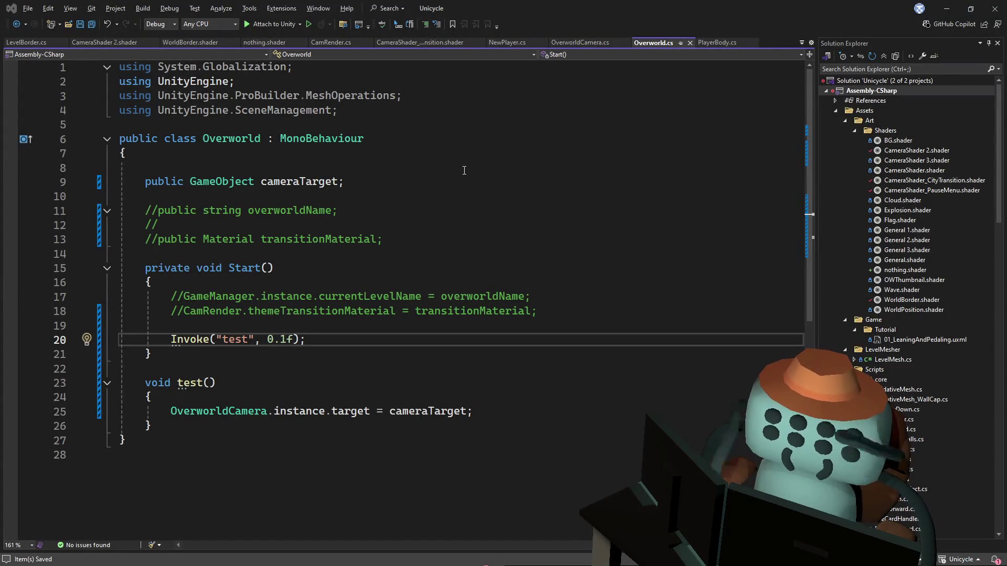
key(alt+Tab)
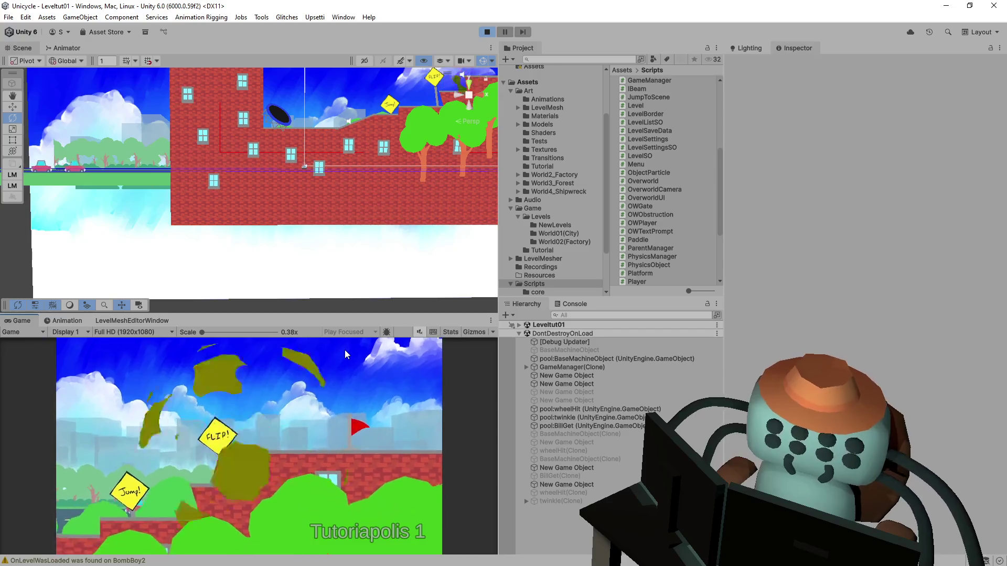
click(486, 32)
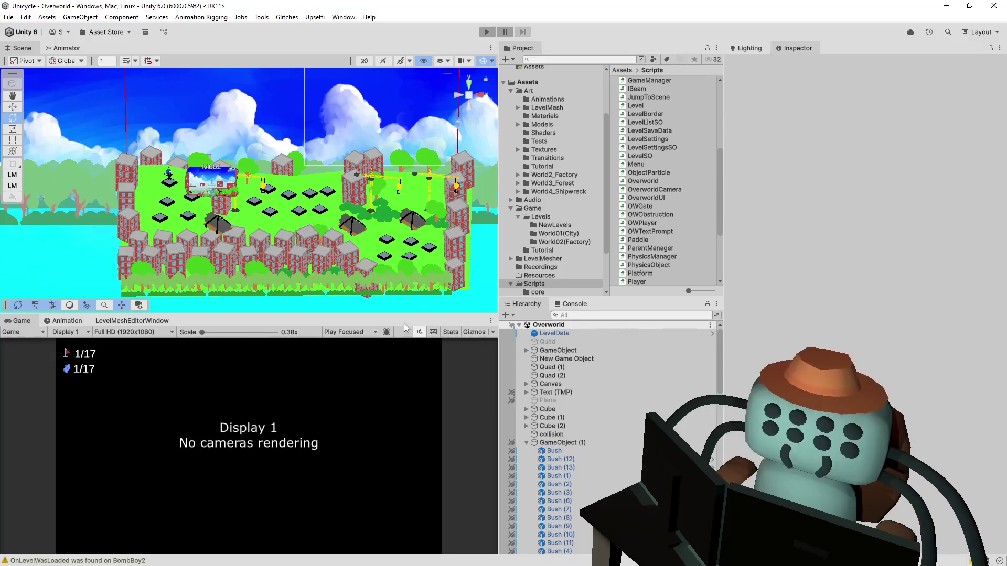
Make the Game view panel taller by raising the Scene/Game splitter
mouse_move(416, 314)
mouse_down()
mouse_move(444, 276)
mouse_move(444, 287)
mouse_up()
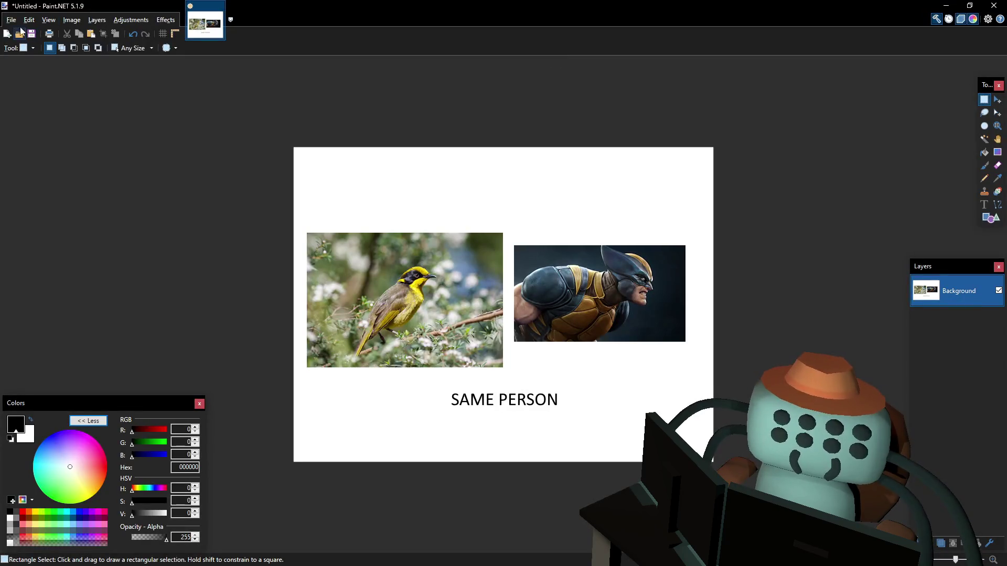
Begin a 2045 × 2948 new image but cancel, keeping the unsaved SAME PERSON collage open
click(11, 19)
click(24, 34)
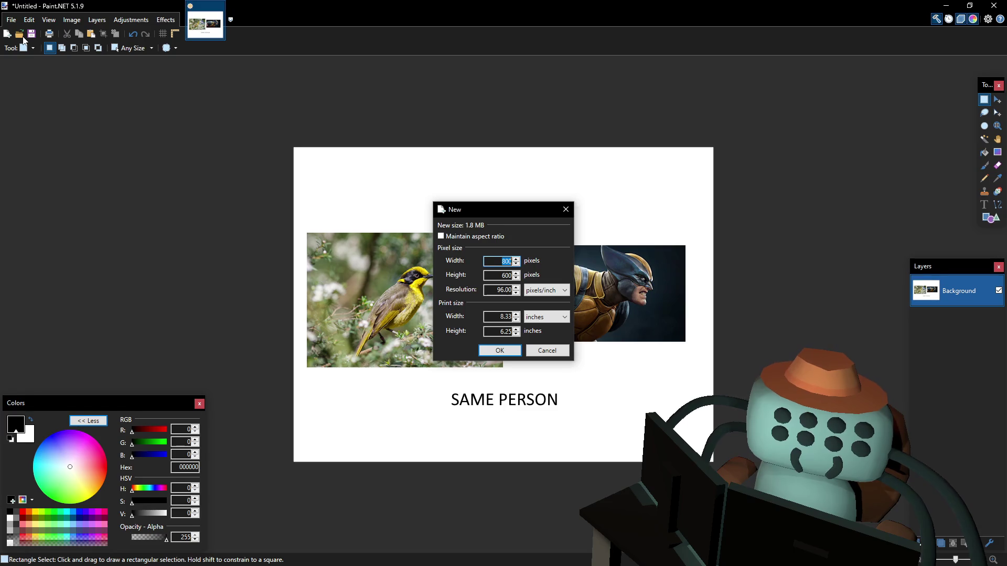
text(20)
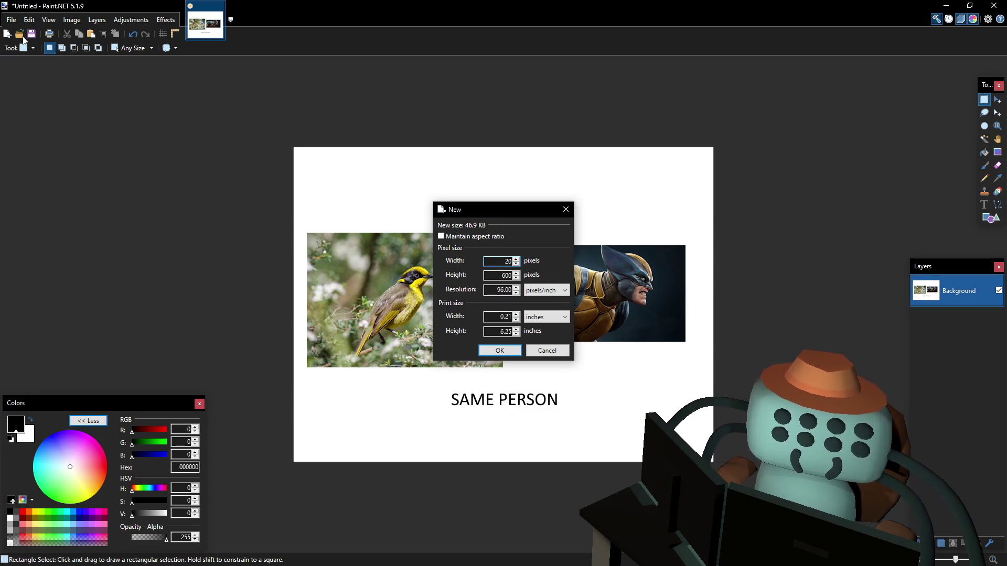
text(45)
key(Tab)
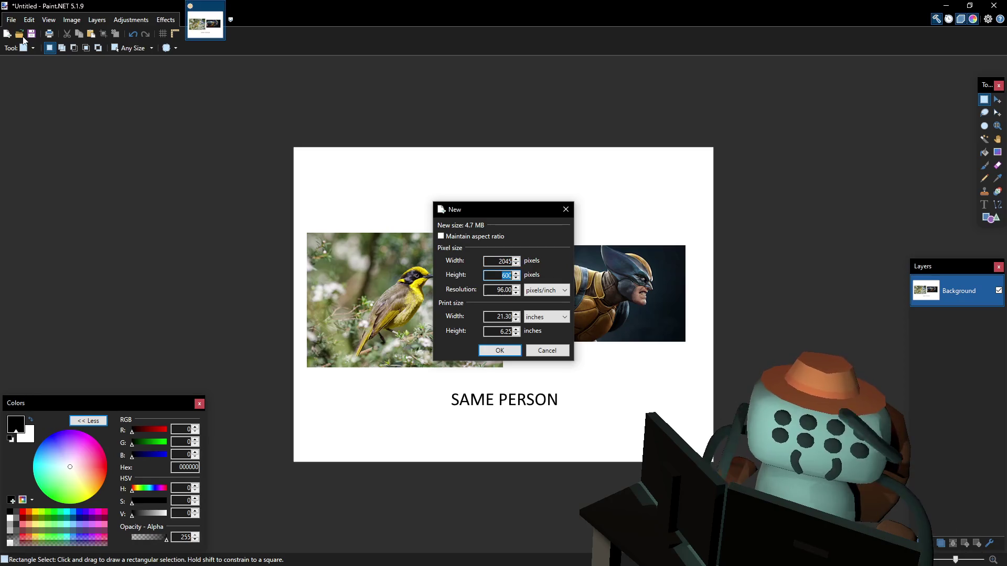
text(2948)
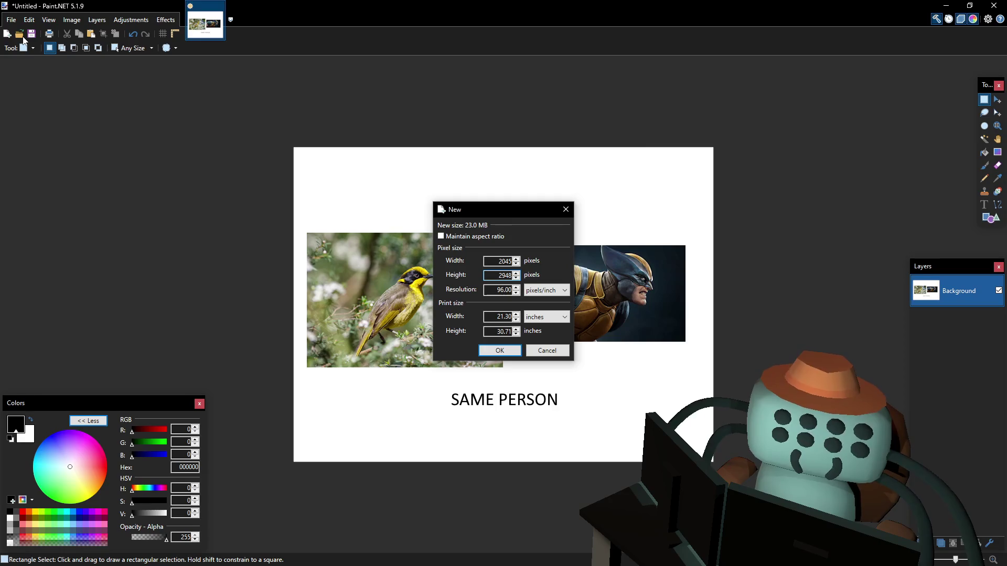
key(Escape)
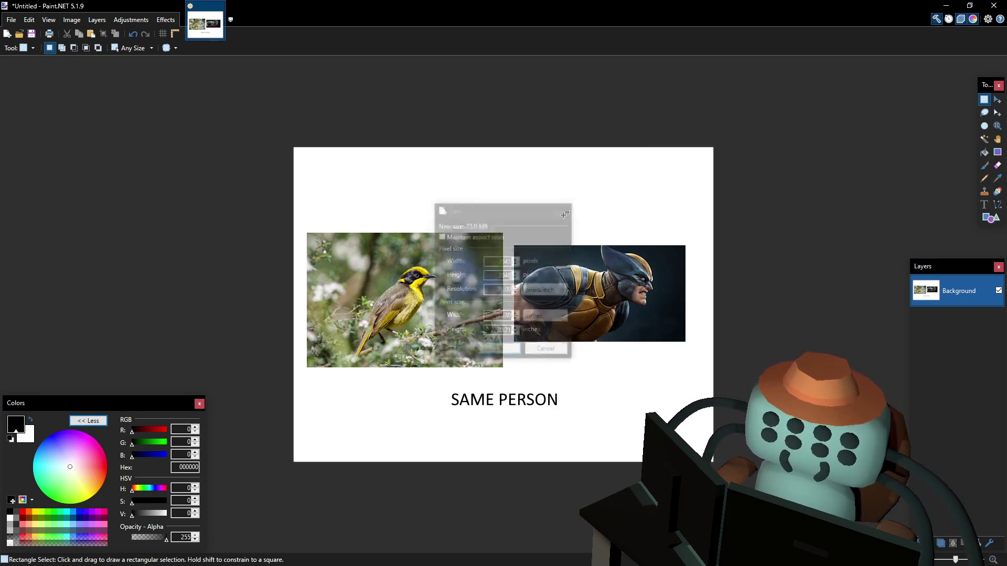
key(ctrl+w)
click(507, 386)
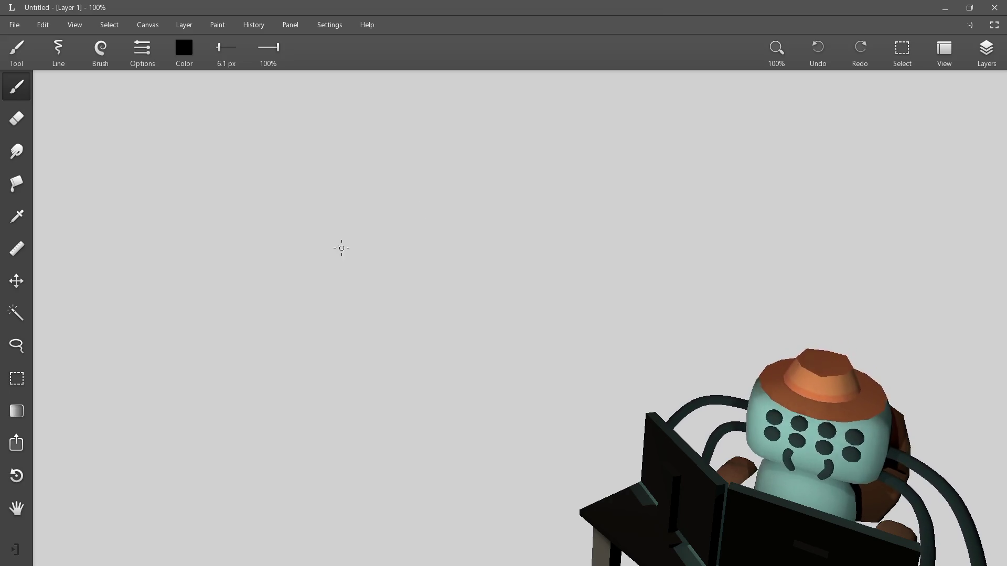
Sketch the long southern border rising into the bumpy coastline and bay loop
drag(342, 274, 443, 308)
key(ctrl+z)
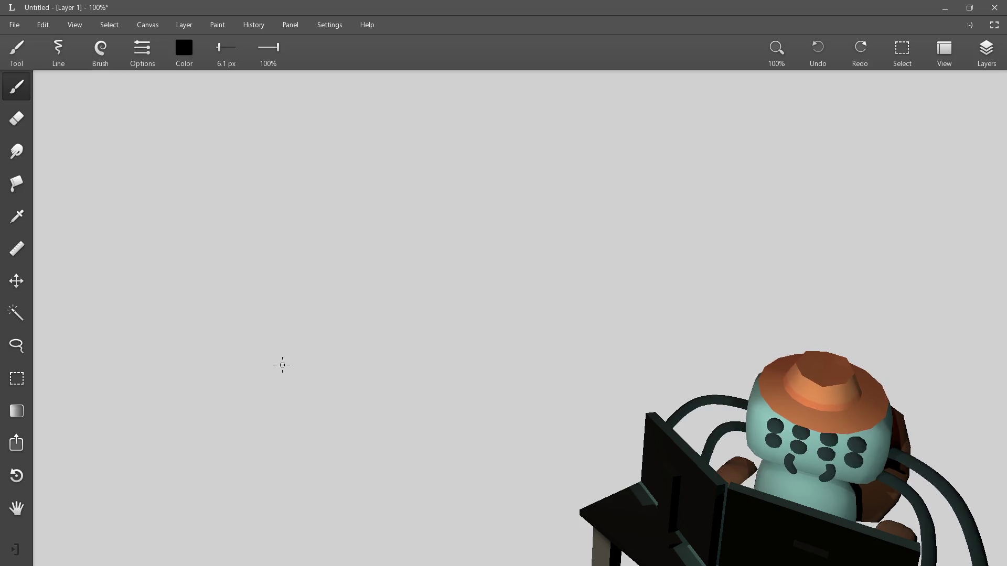
drag(279, 372, 466, 367)
mouse_move(502, 367)
mouse_down()
mouse_move(526, 350)
mouse_move(553, 362)
mouse_move(618, 350)
mouse_move(637, 309)
mouse_move(695, 252)
mouse_move(699, 212)
mouse_move(672, 157)
mouse_move(617, 135)
mouse_move(544, 228)
mouse_move(540, 257)
mouse_move(505, 245)
mouse_move(460, 211)
mouse_move(461, 154)
mouse_move(510, 126)
mouse_up()
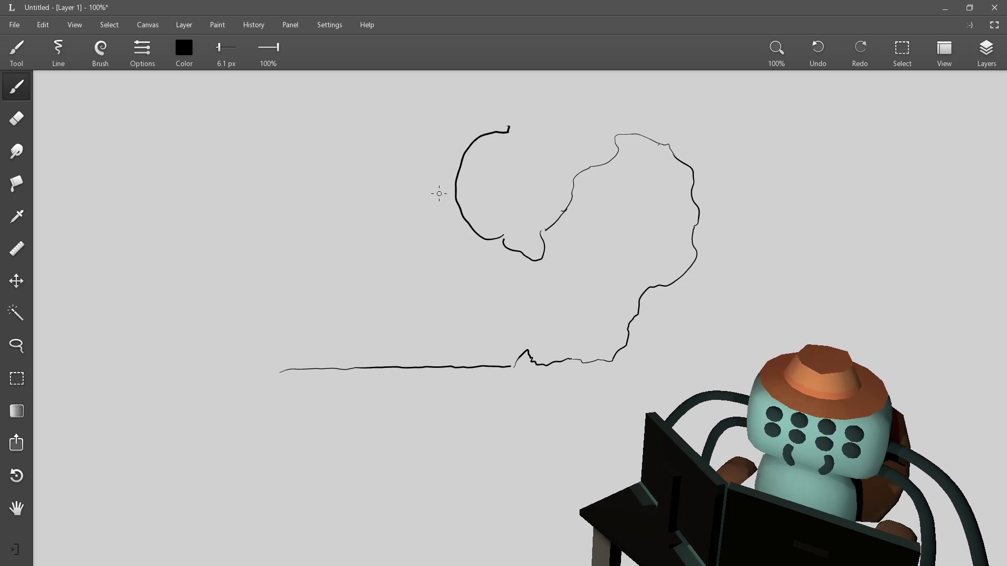
drag(544, 151, 624, 214)
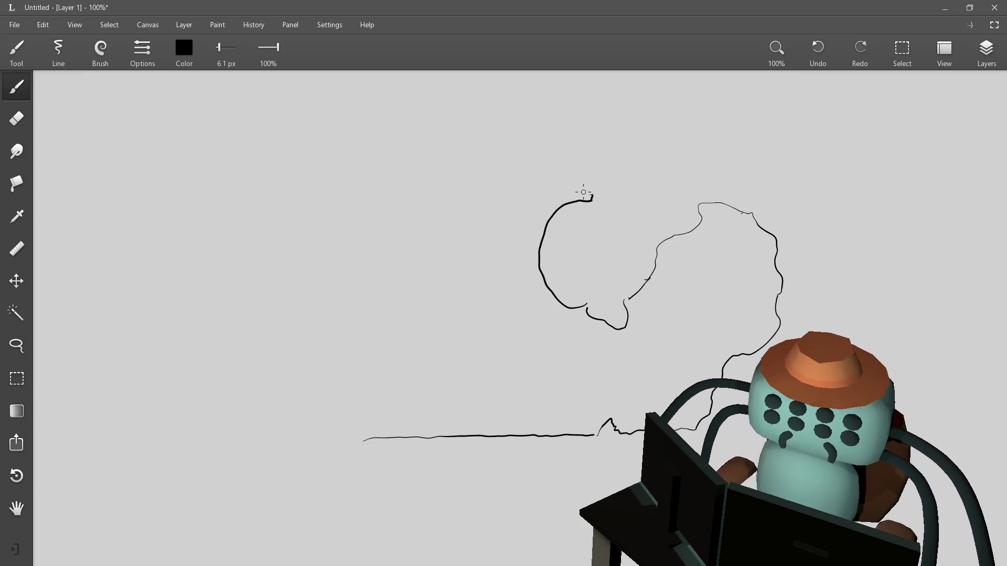
drag(591, 199, 608, 169)
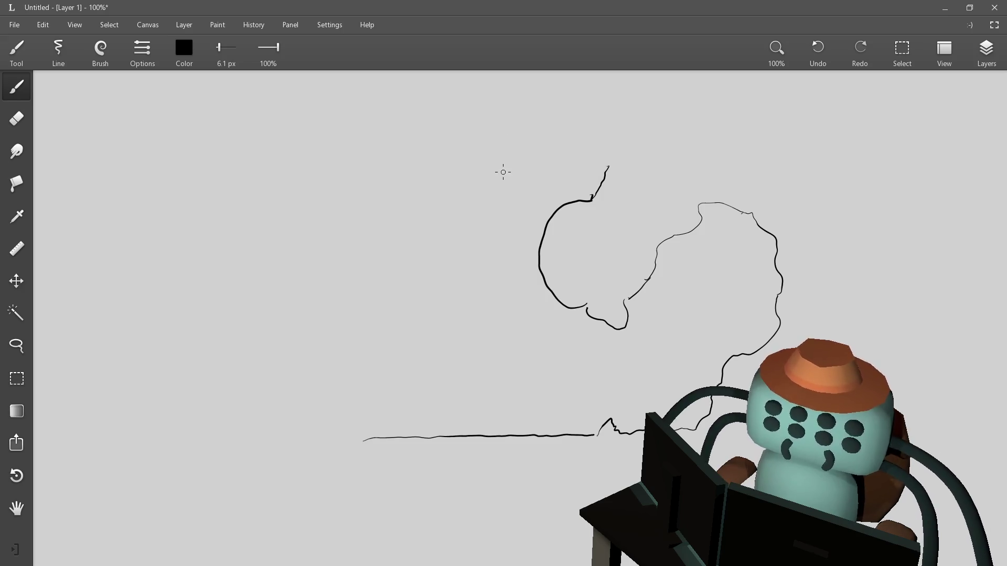
Zoom out to 72% and draw the coast above the bay plus the Arctic islands
scroll(504, 252, down, 3)
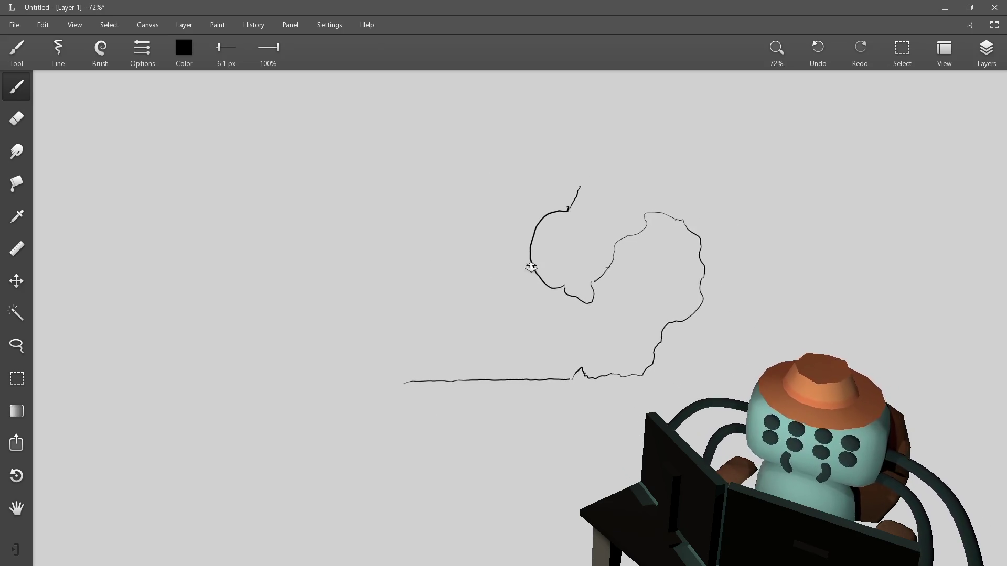
drag(499, 239, 483, 278)
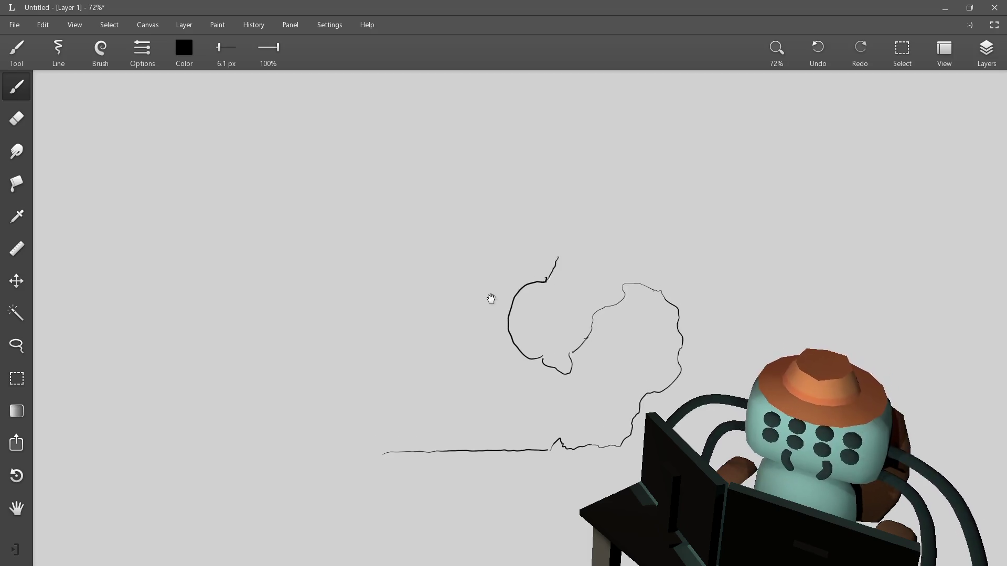
mouse_move(561, 259)
mouse_down()
mouse_move(530, 231)
mouse_move(381, 226)
mouse_move(421, 180)
mouse_move(424, 221)
mouse_up()
mouse_move(421, 181)
mouse_down()
mouse_move(438, 168)
mouse_move(456, 178)
mouse_up()
mouse_move(457, 153)
mouse_down()
mouse_move(472, 100)
mouse_move(493, 84)
mouse_move(523, 141)
mouse_move(543, 219)
mouse_up()
drag(487, 87, 478, 87)
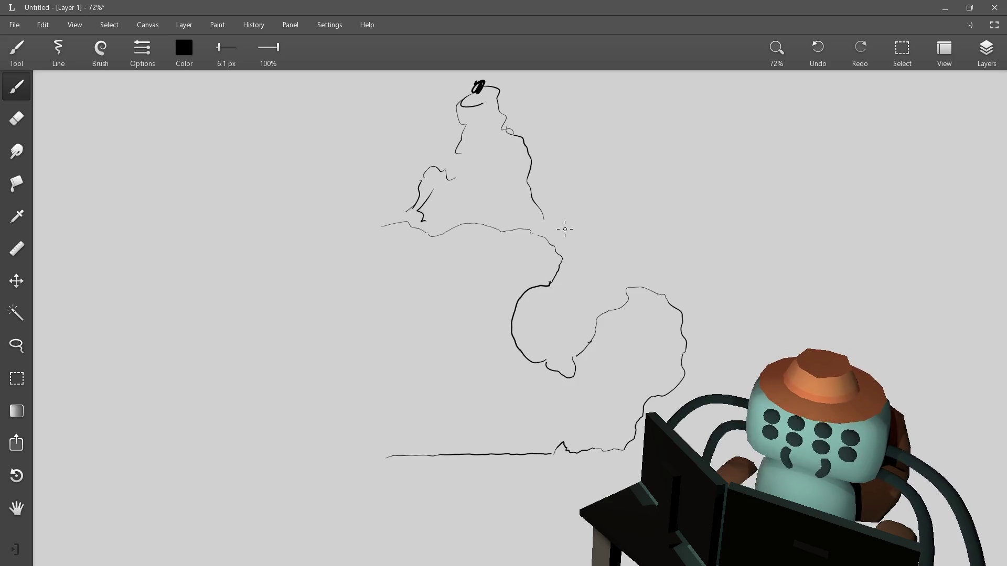
mouse_move(553, 171)
mouse_down()
mouse_move(551, 187)
mouse_move(608, 263)
mouse_move(605, 225)
mouse_move(557, 175)
mouse_up()
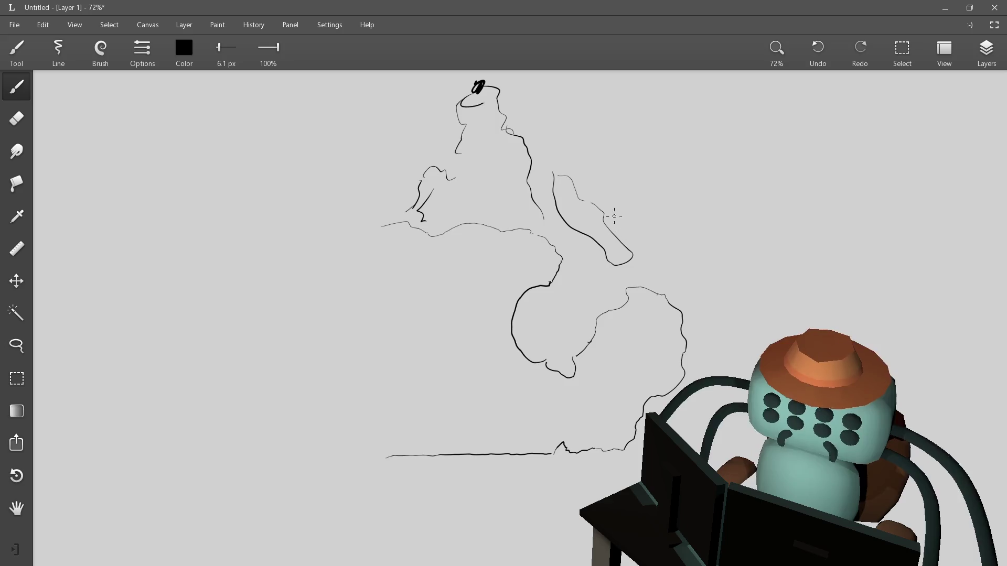
mouse_move(525, 220)
mouse_down()
mouse_move(511, 212)
mouse_move(524, 181)
mouse_move(500, 144)
mouse_move(490, 152)
mouse_up()
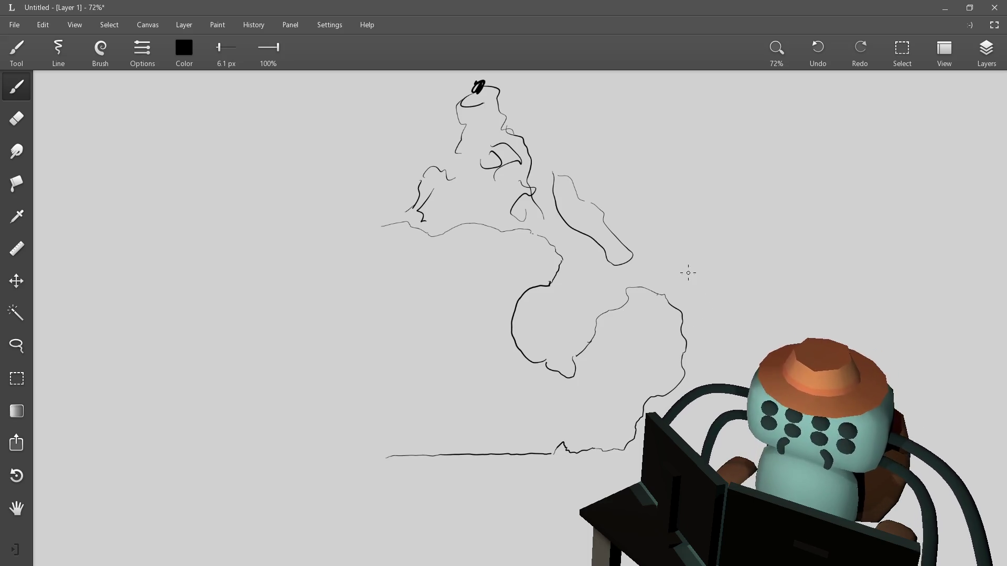
Add the eastern peninsula, extend the northern coast westward, and start the west coast
mouse_move(662, 270)
mouse_down()
mouse_move(708, 347)
mouse_move(724, 325)
mouse_move(707, 273)
mouse_move(658, 262)
mouse_up()
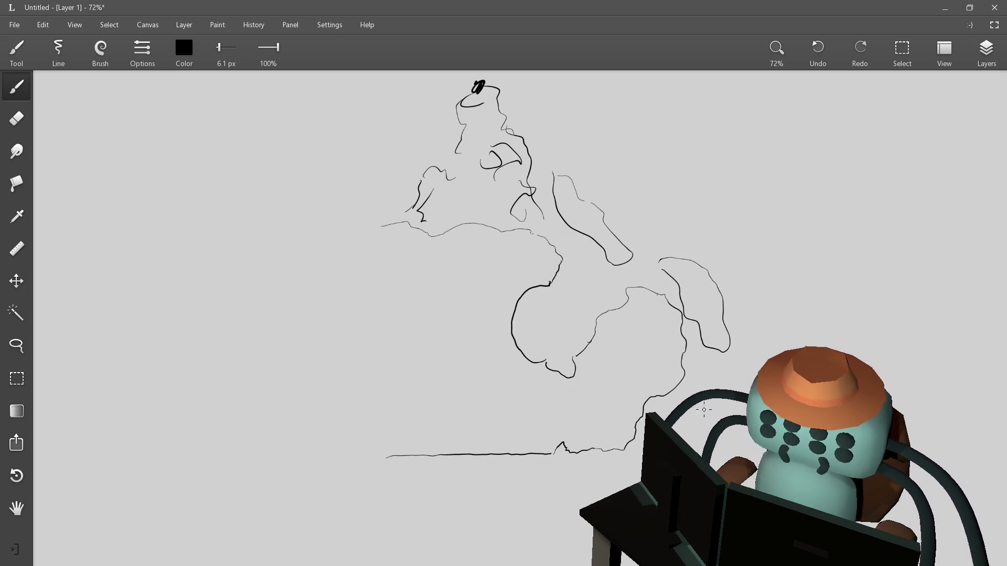
drag(717, 411, 710, 405)
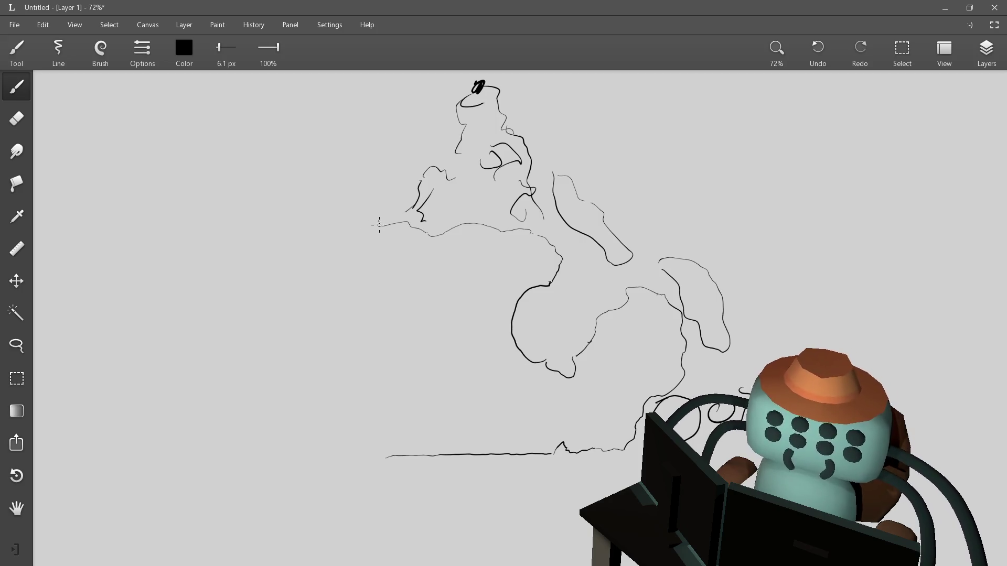
drag(380, 226, 346, 227)
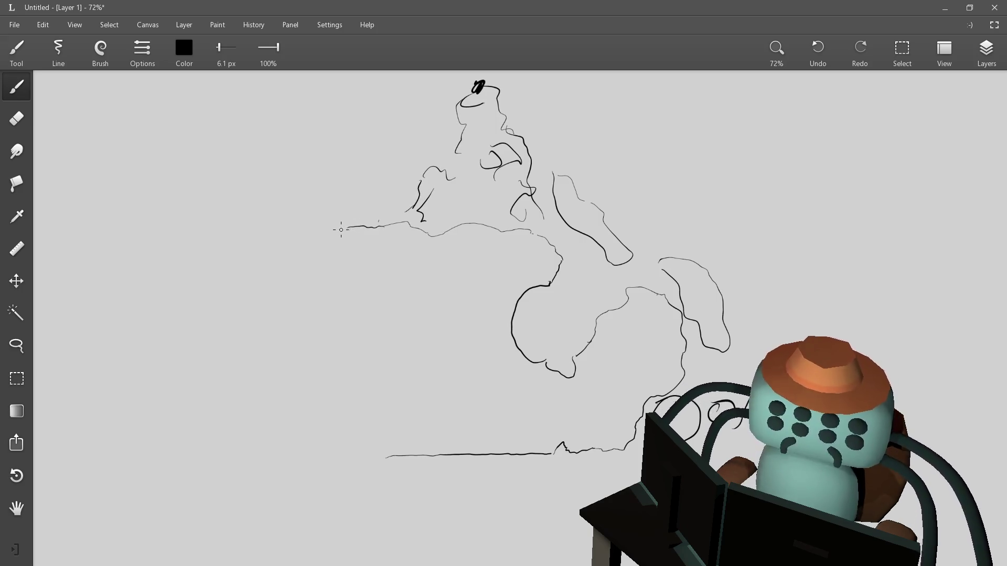
mouse_move(407, 457)
mouse_down()
mouse_move(315, 455)
mouse_move(432, 459)
mouse_up()
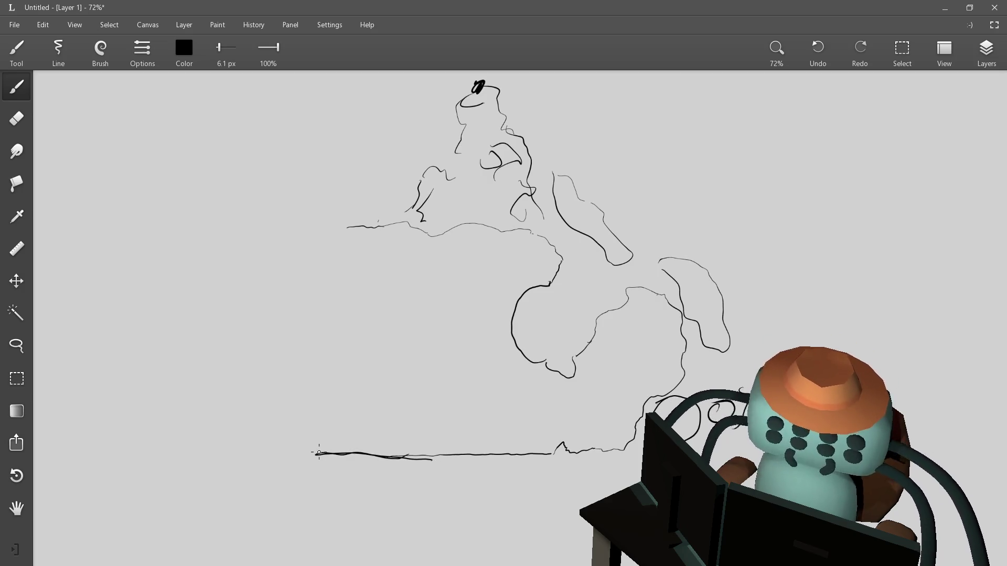
mouse_move(315, 454)
mouse_down()
mouse_move(313, 327)
mouse_move(343, 223)
mouse_move(318, 310)
mouse_move(309, 298)
mouse_move(315, 310)
mouse_up()
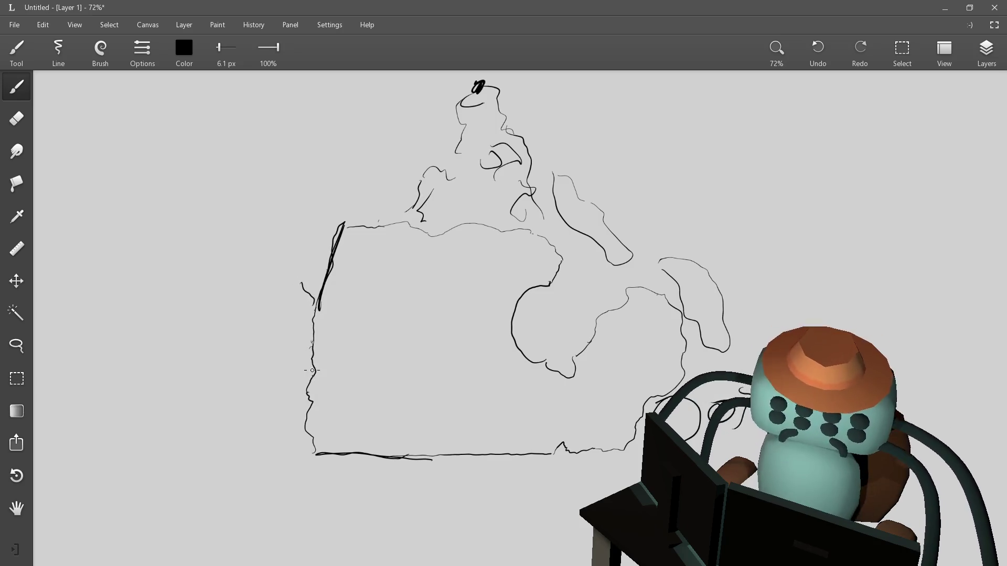
Draw the western mainland edge and the first province box with an oval inside
mouse_move(312, 371)
mouse_down()
mouse_move(303, 303)
mouse_move(199, 240)
mouse_move(254, 155)
mouse_move(325, 212)
mouse_move(370, 226)
mouse_up()
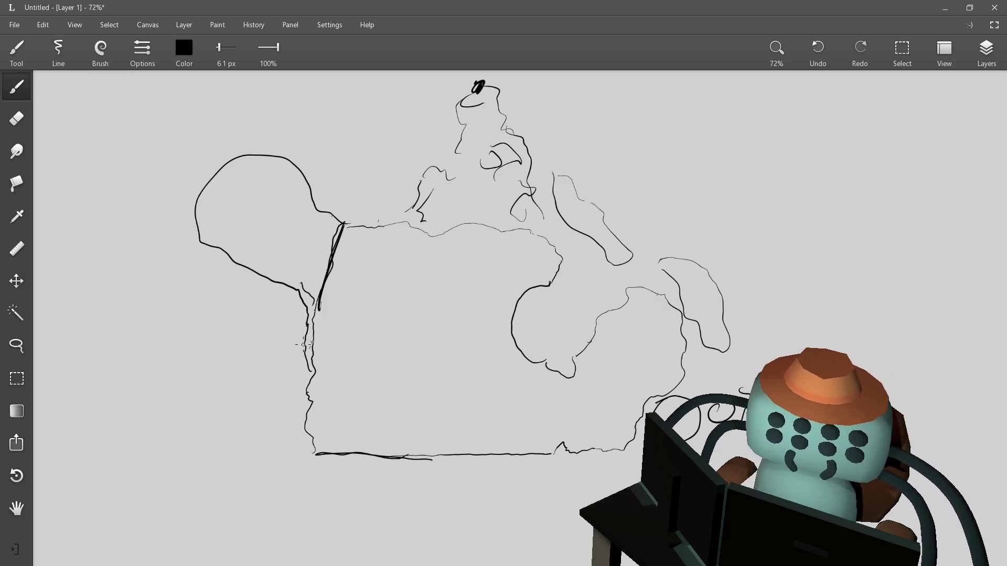
drag(316, 457, 311, 550)
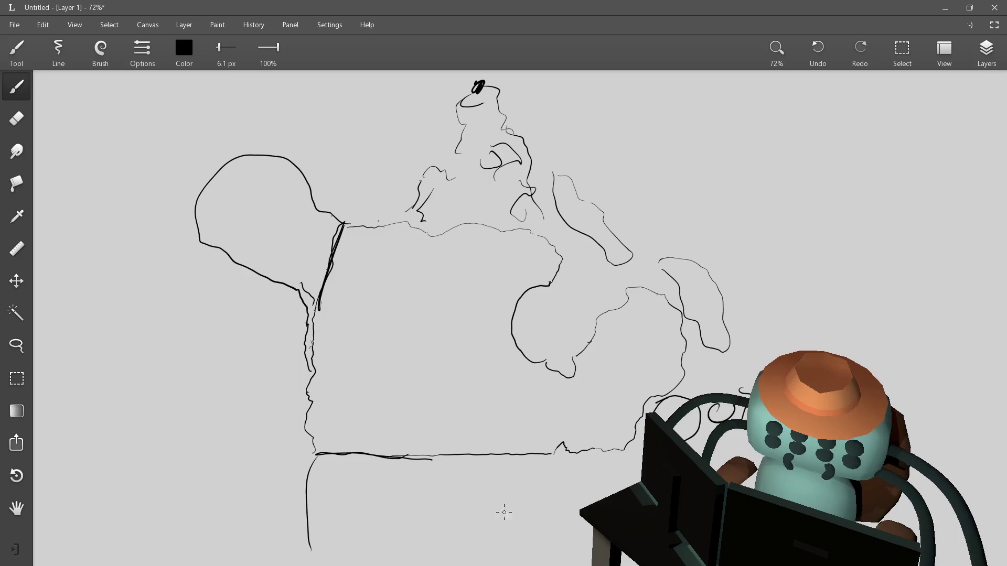
drag(626, 460, 621, 491)
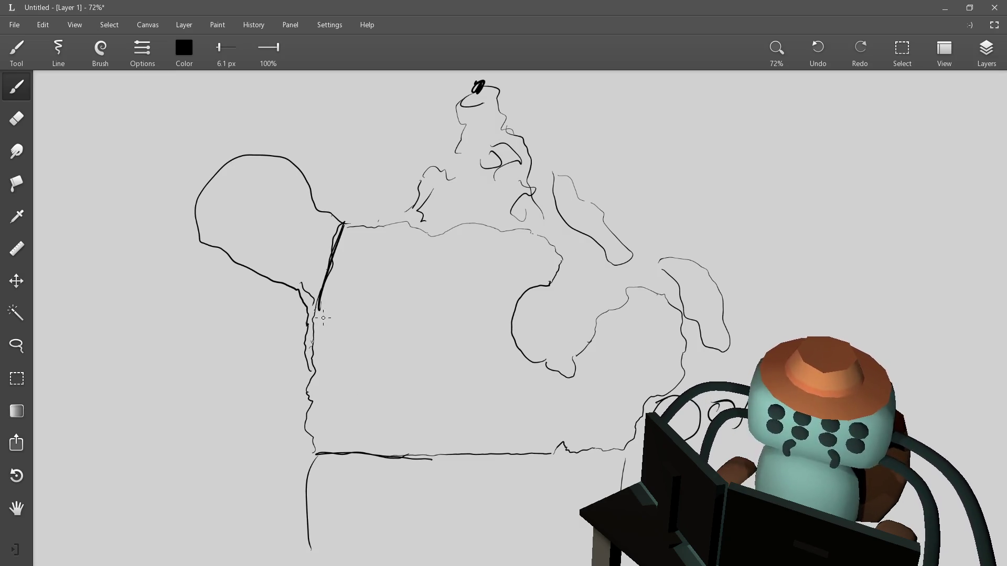
mouse_move(315, 313)
mouse_down()
mouse_move(387, 330)
mouse_move(374, 457)
mouse_up()
mouse_move(345, 356)
mouse_down()
mouse_move(327, 380)
mouse_move(348, 358)
mouse_up()
mouse_move(320, 438)
mouse_down()
mouse_move(318, 451)
mouse_move(328, 440)
mouse_up()
mouse_move(296, 405)
mouse_down()
mouse_move(288, 432)
mouse_move(303, 447)
mouse_move(300, 403)
mouse_up()
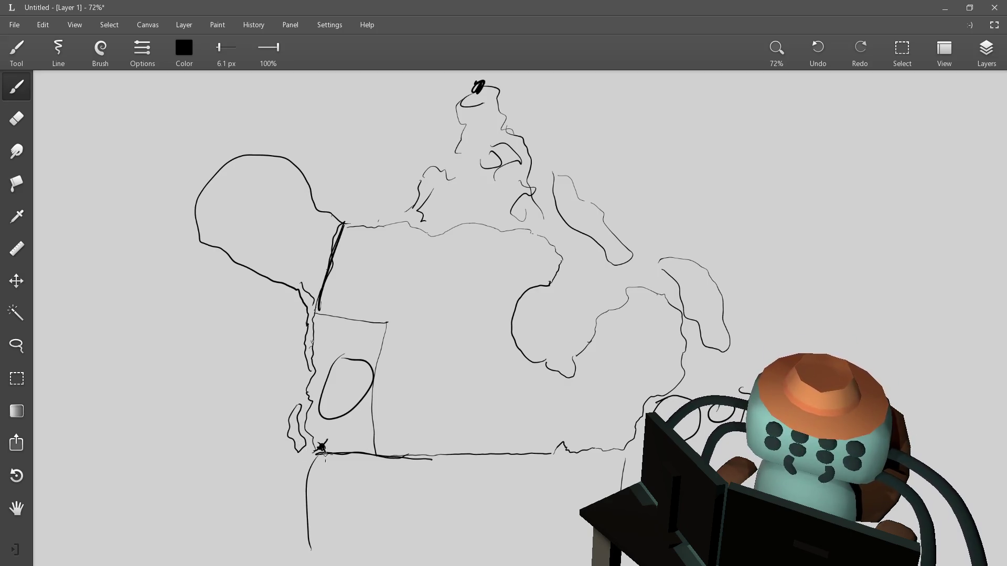
Draw the second and third province boxes and boundaries around the bay, undoing the zigzag
mouse_move(389, 324)
mouse_down()
mouse_move(432, 336)
mouse_move(431, 451)
mouse_up()
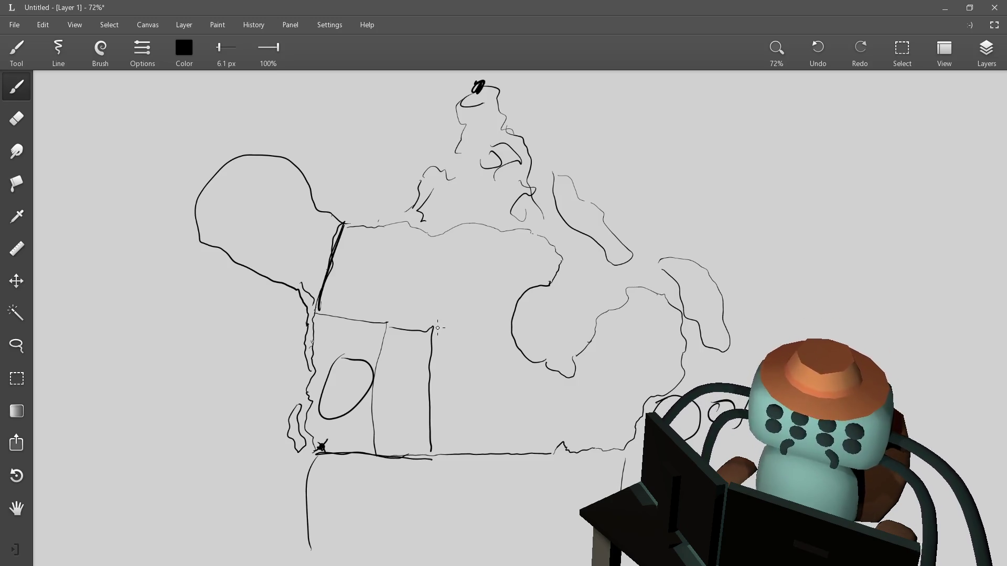
mouse_move(436, 329)
mouse_down()
mouse_move(474, 331)
mouse_move(476, 451)
mouse_up()
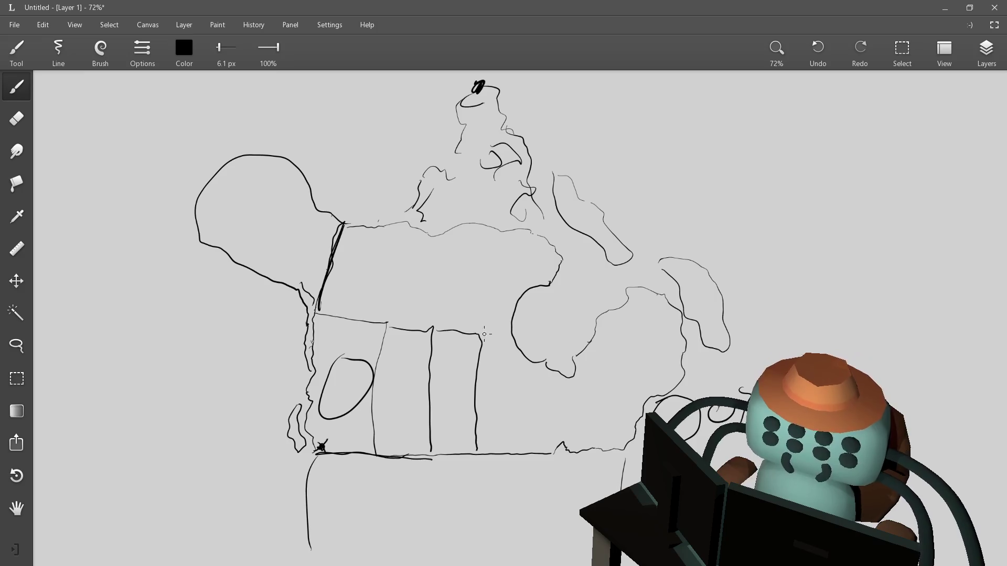
mouse_move(481, 338)
mouse_down()
mouse_move(526, 349)
mouse_move(534, 455)
mouse_up()
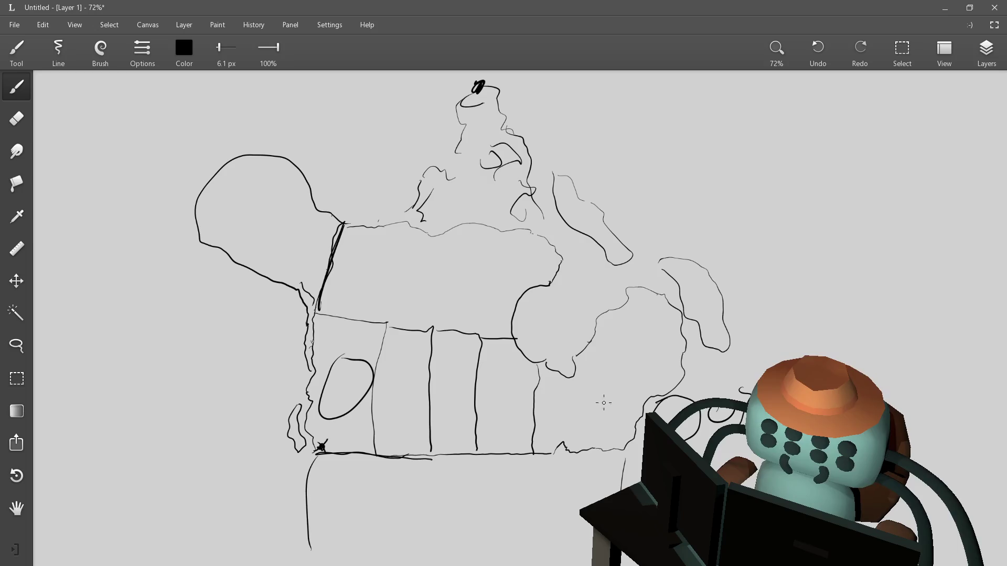
mouse_move(574, 377)
mouse_down()
mouse_move(601, 377)
mouse_move(638, 415)
mouse_up()
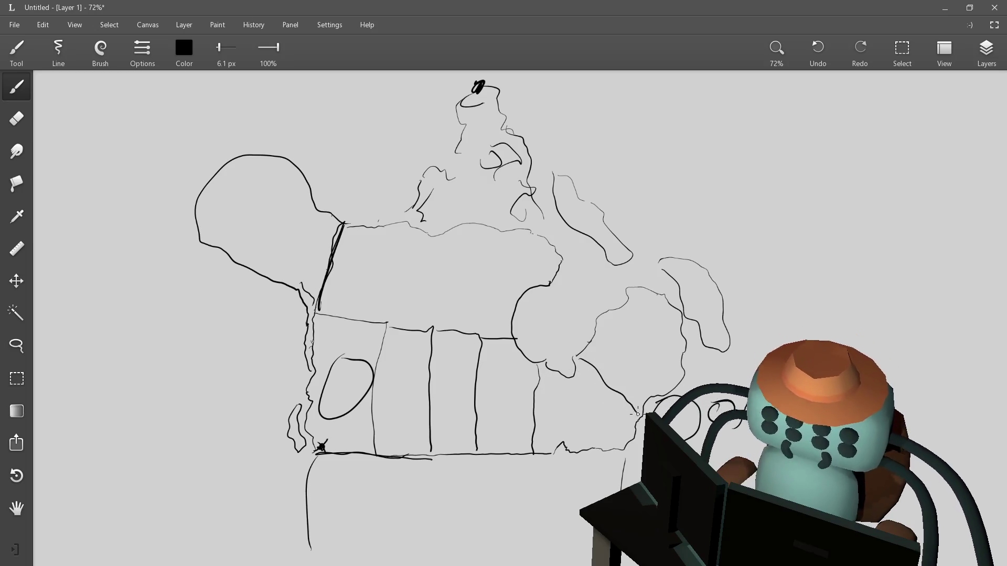
mouse_move(639, 343)
mouse_down()
mouse_move(630, 360)
mouse_move(681, 361)
mouse_up()
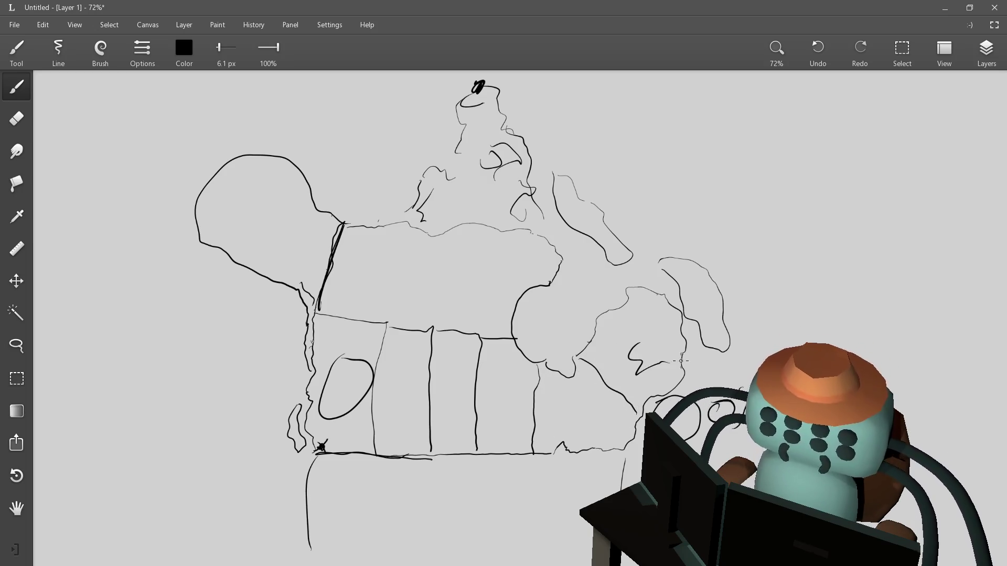
key(ctrl+z)
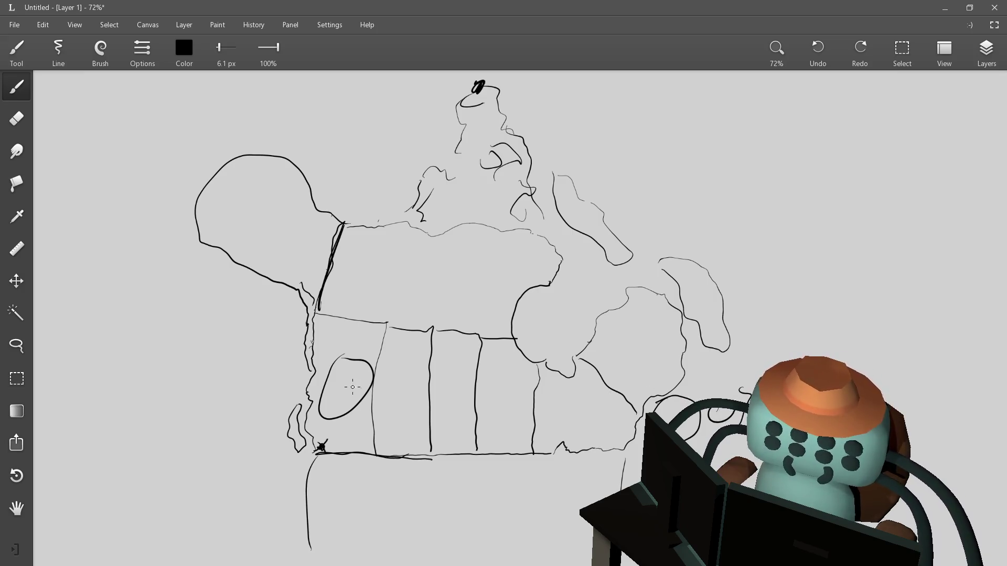
Handwrite BC, AB, SA, MA and On in the southern provinces and begin the Quebec label
mouse_move(336, 381)
mouse_down()
mouse_move(335, 402)
mouse_move(501, 399)
mouse_move(508, 412)
mouse_move(517, 395)
mouse_move(522, 411)
mouse_up()
drag(511, 404, 586, 414)
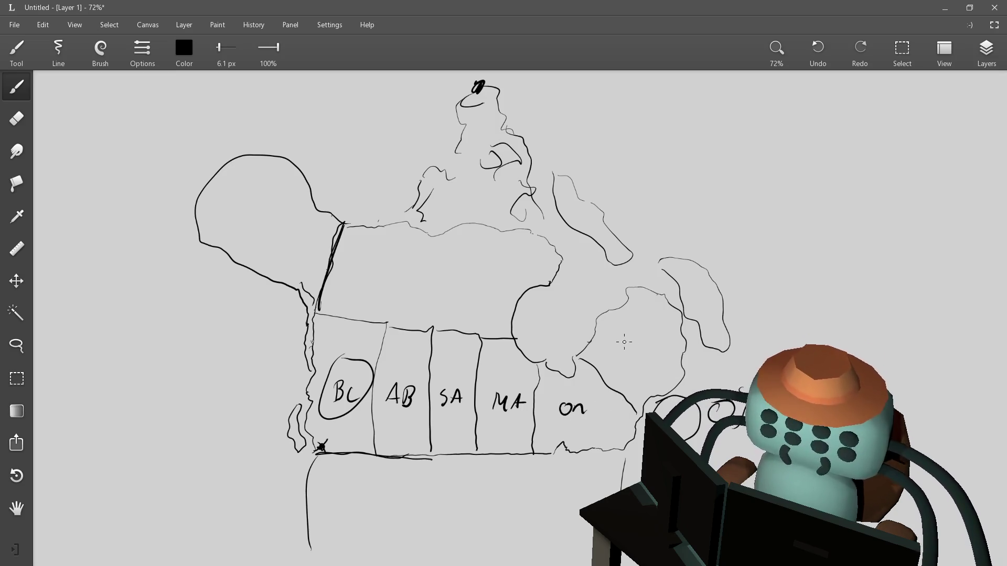
mouse_move(624, 344)
mouse_down()
mouse_move(632, 361)
mouse_move(643, 354)
mouse_move(635, 358)
mouse_up()
key(ctrl+z)
Finish QB, outline the Yukon labelled Yk, and draw the Northwest Territories' eastern border
drag(635, 342, 636, 358)
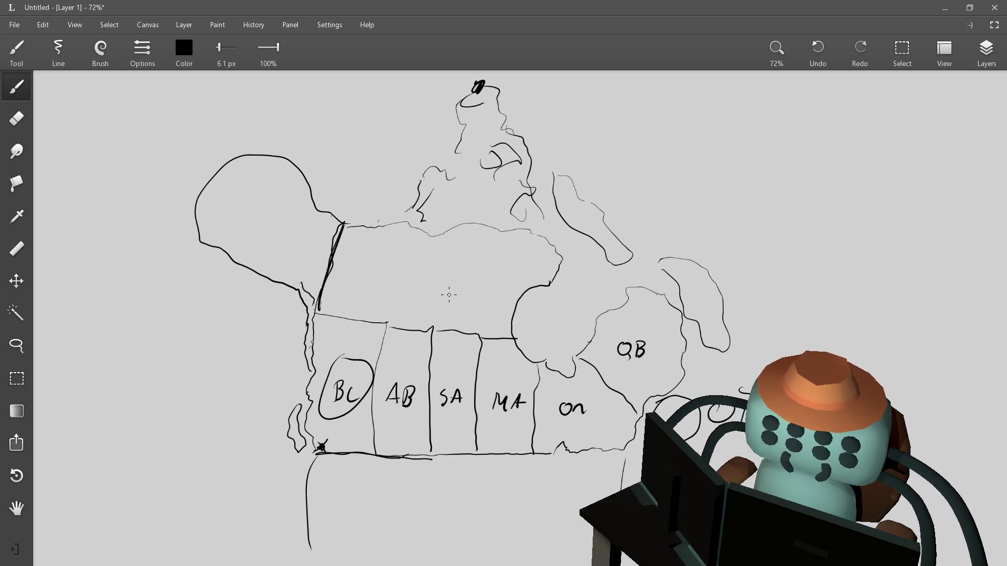
mouse_move(361, 225)
mouse_down()
mouse_move(388, 283)
mouse_move(382, 308)
mouse_up()
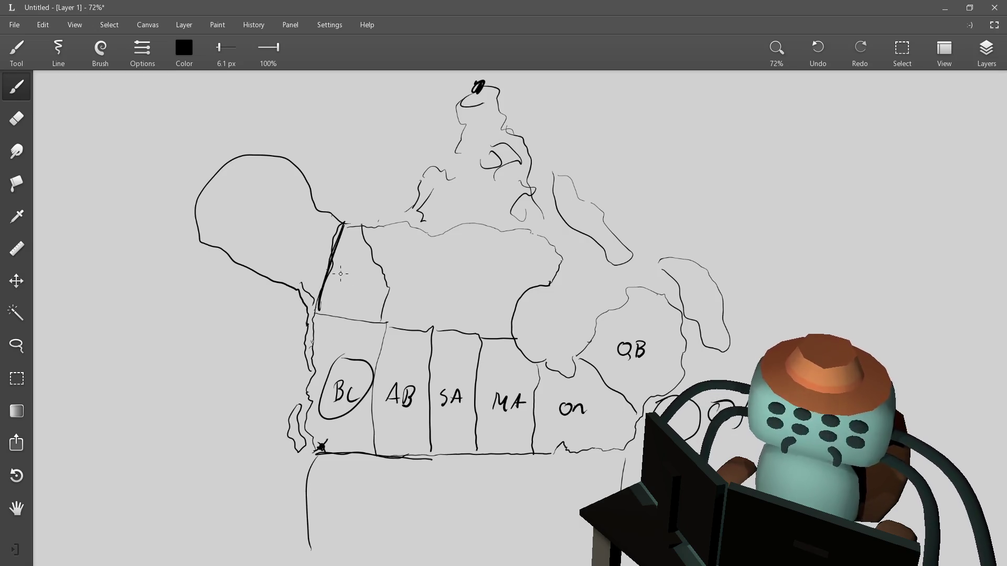
mouse_move(340, 272)
mouse_down()
mouse_move(339, 290)
mouse_move(353, 287)
mouse_up()
drag(362, 274, 366, 289)
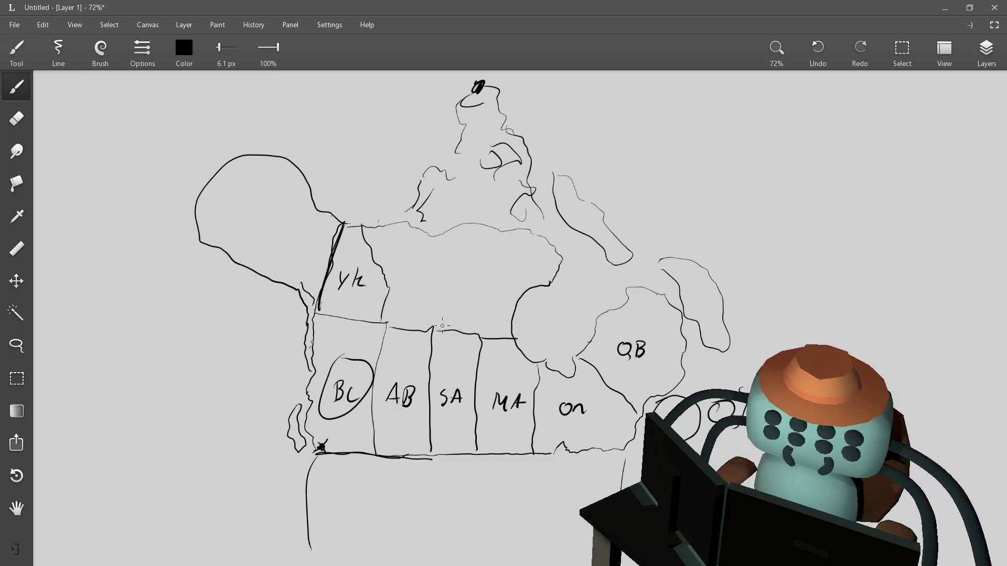
mouse_move(433, 328)
mouse_down()
mouse_move(469, 246)
mouse_move(423, 181)
mouse_up()
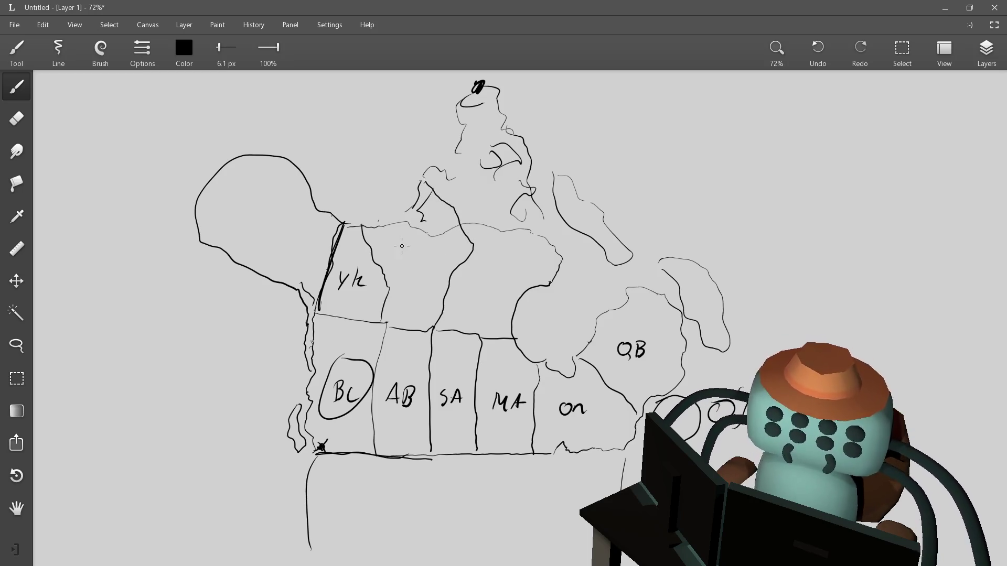
Write the Nwt label and trace the Nunavut border around the northern islands
mouse_move(399, 261)
mouse_down()
mouse_move(402, 270)
mouse_move(418, 256)
mouse_move(429, 271)
mouse_move(433, 260)
mouse_up()
mouse_move(442, 255)
mouse_down()
mouse_move(441, 276)
mouse_move(450, 260)
mouse_up()
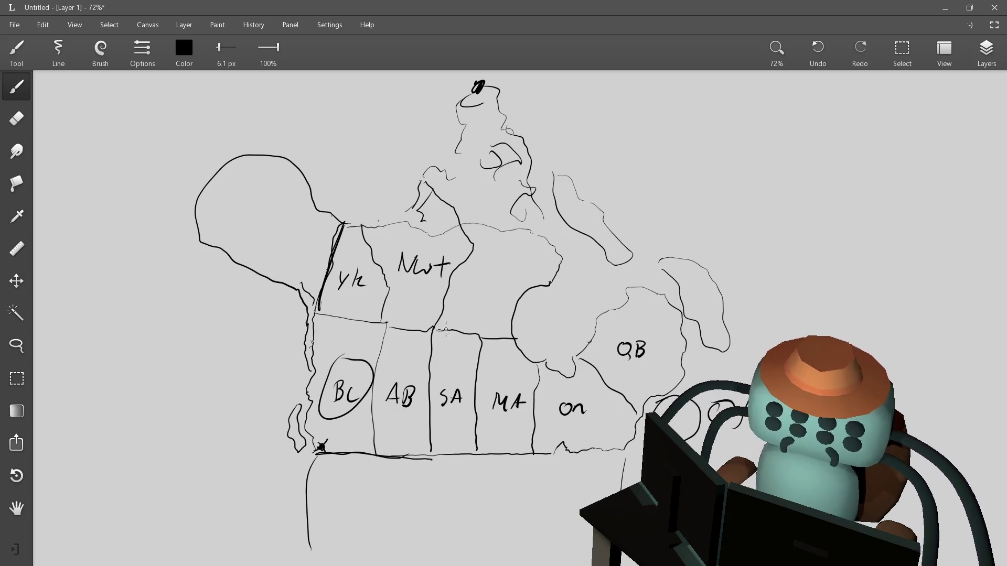
mouse_move(446, 330)
mouse_down()
mouse_move(456, 181)
mouse_move(560, 153)
mouse_move(572, 241)
mouse_move(513, 315)
mouse_move(461, 324)
mouse_up()
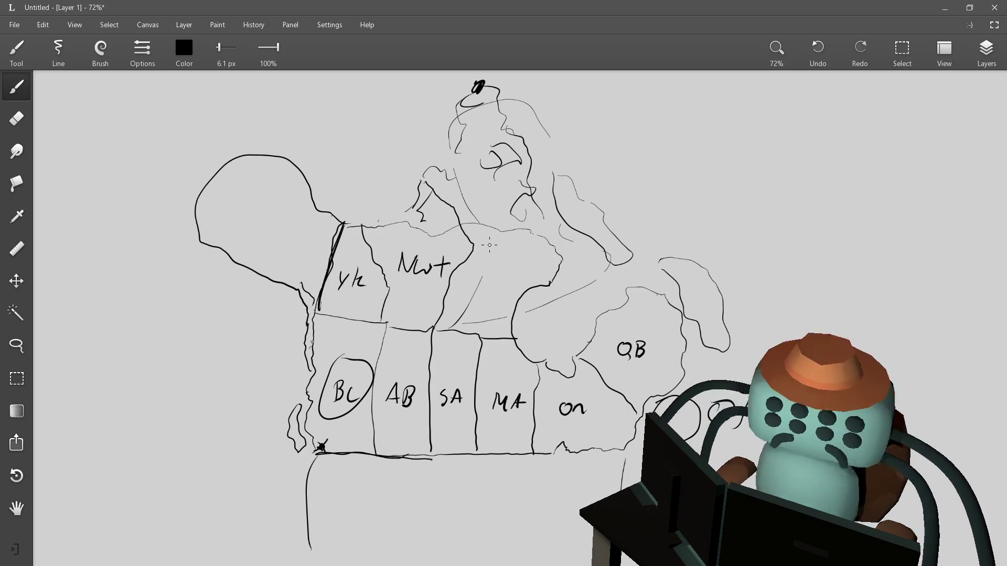
Write the NU label, undo its stray stroke, pan left and begin the Newfoundland label
mouse_move(492, 242)
mouse_down()
mouse_move(491, 261)
mouse_move(505, 241)
mouse_move(514, 253)
mouse_move(522, 247)
mouse_up()
key(ctrl+z)
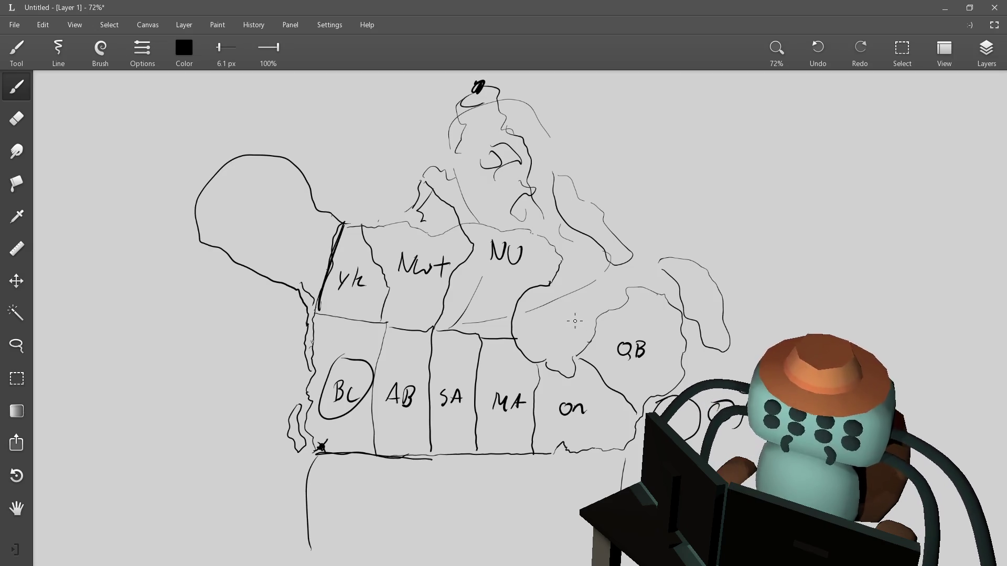
drag(719, 347, 649, 349)
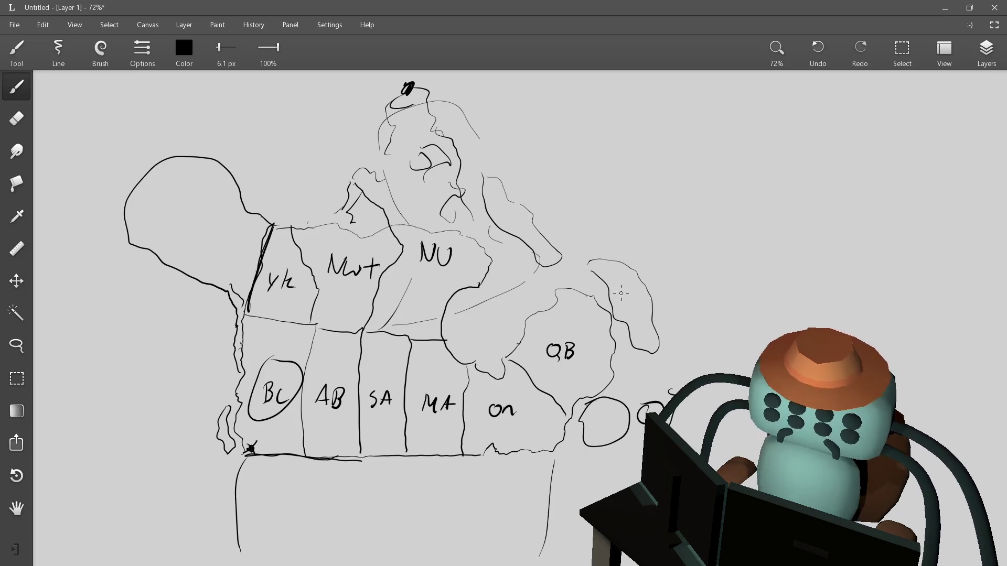
drag(620, 290, 617, 305)
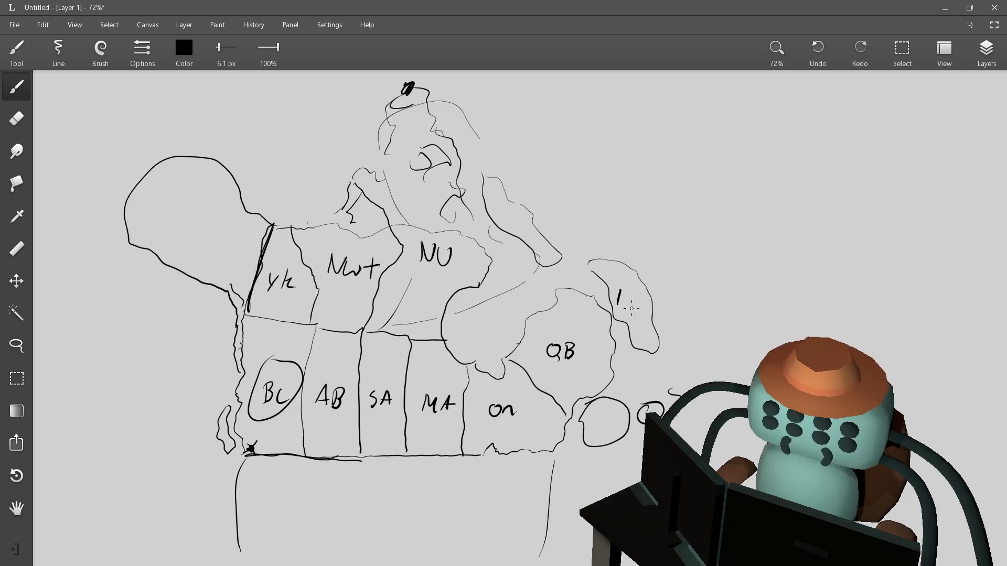
Write the NewfLab label, redraw the Quebec–Newfoundland border after an undo, and write nb in the maritime circle
mouse_move(620, 292)
mouse_down()
mouse_move(624, 304)
mouse_move(629, 288)
mouse_up()
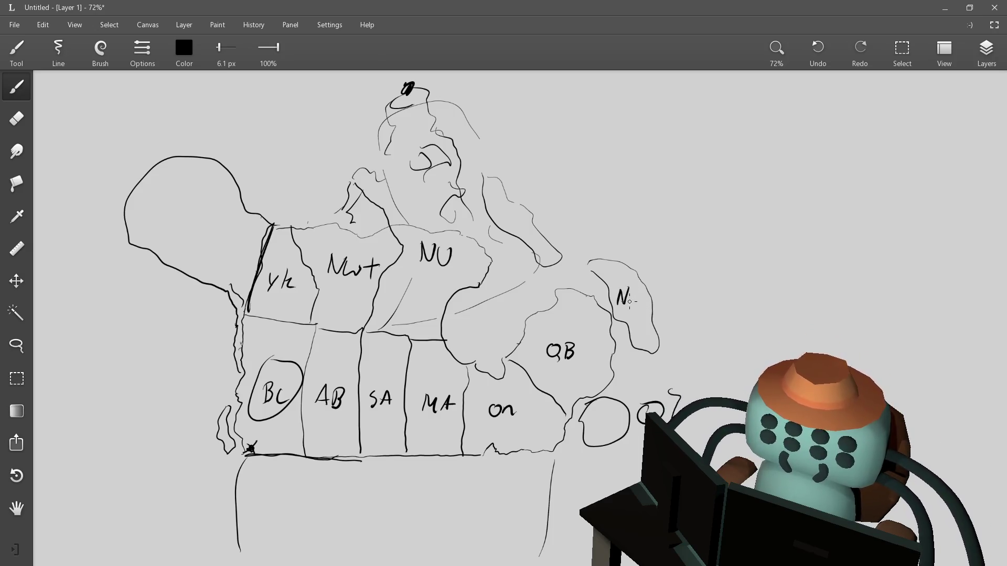
drag(631, 305, 671, 302)
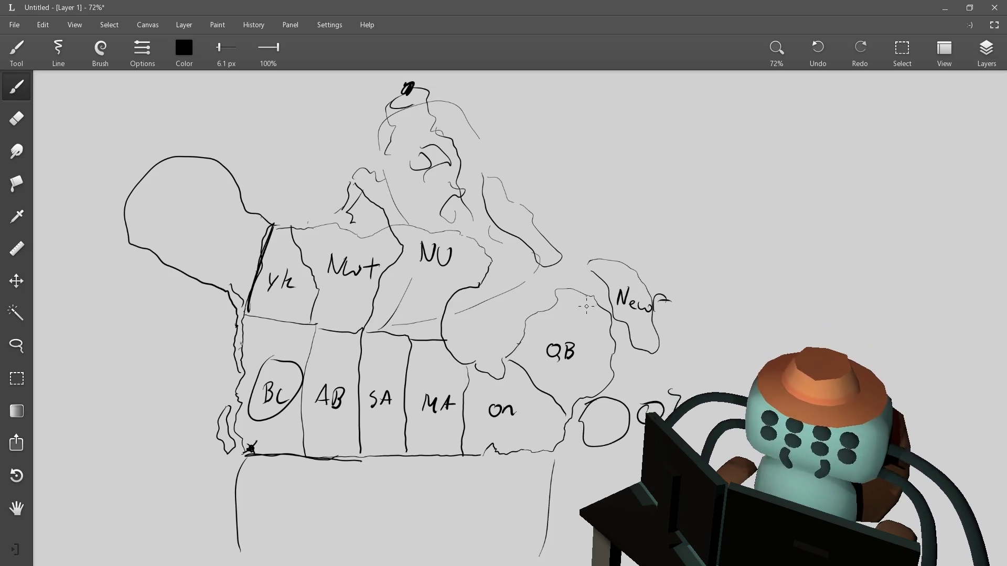
drag(560, 299, 612, 334)
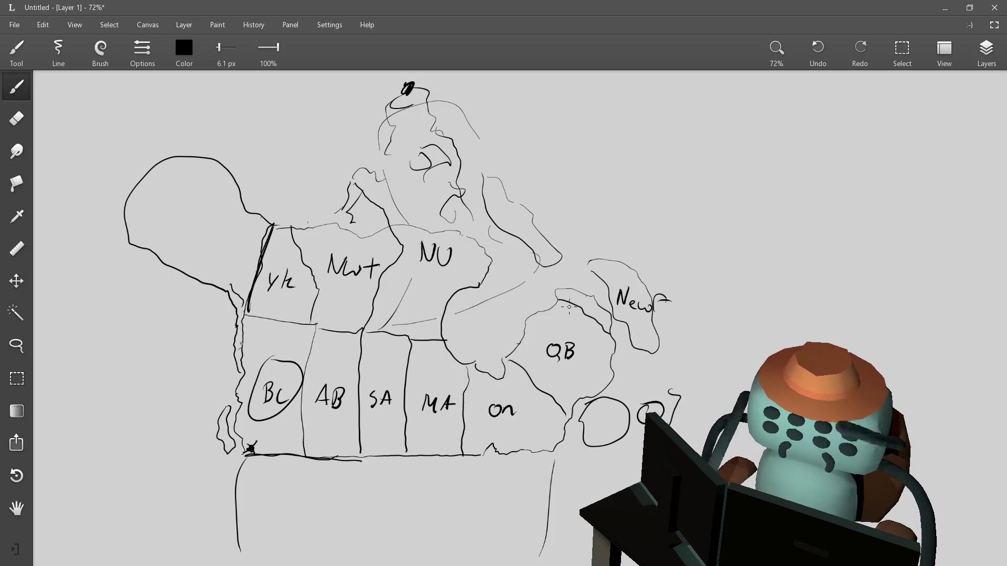
key(ctrl+z)
drag(558, 298, 611, 332)
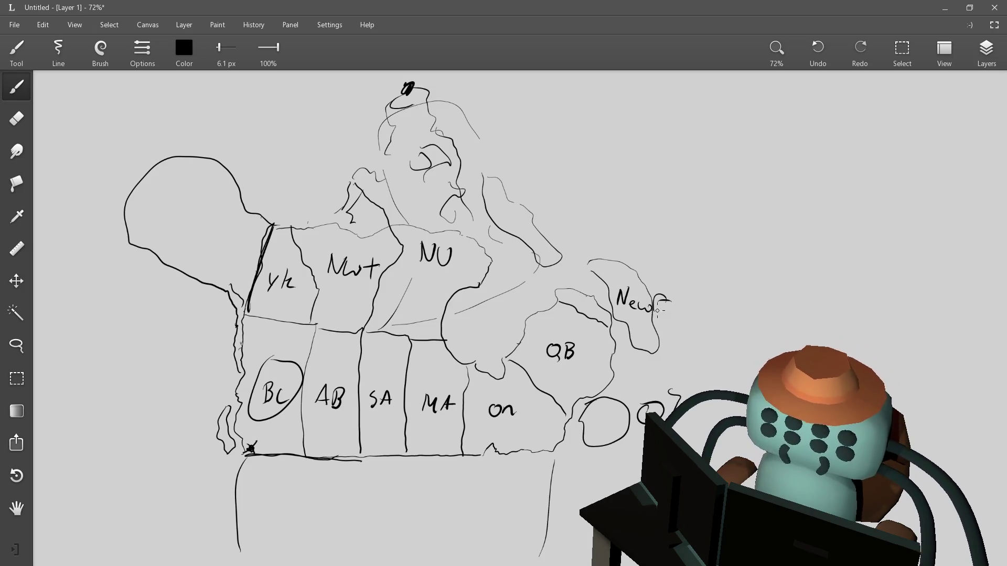
mouse_move(682, 297)
mouse_down()
mouse_move(675, 312)
mouse_move(718, 315)
mouse_up()
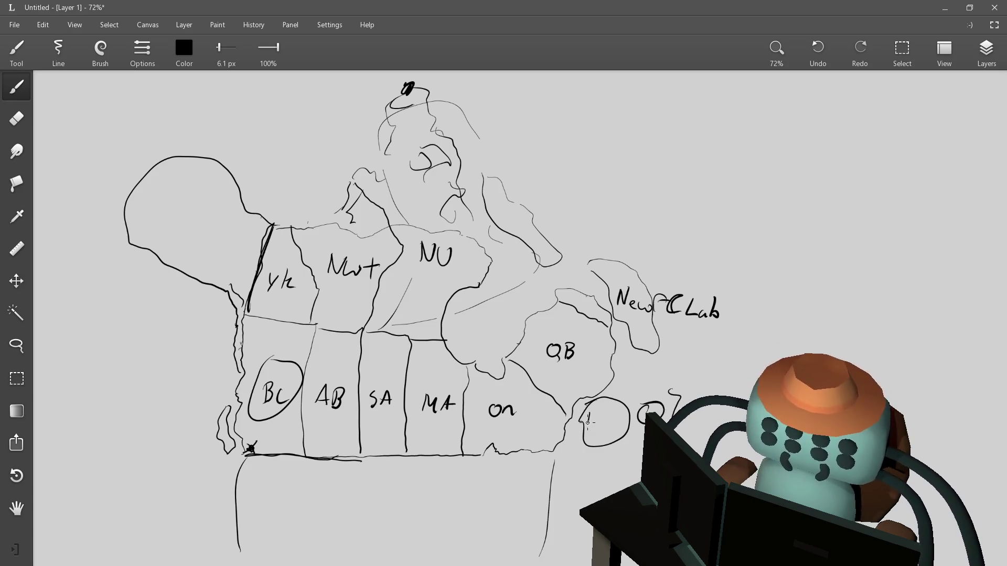
mouse_move(587, 426)
mouse_down()
mouse_move(594, 414)
mouse_move(600, 429)
mouse_move(610, 418)
mouse_move(602, 431)
mouse_up()
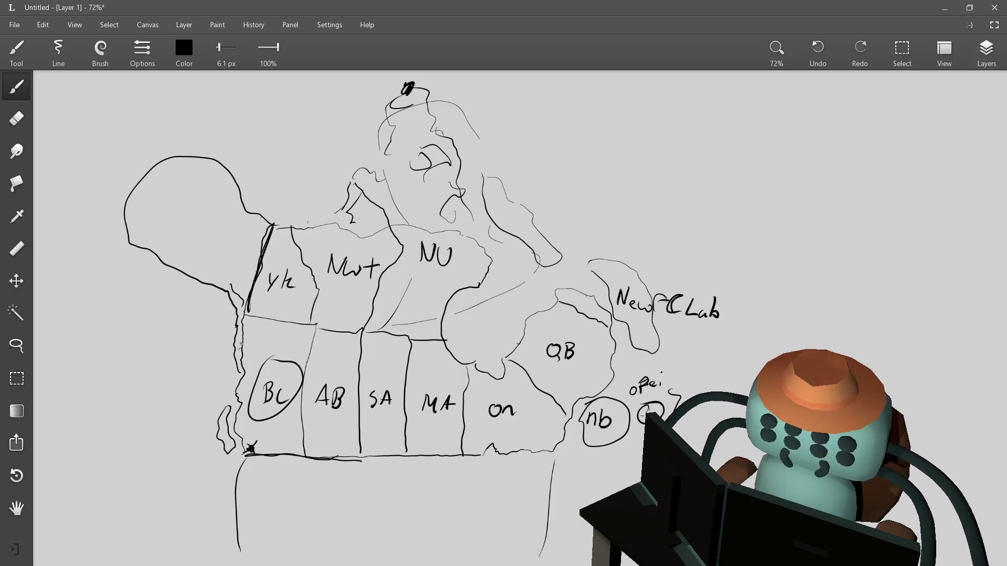
Erase the nb label and write Nova in the maritime circle instead
key(e)
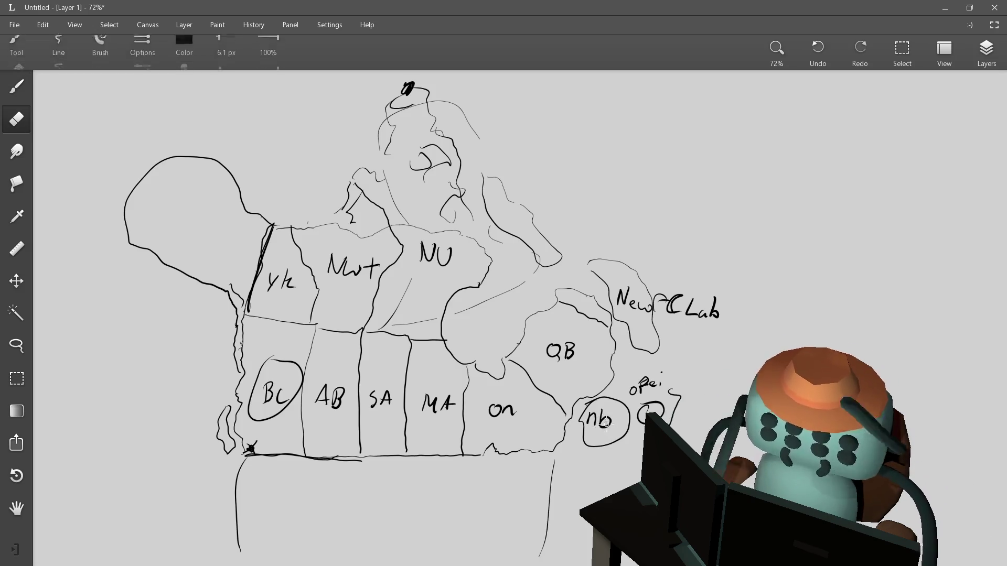
mouse_move(610, 422)
mouse_down()
mouse_move(590, 426)
mouse_move(590, 411)
mouse_move(630, 424)
mouse_up()
key(b)
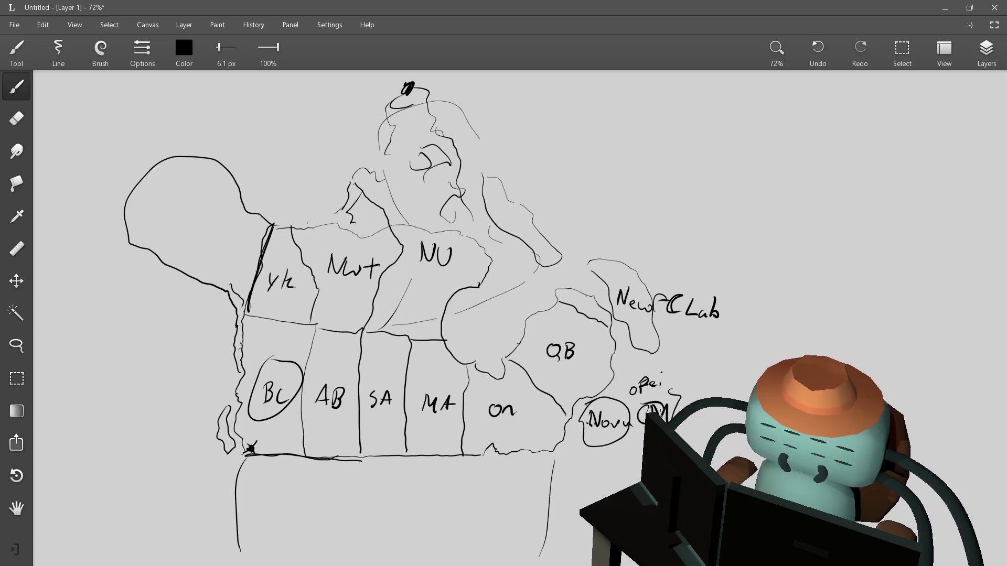
drag(665, 405, 673, 409)
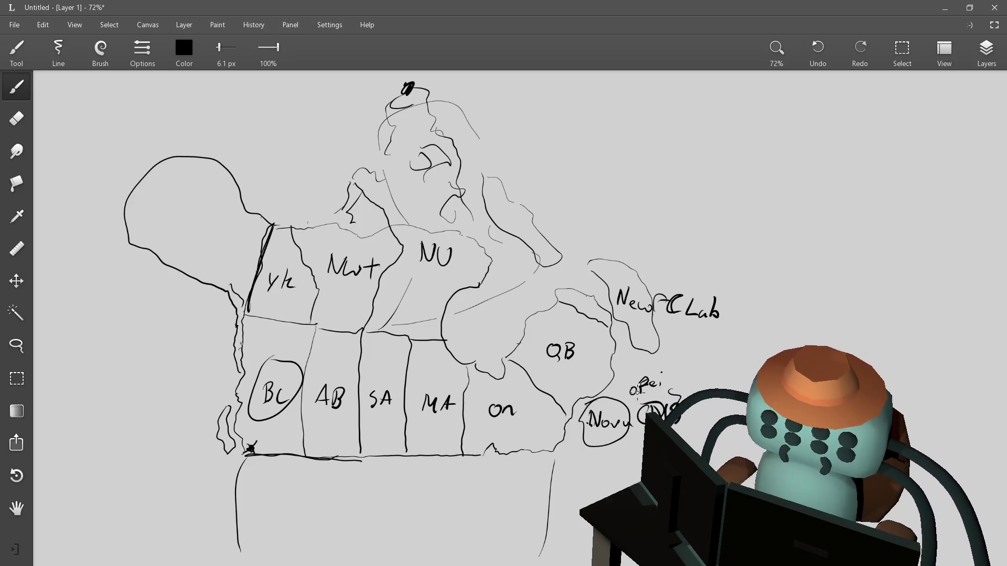
Add a stroke after Nova, loop around the northeast, and darken the scribble at the map's top
drag(620, 419, 628, 427)
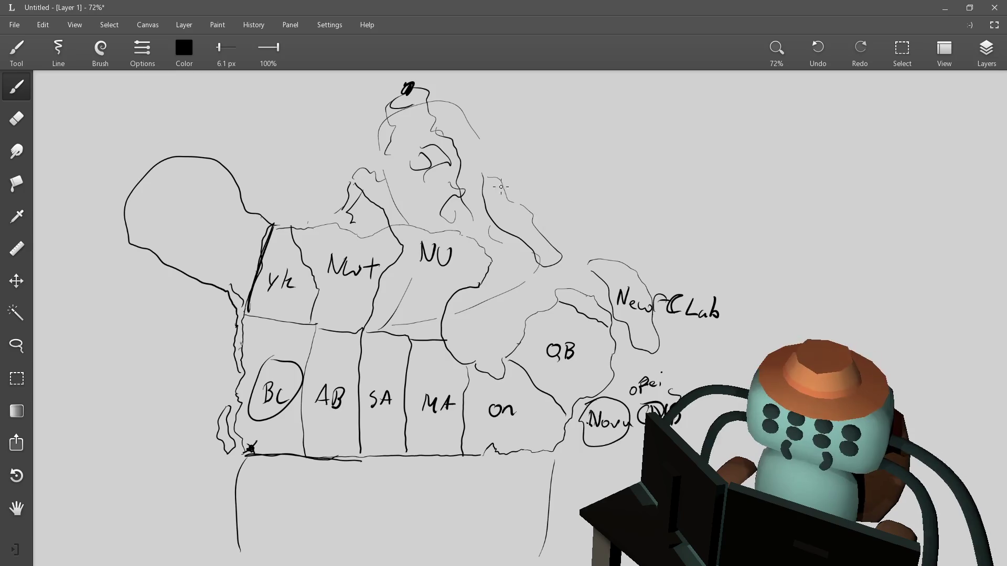
mouse_move(460, 95)
mouse_down()
mouse_move(640, 261)
mouse_move(739, 210)
mouse_move(465, 98)
mouse_up()
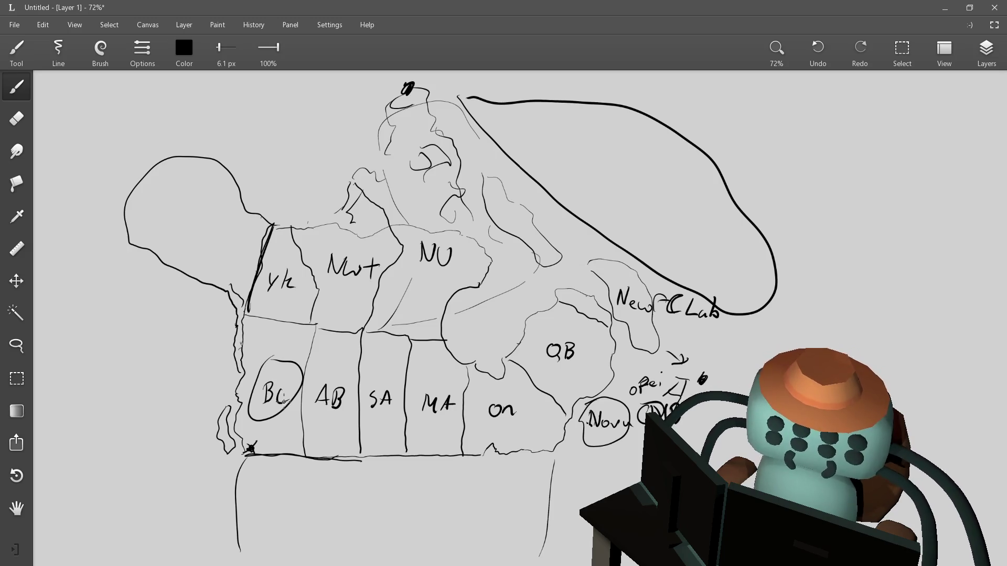
mouse_move(420, 87)
mouse_down()
mouse_move(397, 94)
mouse_move(420, 83)
mouse_up()
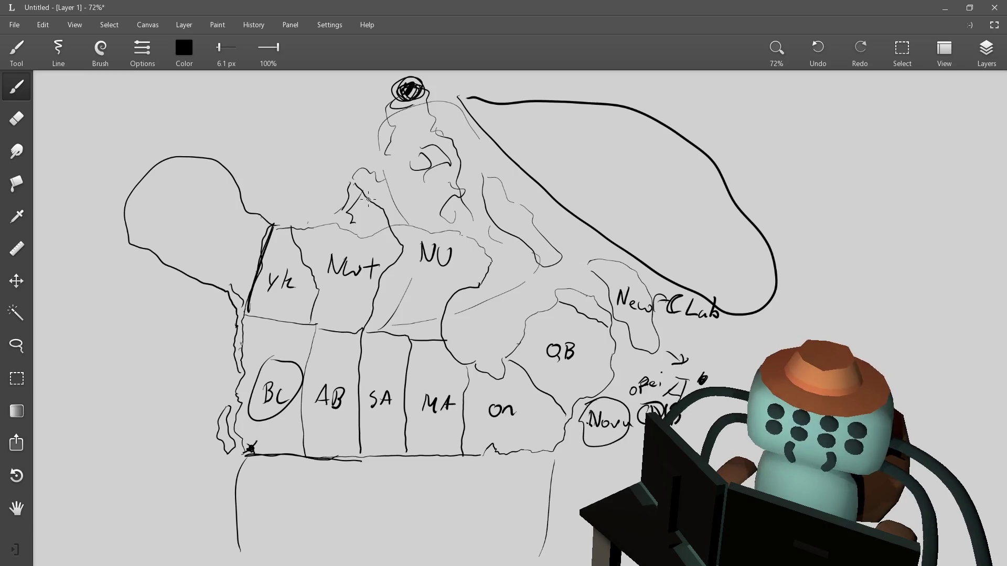
Scribble over the top mark and add a small loop near the Nwt region
drag(377, 204, 379, 205)
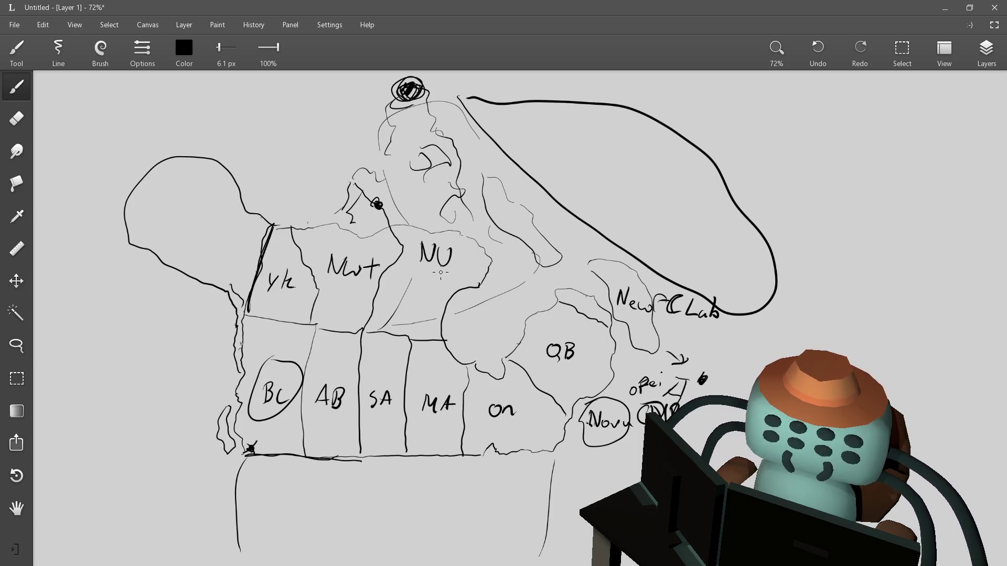
mouse_move(247, 163)
mouse_down()
mouse_move(234, 150)
mouse_move(343, 194)
mouse_move(412, 76)
mouse_move(260, 111)
mouse_up()
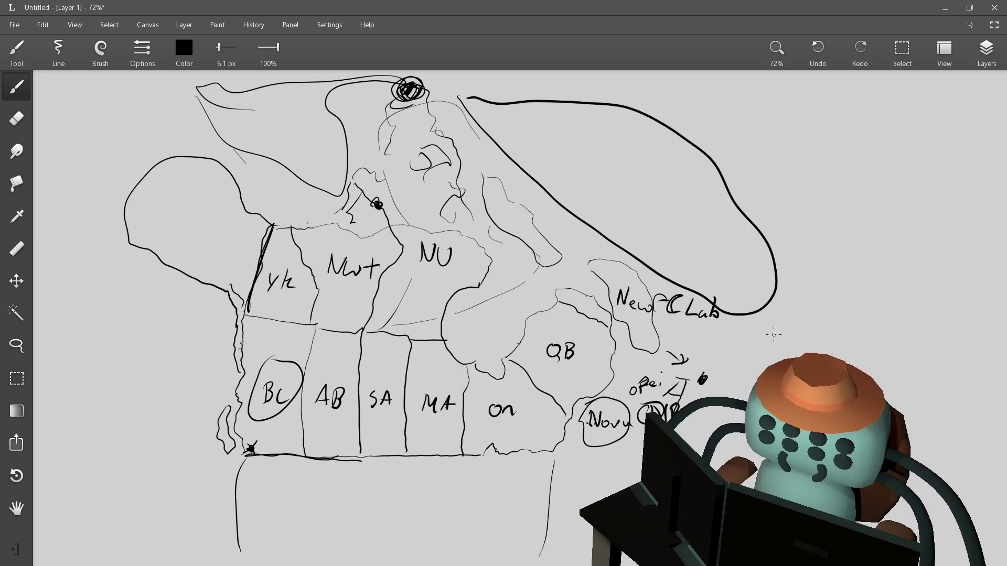
scroll(744, 342, down, 2)
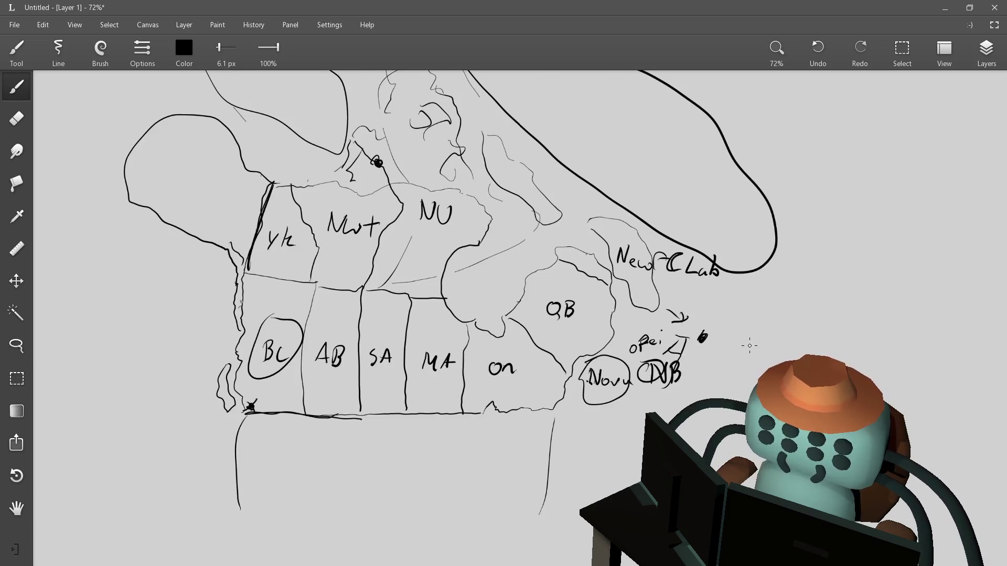
scroll(739, 340, up, 2)
key(ctrl+v)
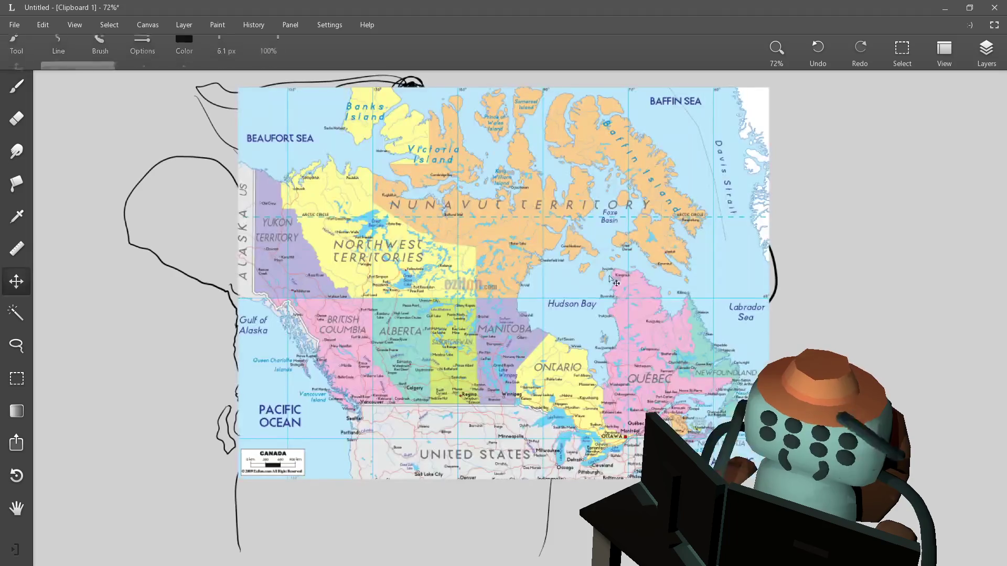
mouse_move(420, 263)
mouse_down()
mouse_move(903, 341)
mouse_move(972, 336)
mouse_up()
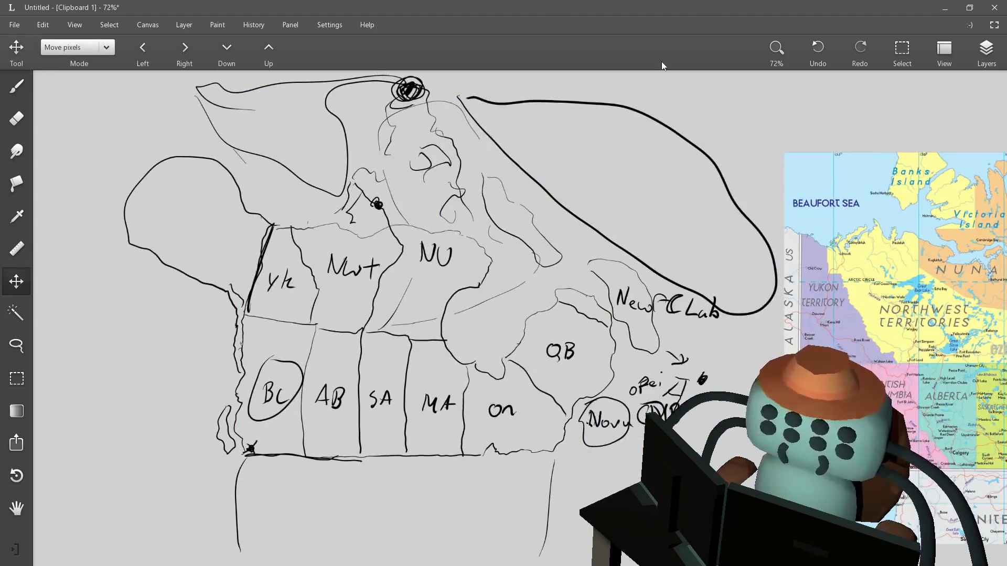
scroll(588, 376, down, 5)
scroll(588, 376, up, 4)
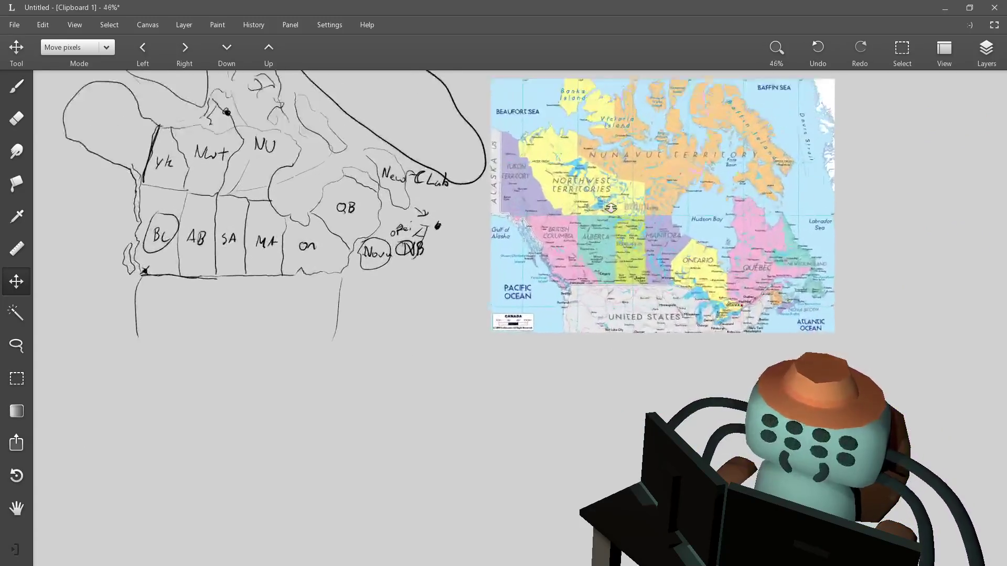
scroll(590, 346, up, 1)
scroll(589, 337, down, 1)
scroll(590, 337, down, 1)
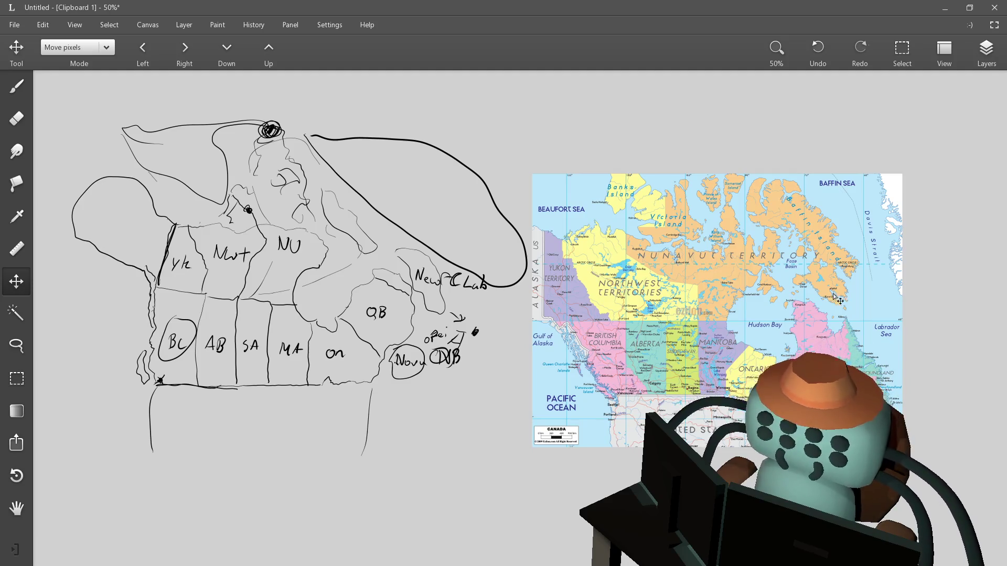
Nudge the pasted Canada map slightly up beside the province sketch
scroll(487, 298, up, 1)
scroll(487, 287, down, 2)
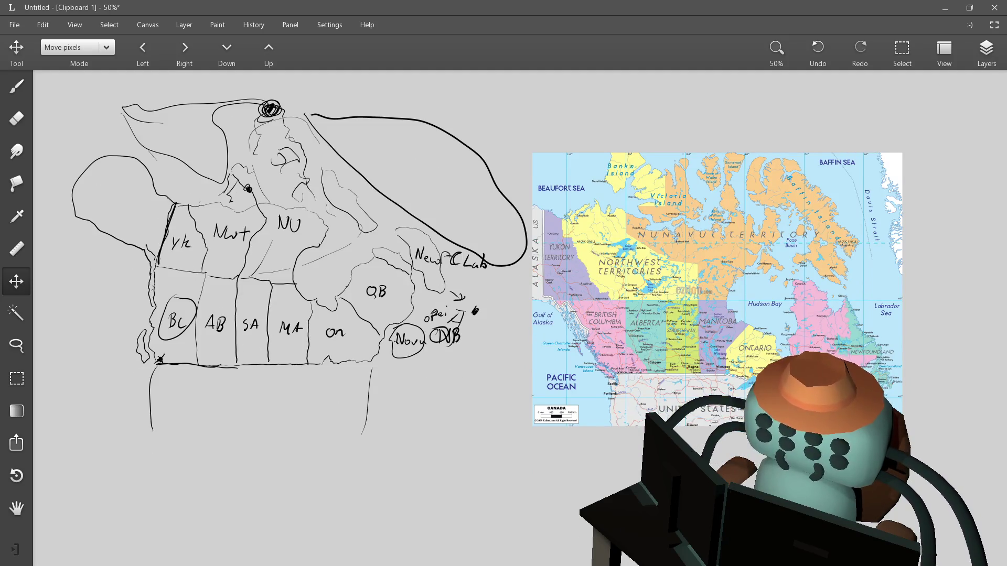
mouse_move(849, 372)
mouse_down()
mouse_move(636, 286)
mouse_move(839, 335)
mouse_up()
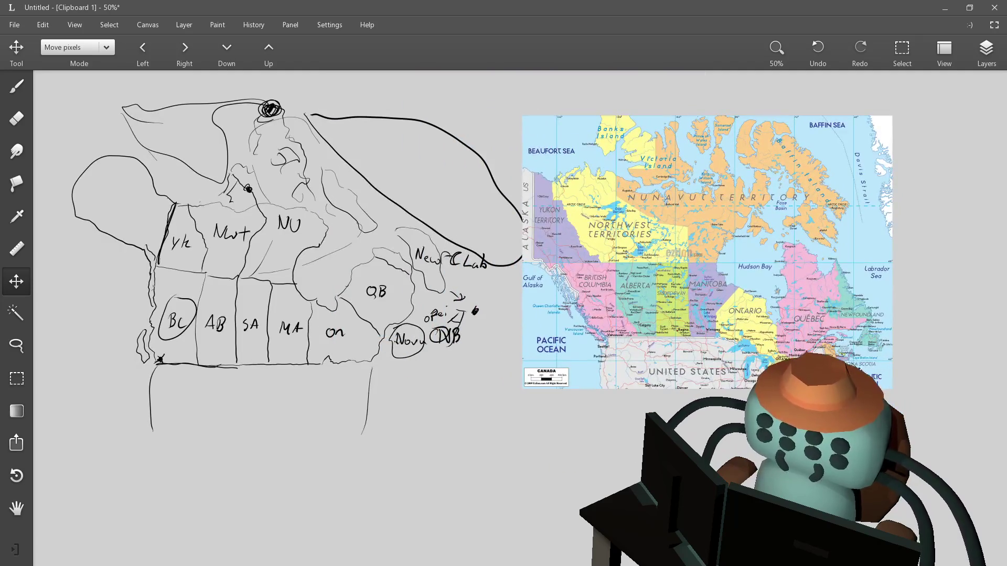
Zoom and pan around the Canada map to study it, ending on its northern part
scroll(840, 334, up, 1)
scroll(839, 334, up, 10)
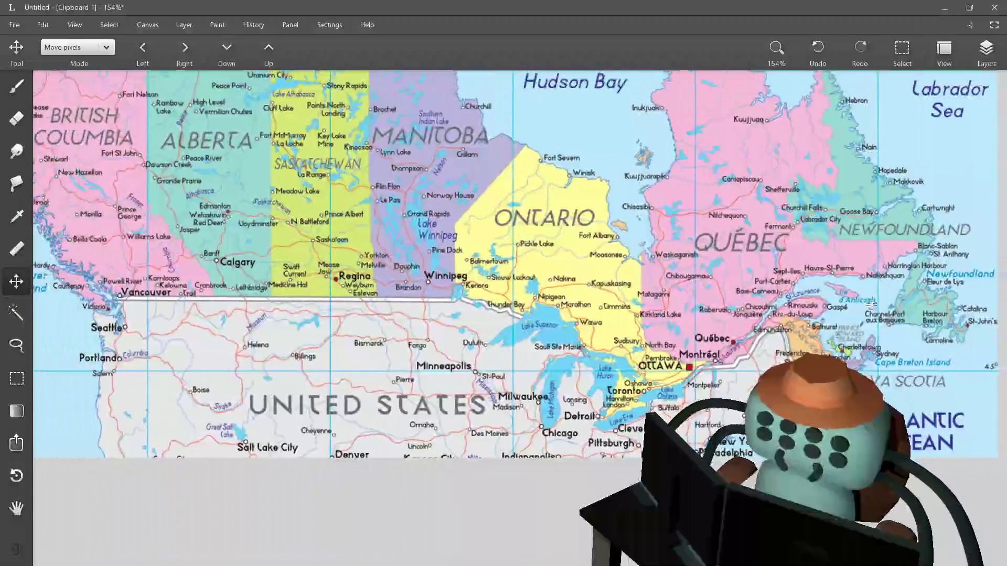
scroll(840, 334, down, 5)
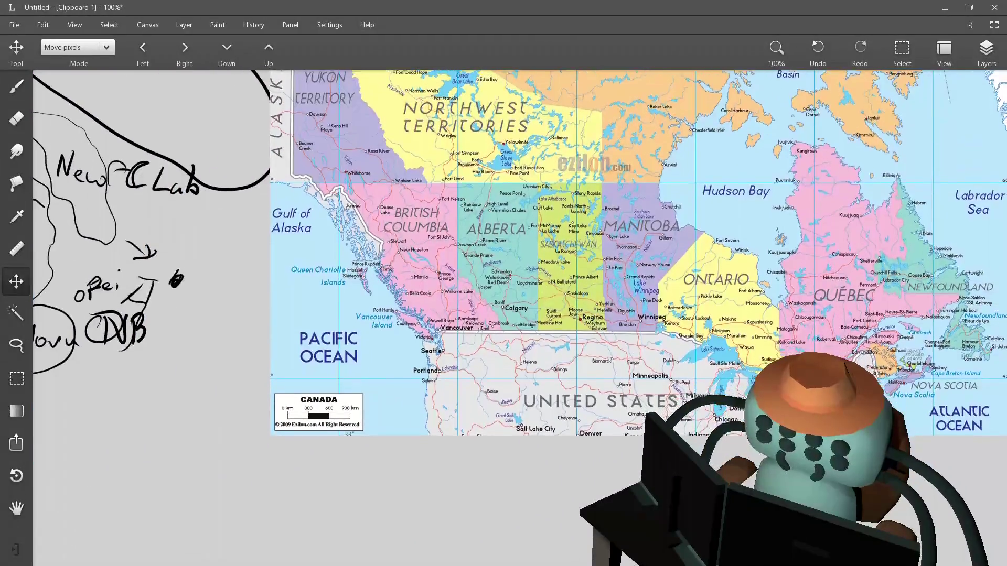
scroll(519, 256, left, 2)
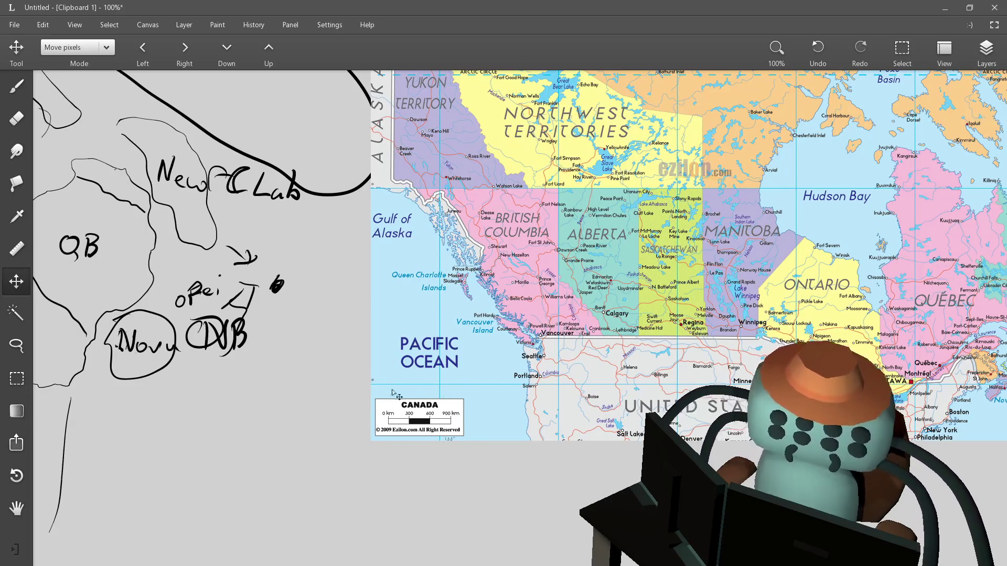
scroll(802, 338, right, 1)
scroll(802, 338, right, 3)
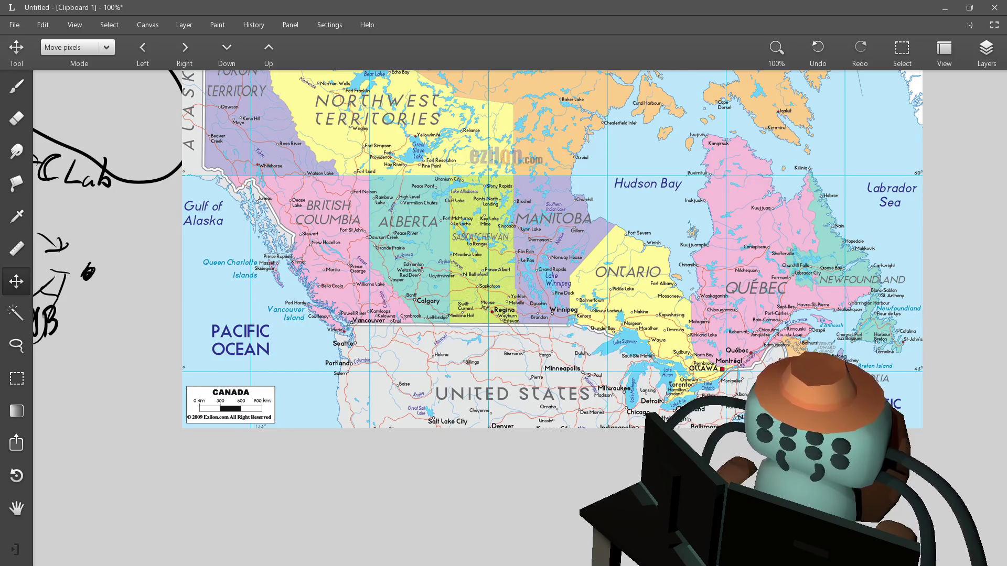
scroll(833, 300, up, 2)
scroll(834, 300, right, 1)
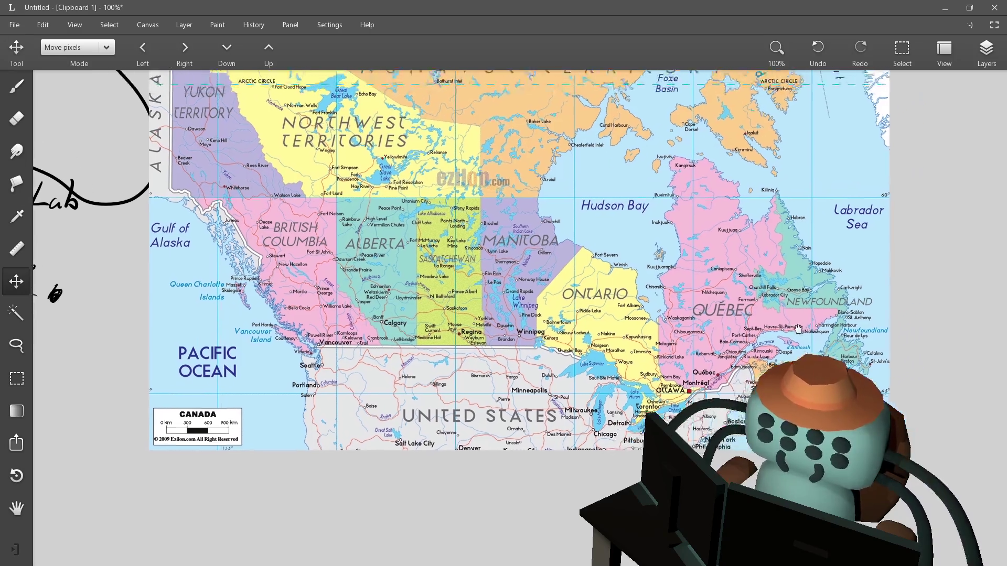
scroll(785, 350, left, 3)
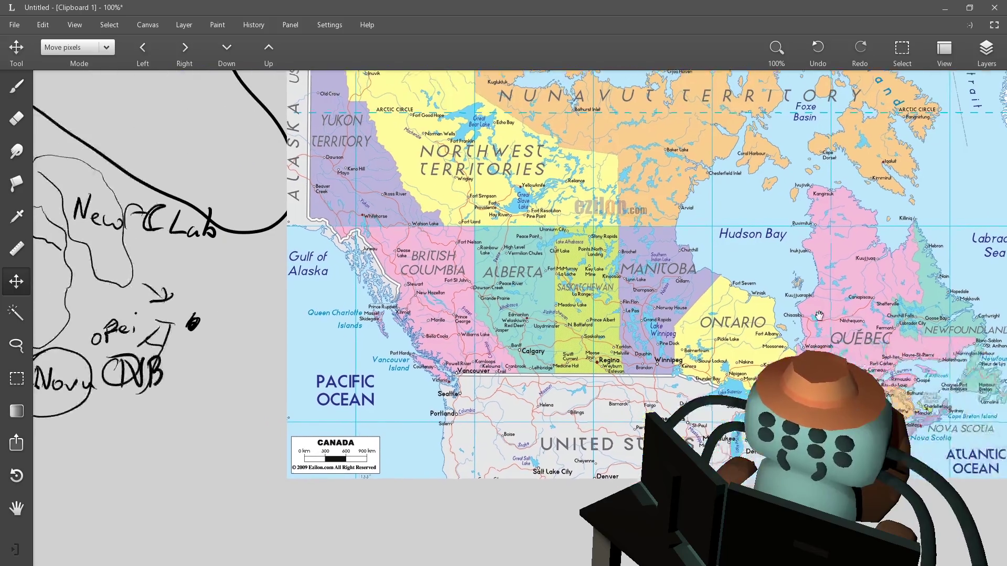
scroll(831, 273, down, 2)
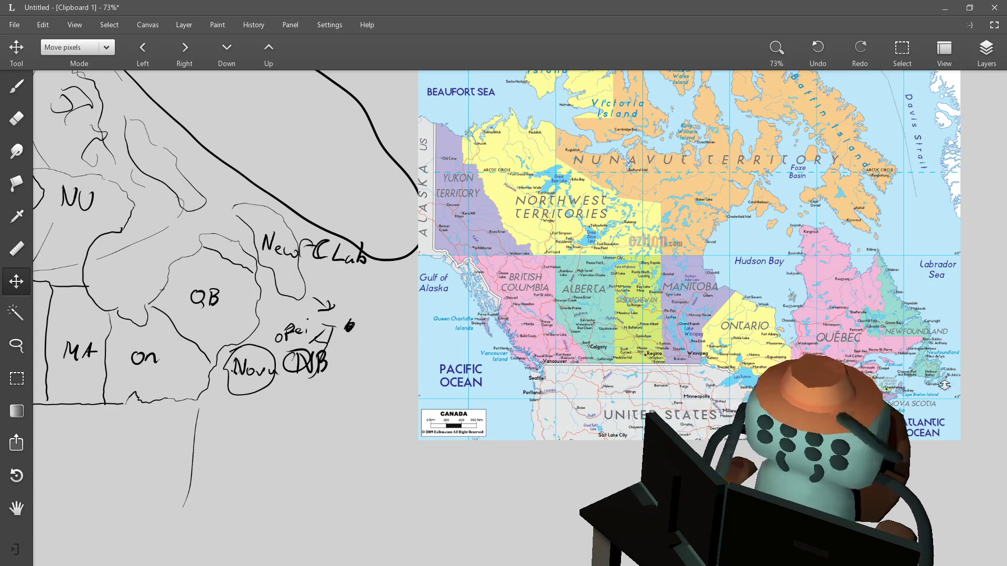
scroll(944, 385, up, 5)
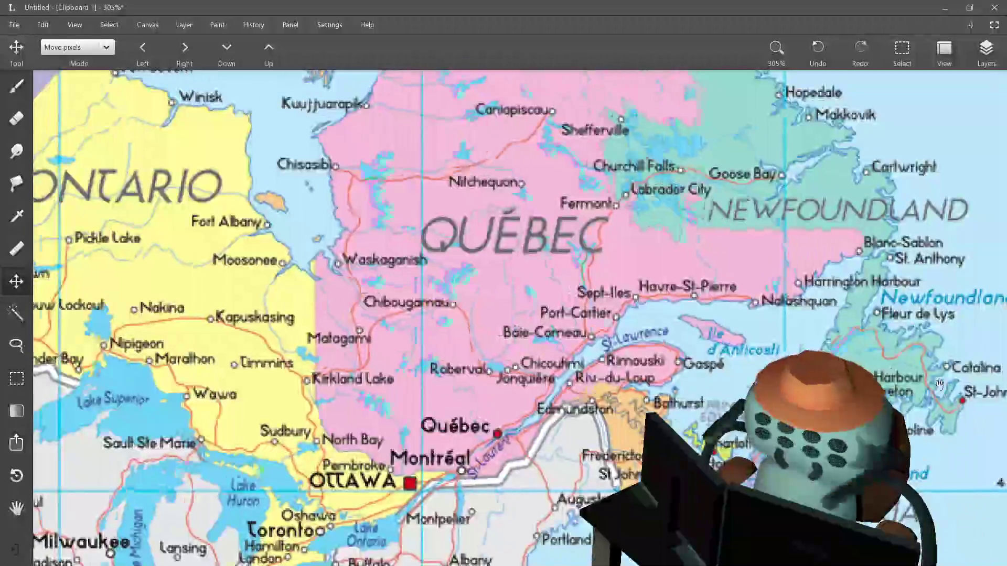
scroll(724, 346, down, 1)
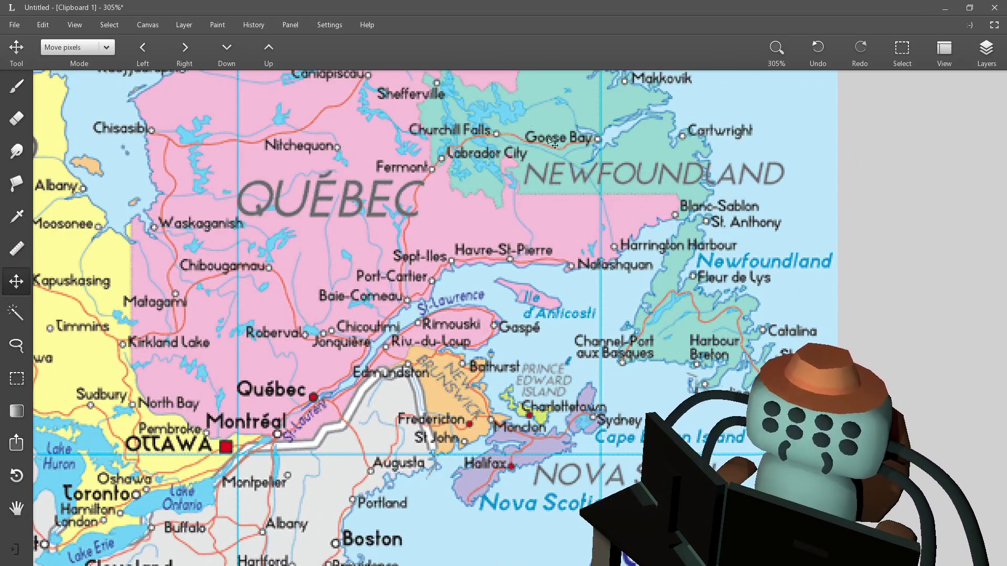
scroll(585, 140, down, 1)
scroll(581, 162, down, 4)
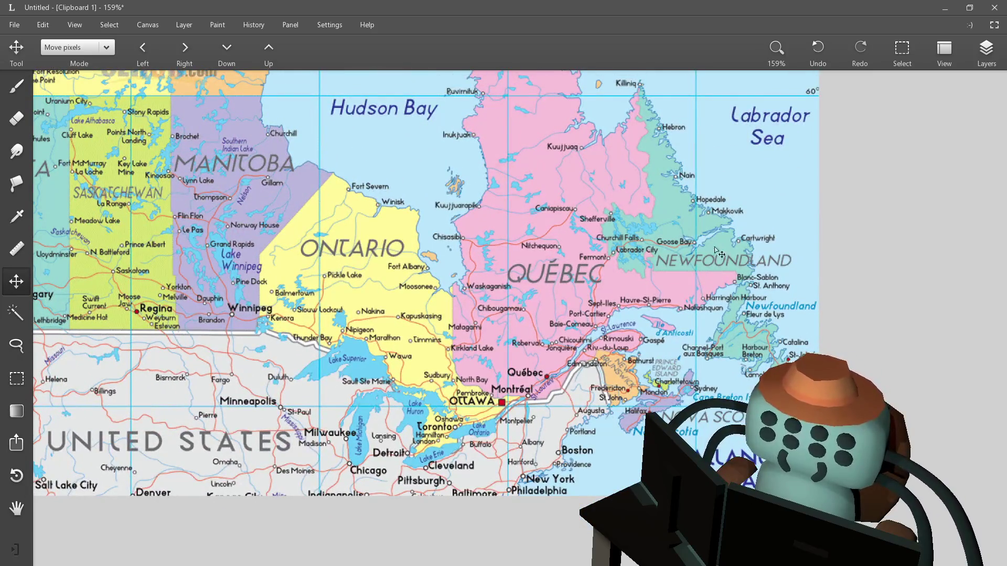
scroll(641, 280, down, 3)
scroll(652, 294, down, 2)
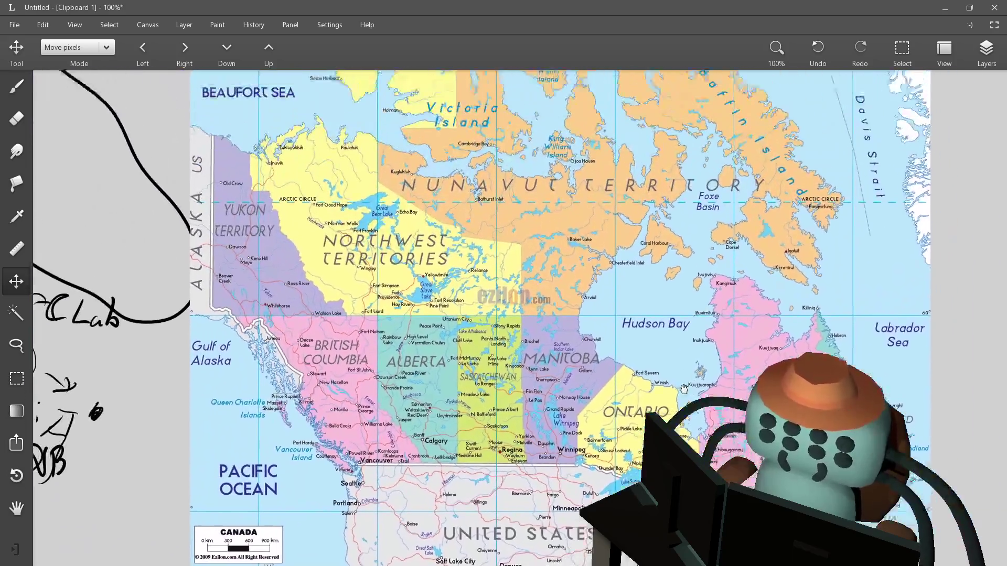
mouse_move(684, 389)
mouse_down()
mouse_move(649, 511)
mouse_move(673, 398)
mouse_up()
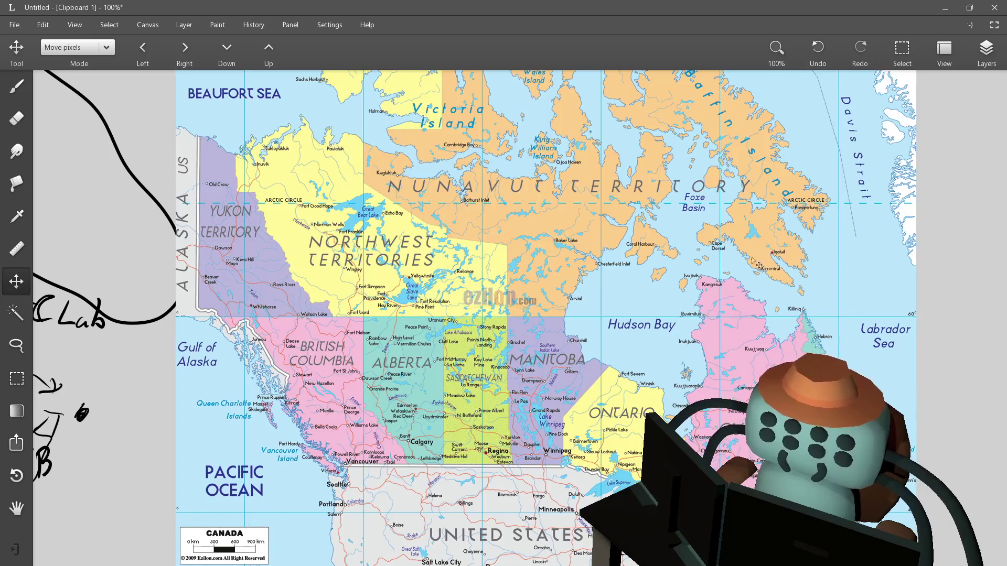
Paste the Australia map, shrink it by a corner handle, and confirm its placement beside Canada
scroll(810, 271, down, 3)
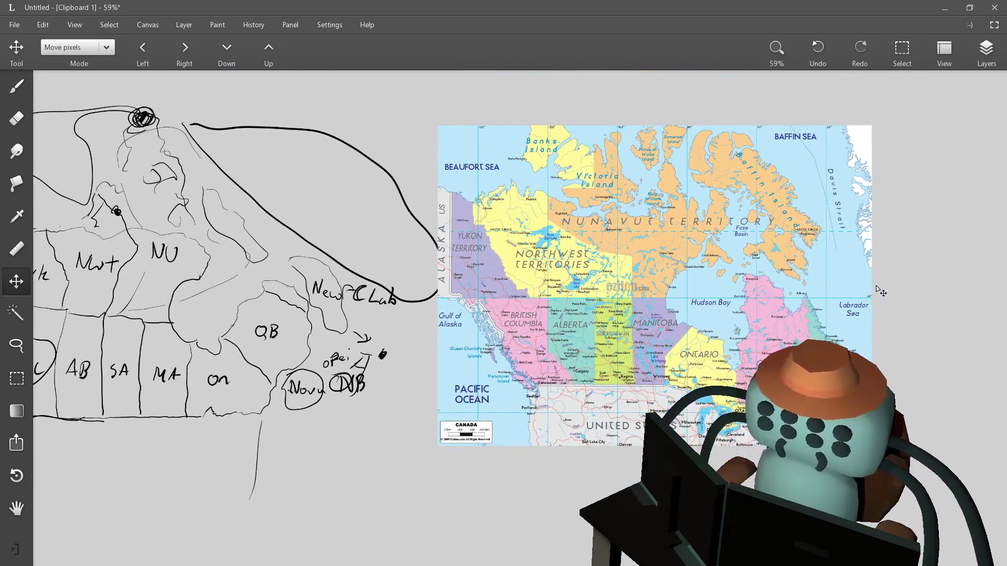
scroll(735, 315, right, 5)
key(ctrl+v)
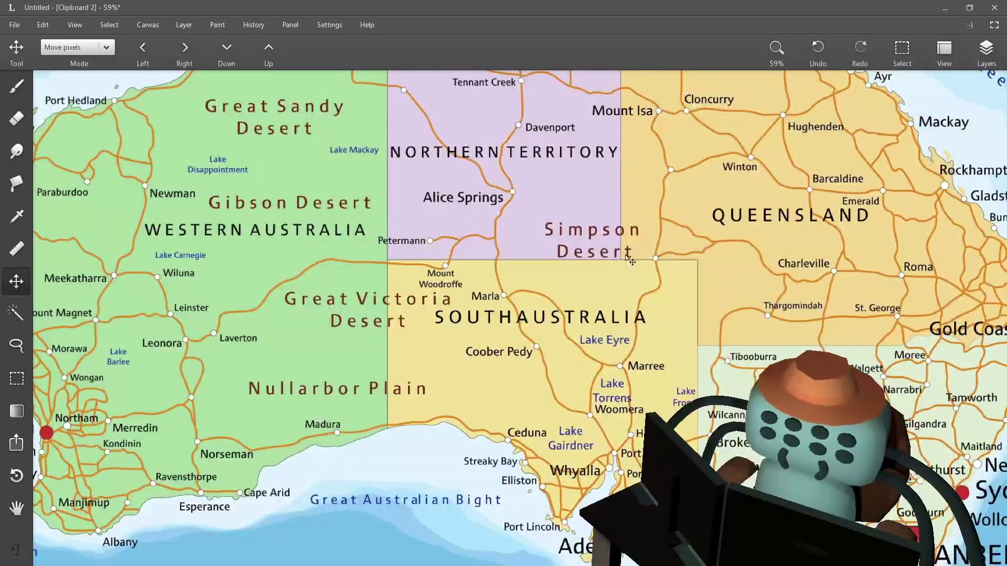
scroll(586, 261, down, 7)
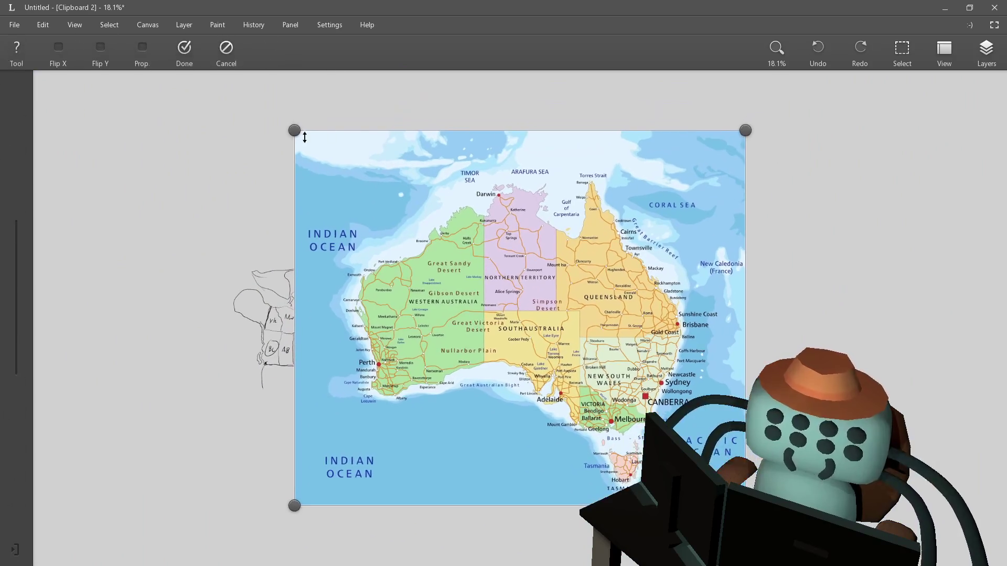
mouse_move(292, 128)
mouse_down()
mouse_move(611, 406)
mouse_move(631, 411)
mouse_move(533, 278)
mouse_up()
scroll(529, 273, up, 2)
scroll(529, 272, up, 7)
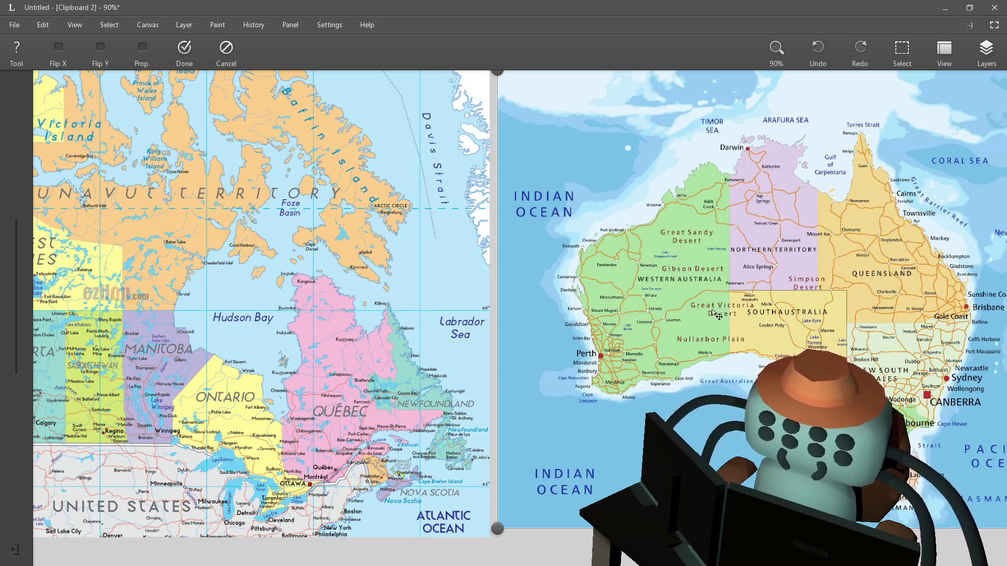
key(Return)
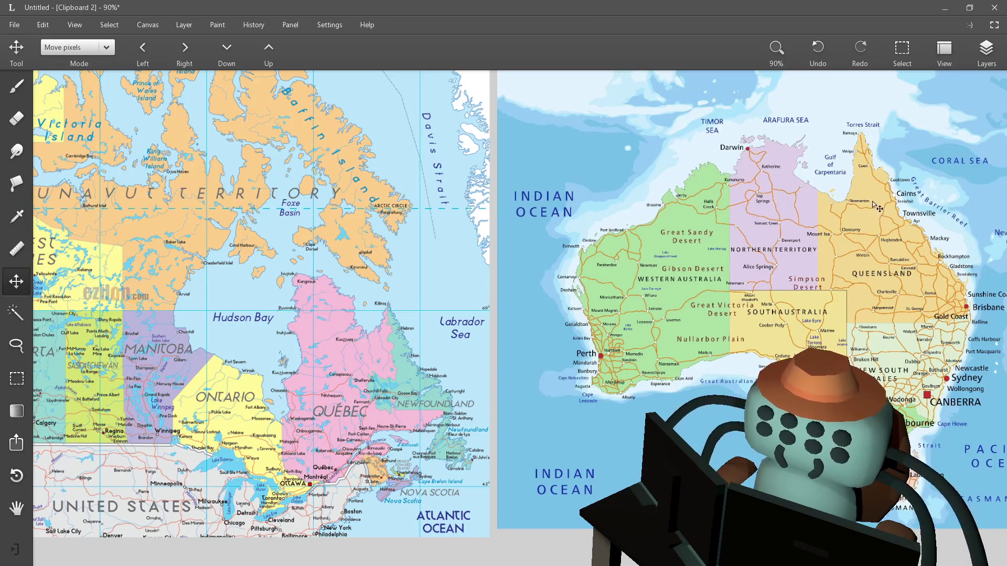
scroll(428, 446, down, 5)
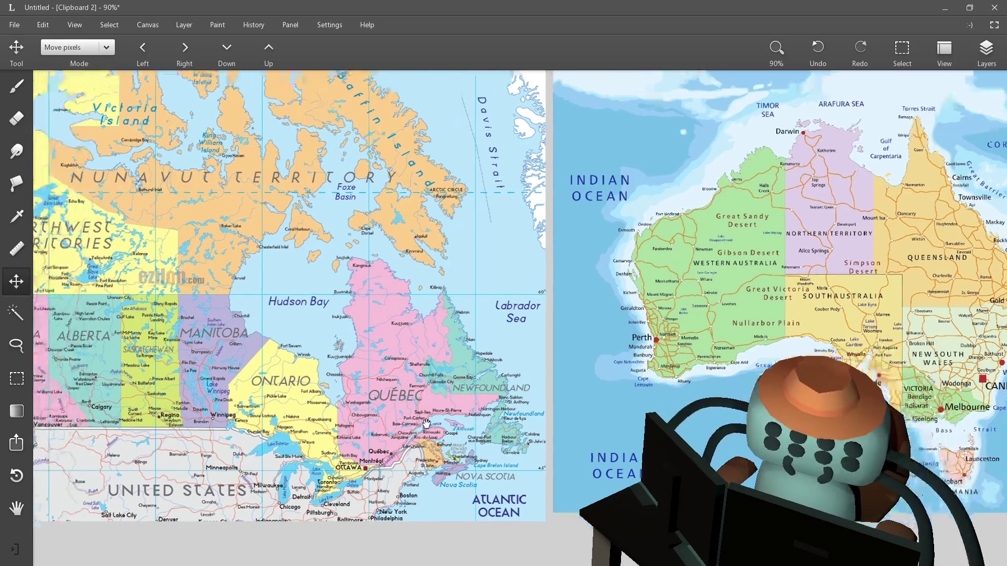
scroll(392, 336, up, 3)
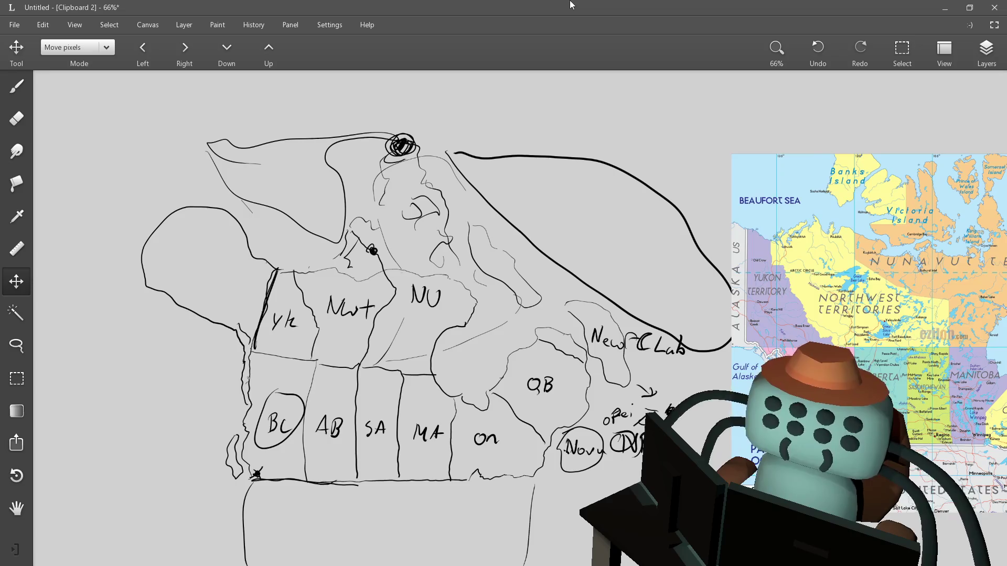
Leave Leonardo for Unity, then go on to Overworld.cs in Visual Studio
key(alt+Tab)
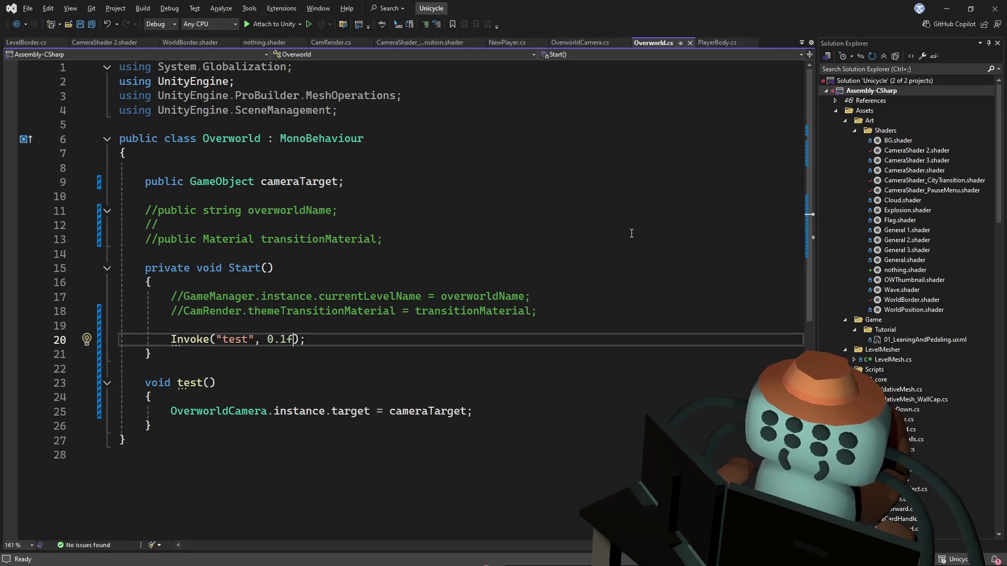
Complete Invoke("test", 0.1f) and test() setting the target to cameraTarget, save, and return to Unity
click(631, 233)
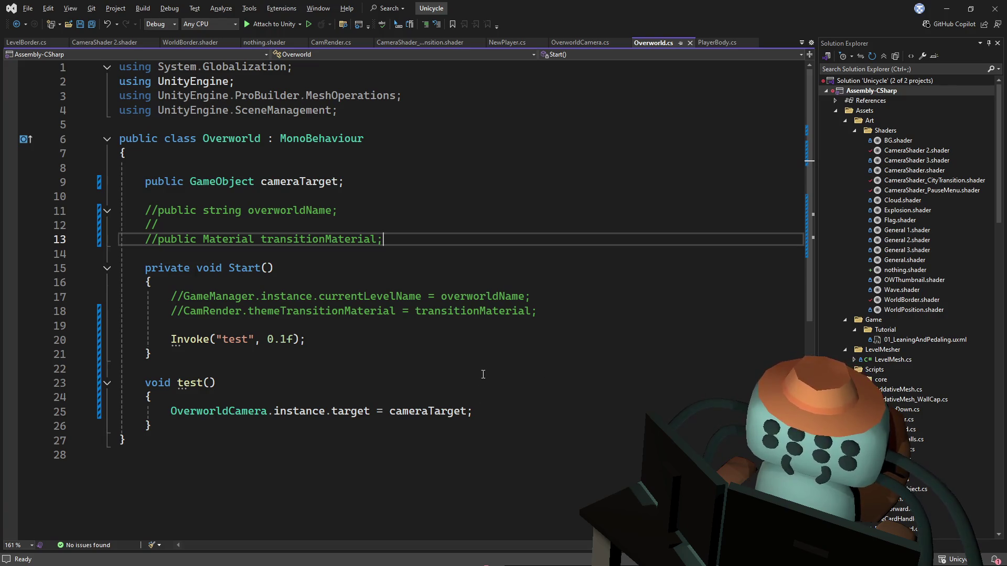
click(482, 370)
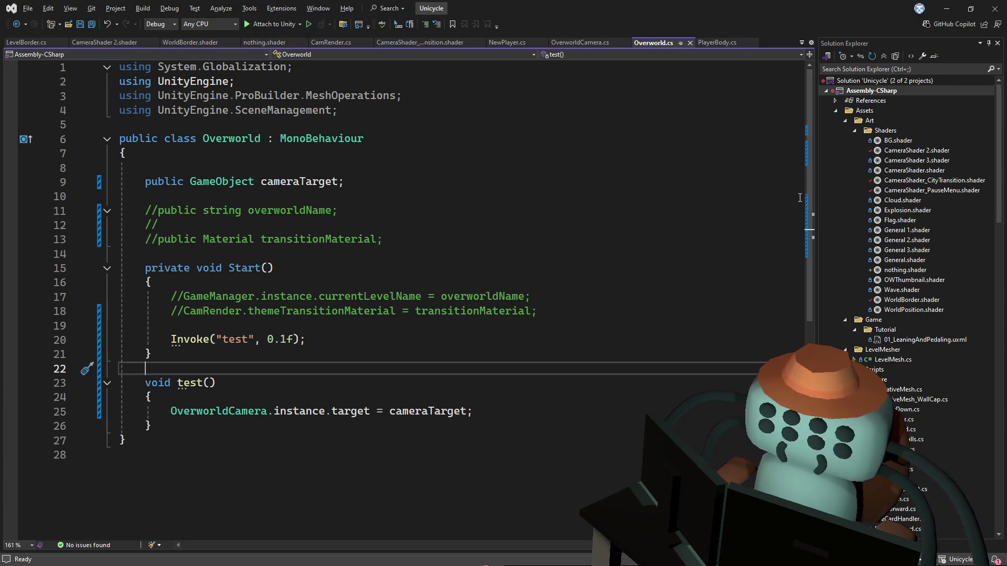
drag(809, 182, 806, 212)
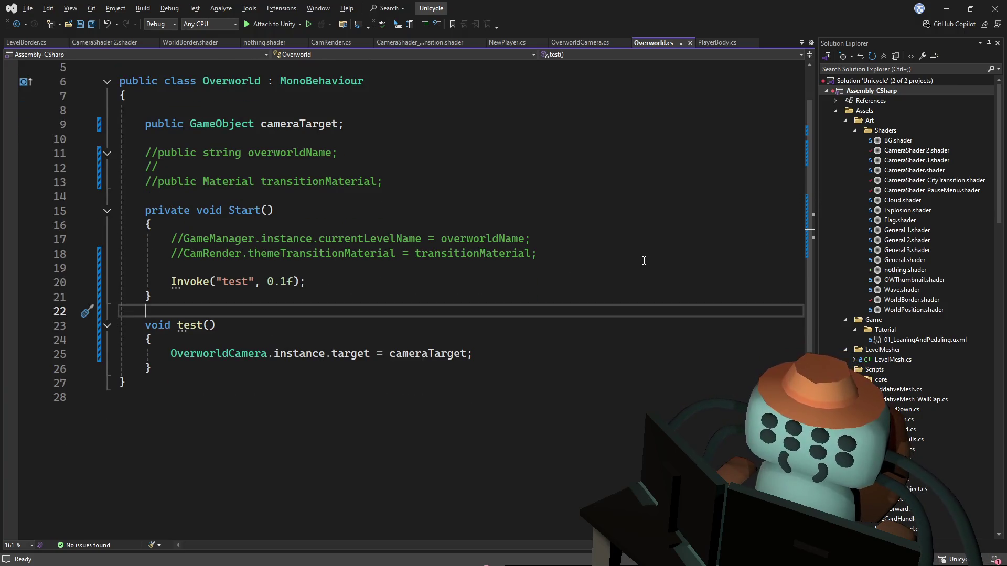
click(550, 346)
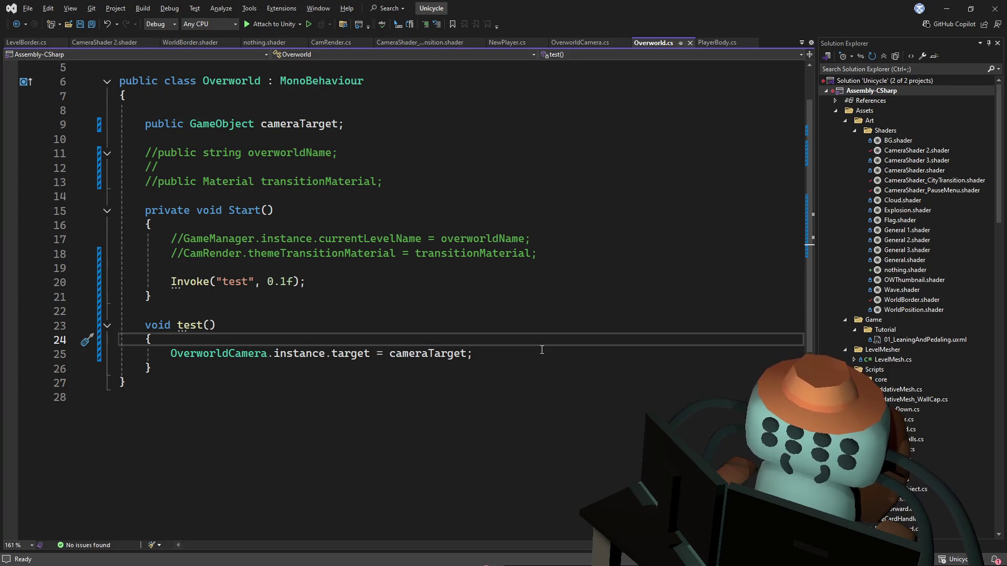
click(542, 349)
key(ctrl+s)
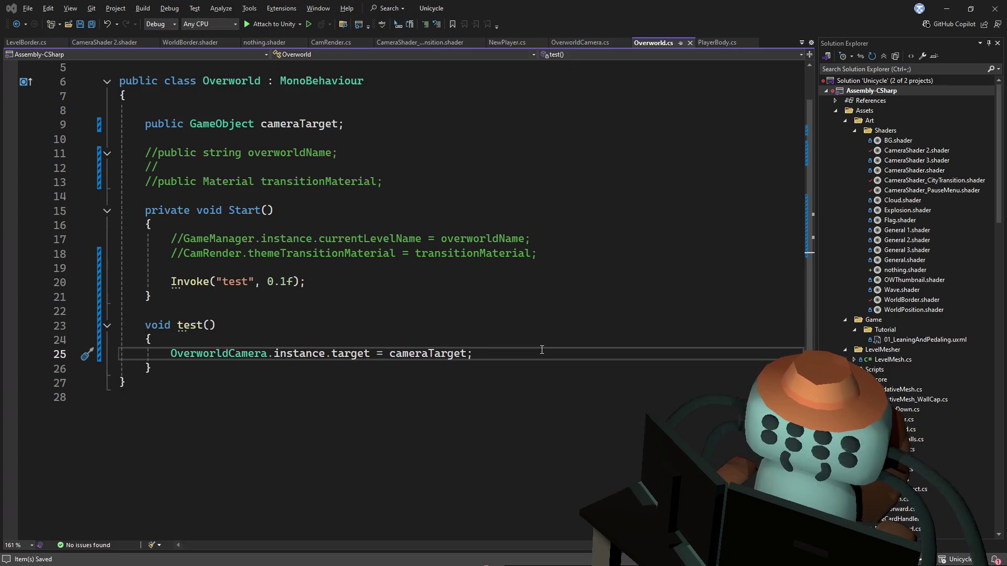
key(alt+Tab)
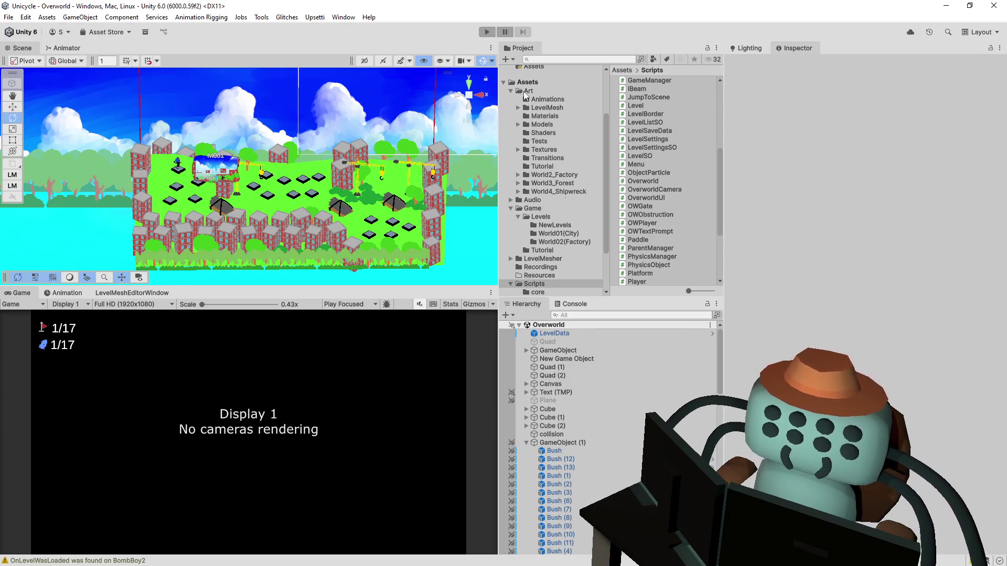
Play the Overworld scene, check the Console messages, and return to Visual Studio
click(487, 32)
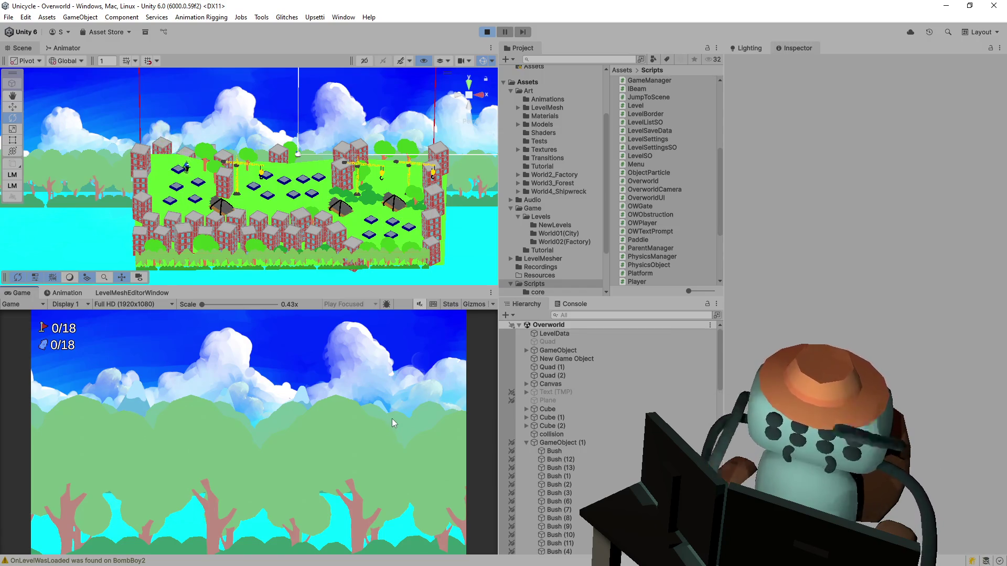
click(573, 306)
key(alt+Tab)
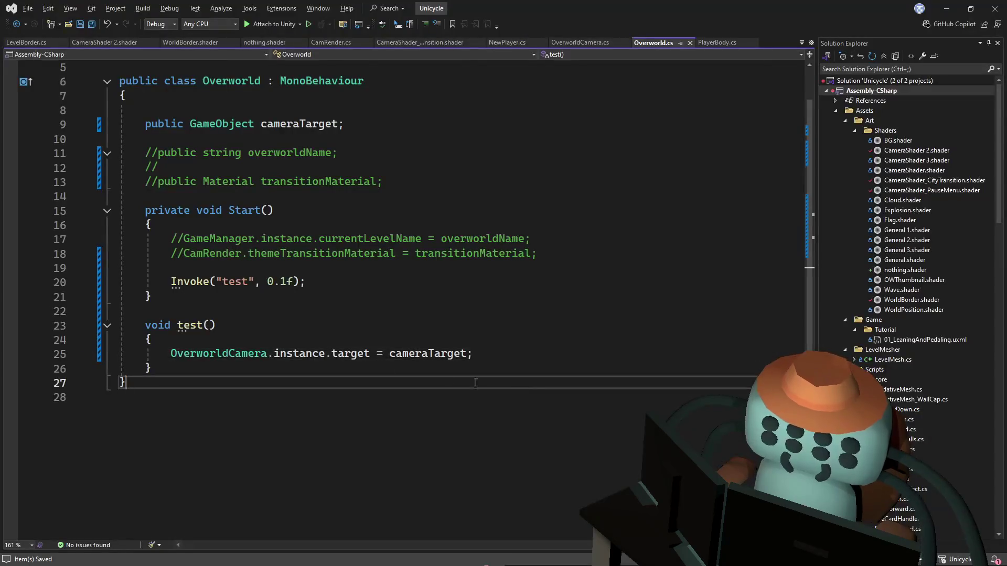
Glance through PlayerBody.cs and Overworld.cs, then bring up OverworldCamera.cs with its clamping Update()
click(337, 322)
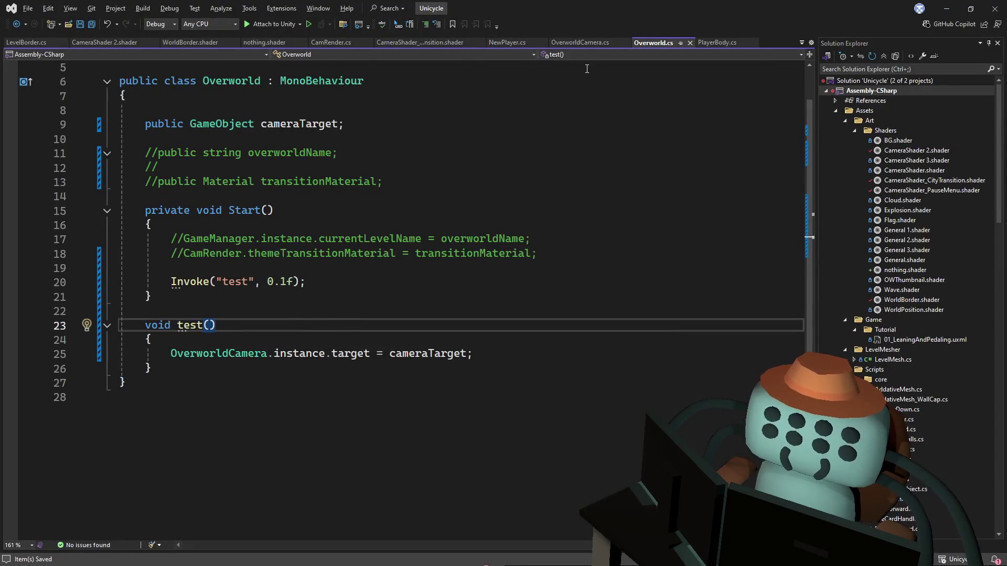
click(712, 43)
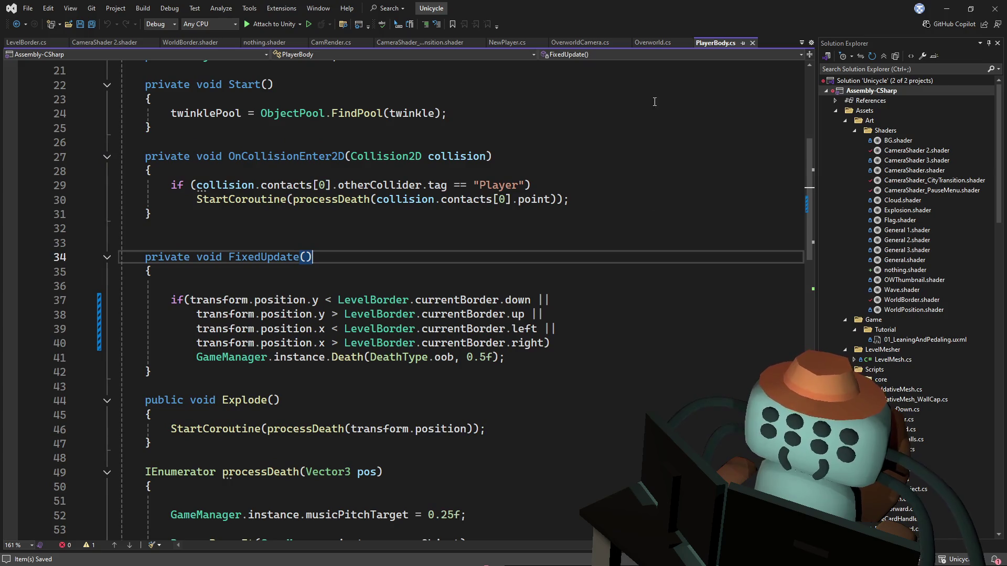
click(662, 41)
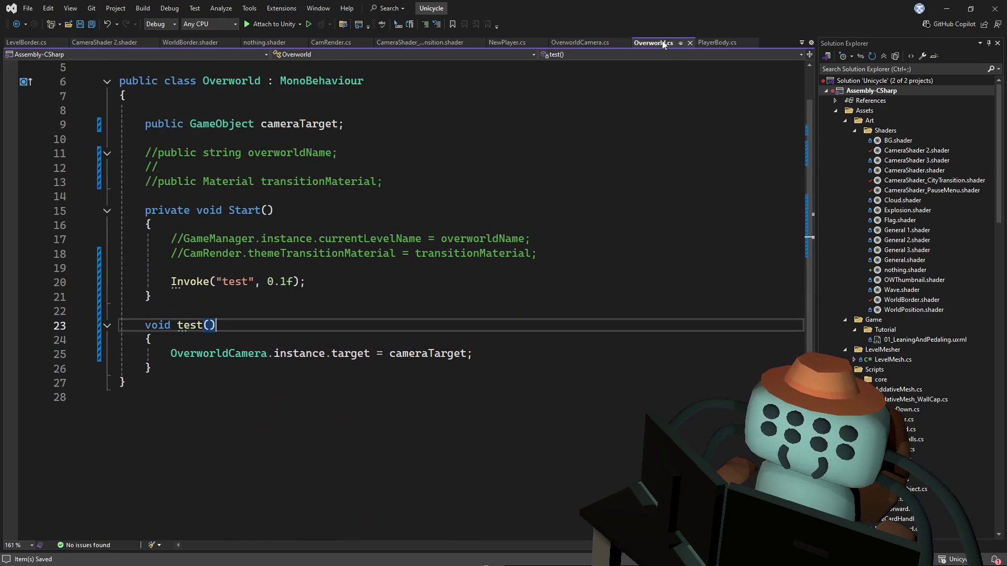
click(585, 42)
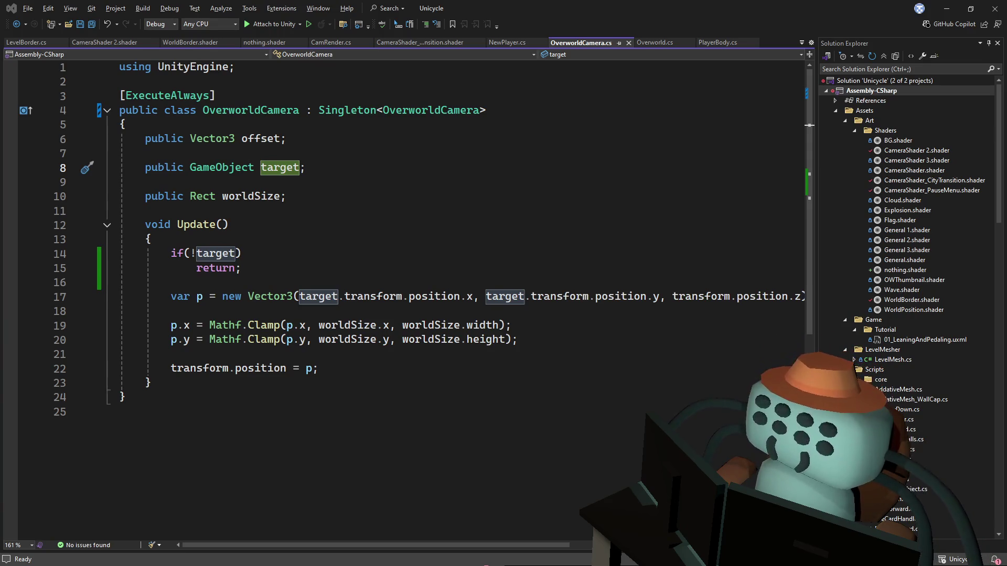
click(576, 242)
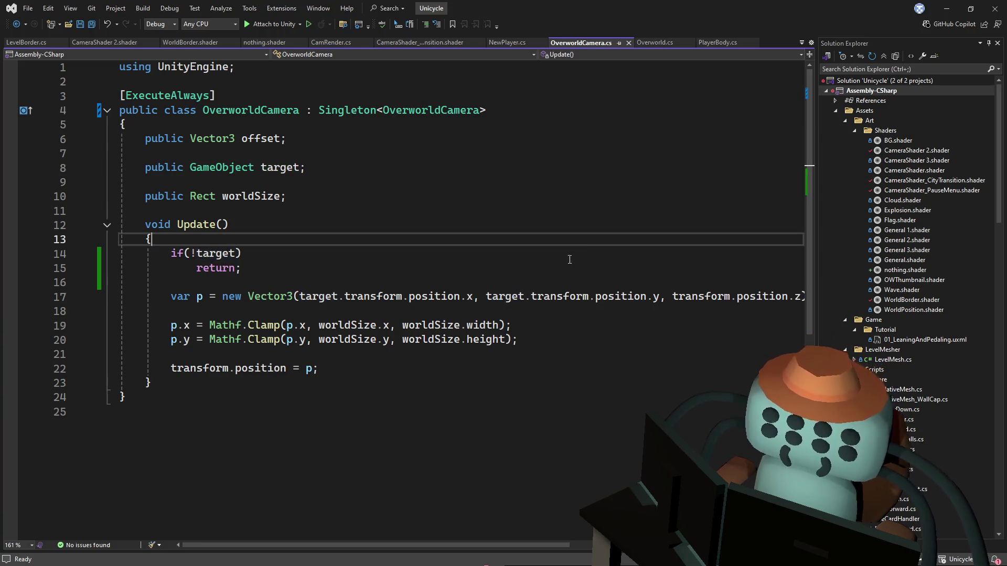
click(429, 255)
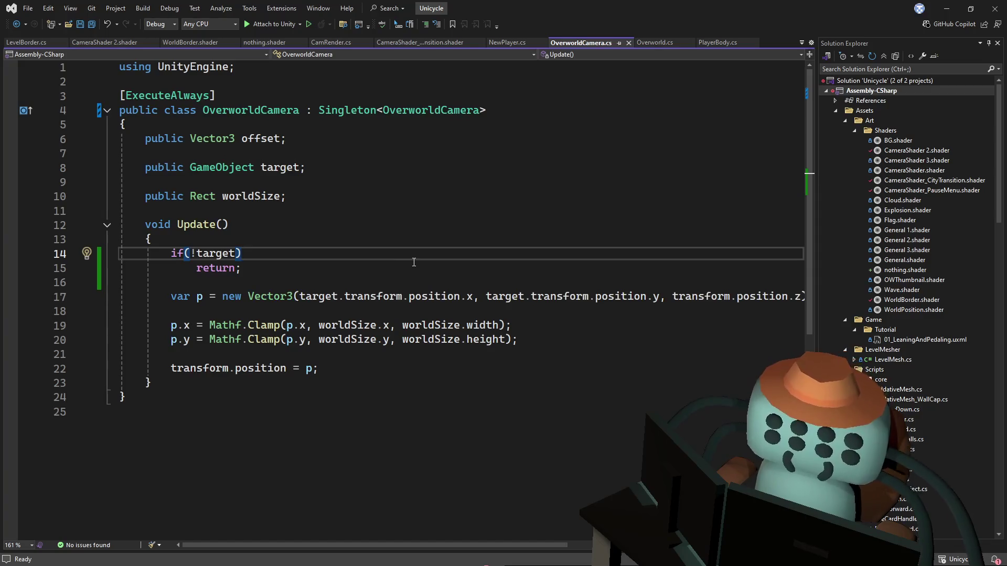
key(Up)
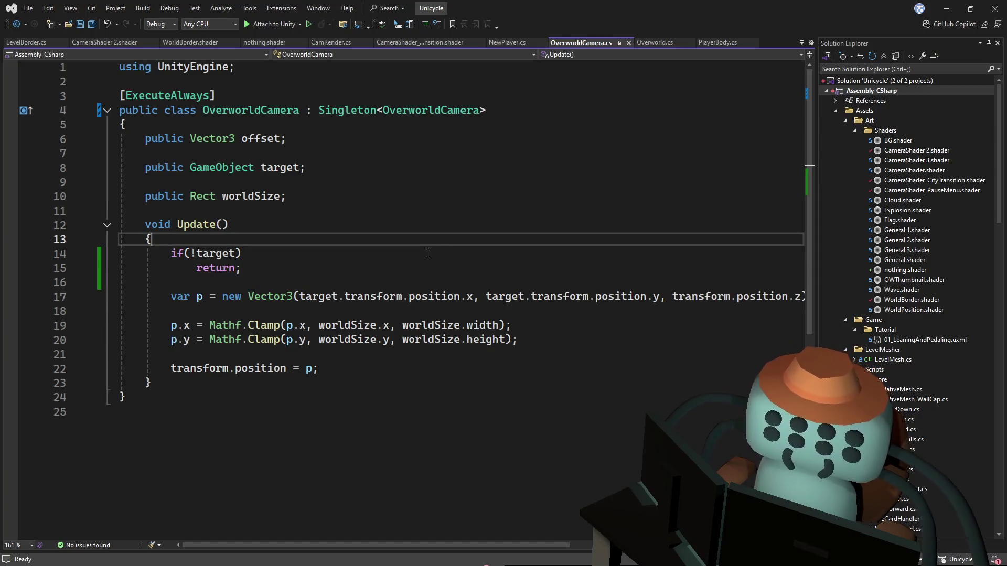
click(367, 537)
mouse_move(361, 545)
mouse_down()
mouse_move(401, 547)
mouse_move(348, 551)
mouse_up()
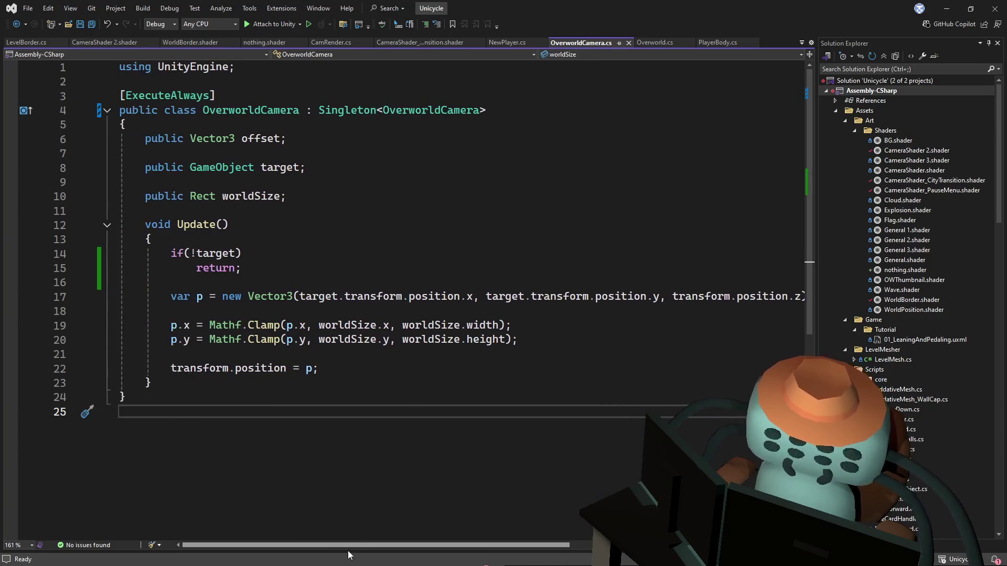
click(319, 297)
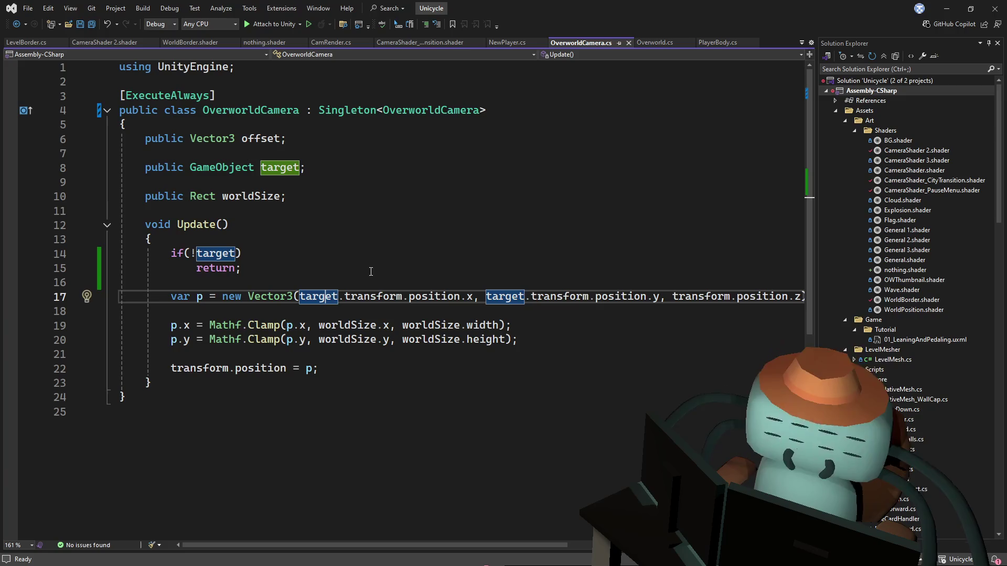
key(Up)
key(Up)
key(Up)
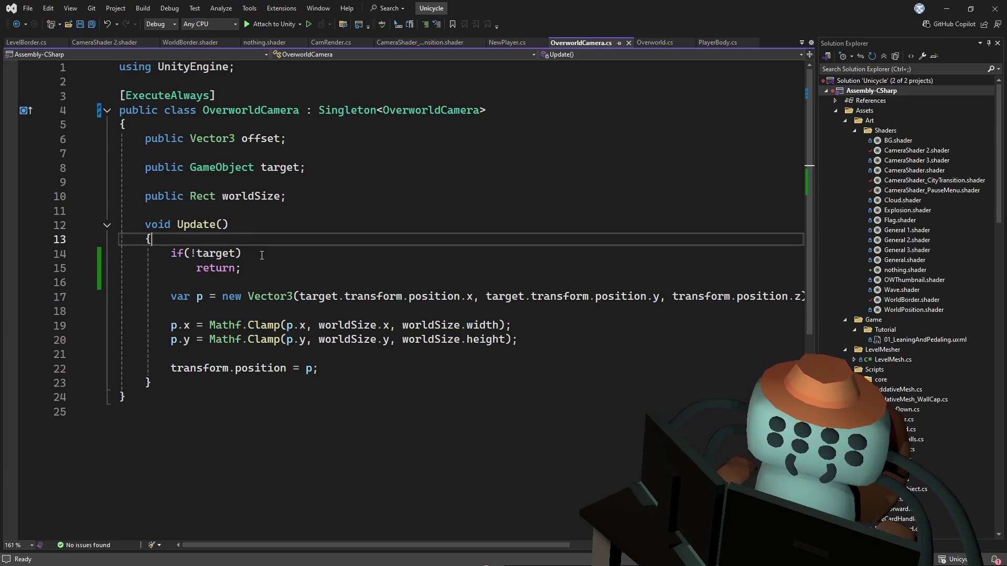
mouse_move(201, 250)
mouse_down()
mouse_move(242, 251)
mouse_move(190, 268)
mouse_up()
click(235, 226)
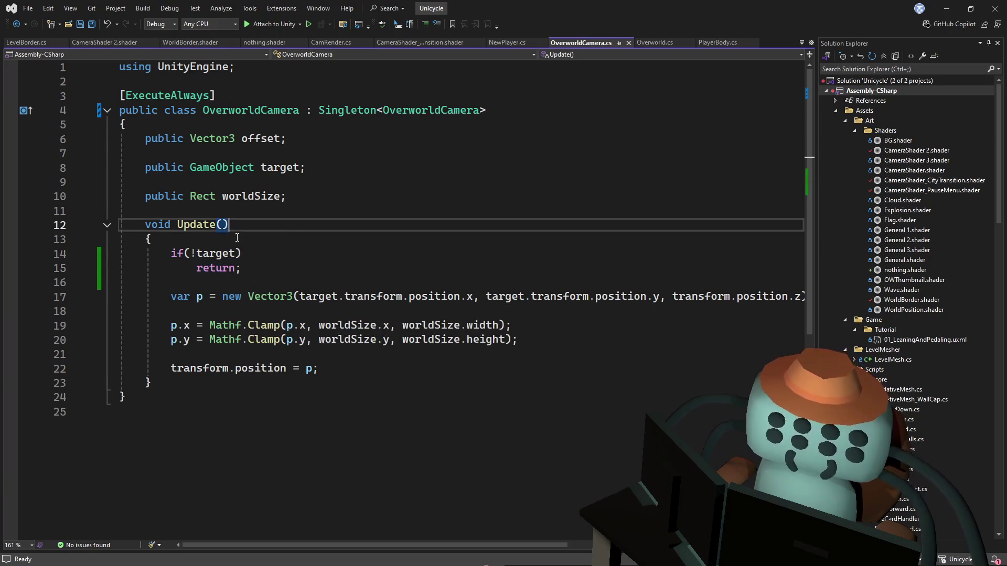
mouse_move(214, 222)
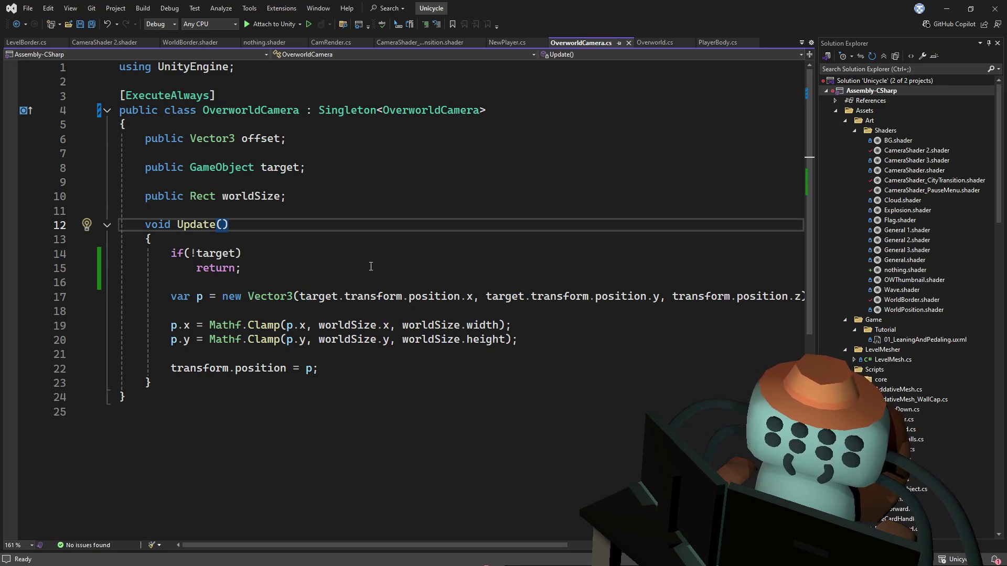
click(185, 369)
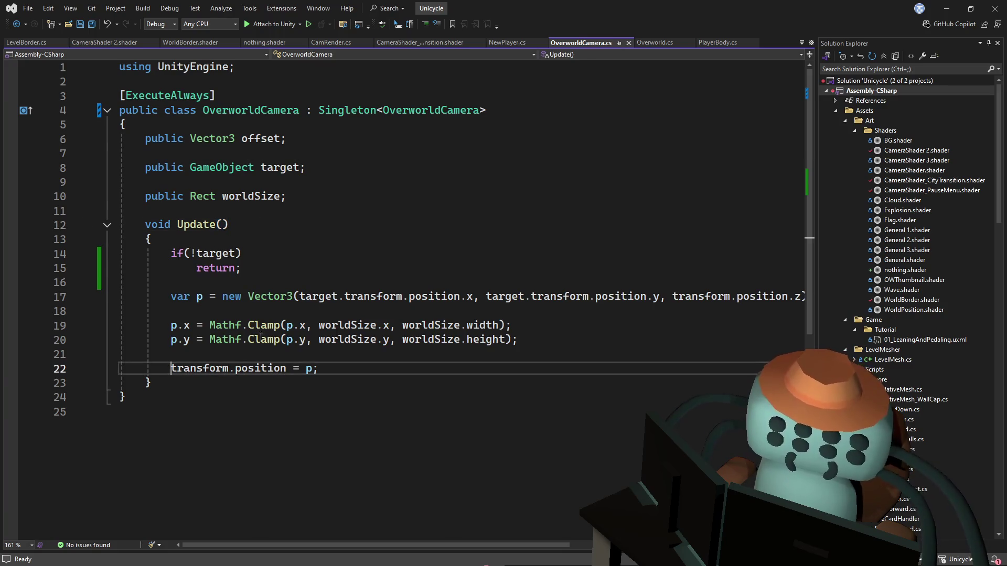
Prefix line 22 with 'Camera.main.' so the clamped p goes to Camera.main.transform.position
text(Ca,era)
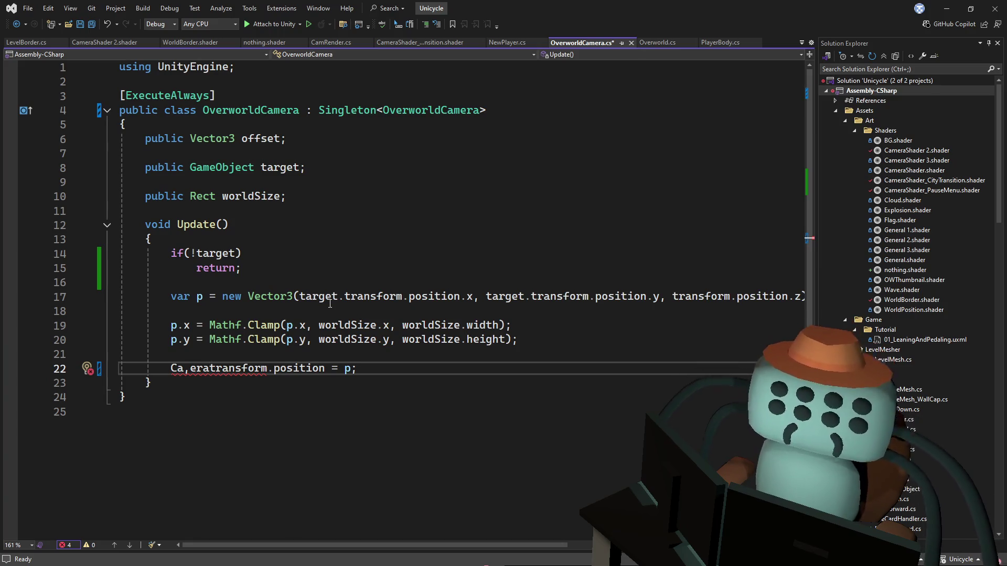
key(BackSpace)
key(BackSpace)
key(BackSpace)
key(BackSpace)
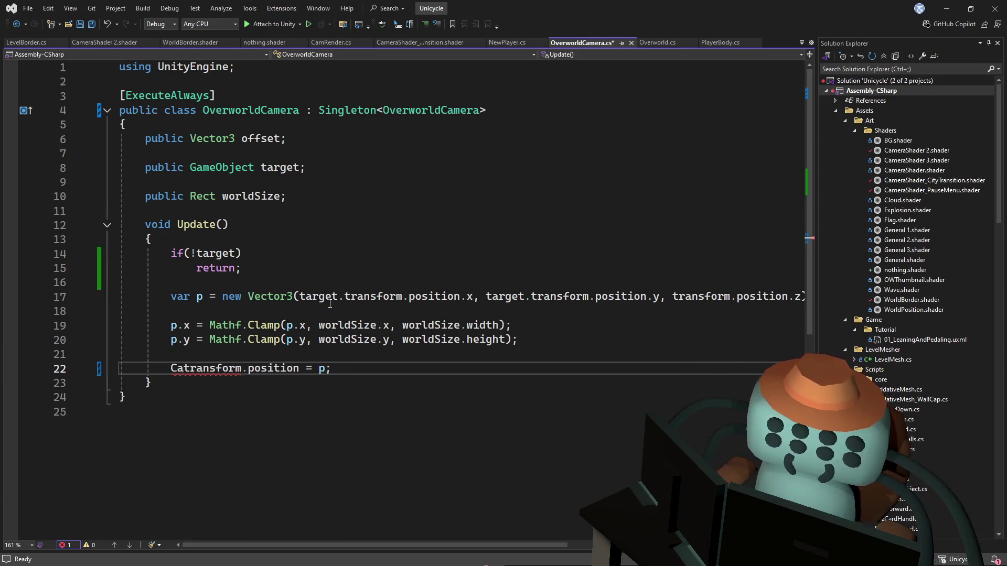
text(mera.)
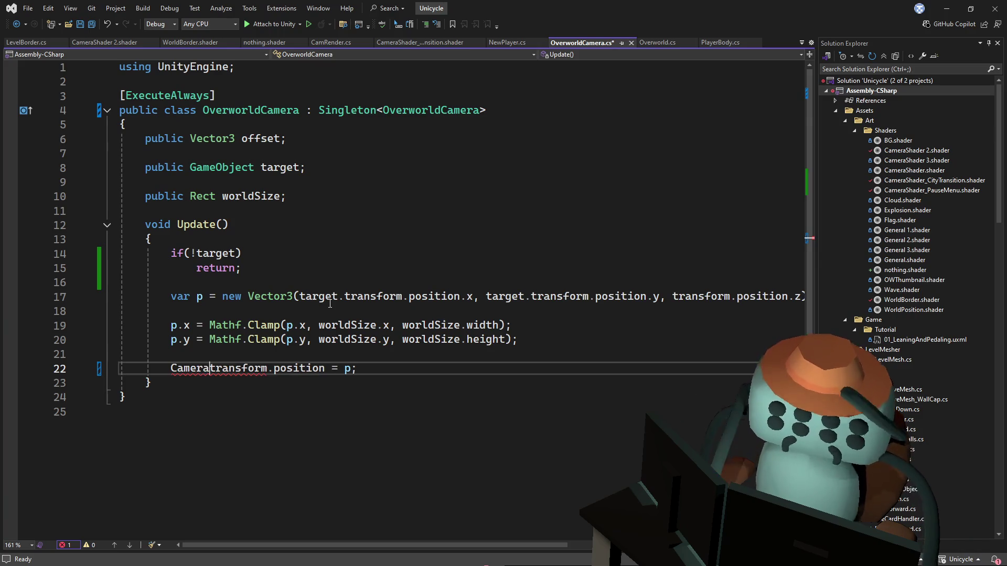
text(main.)
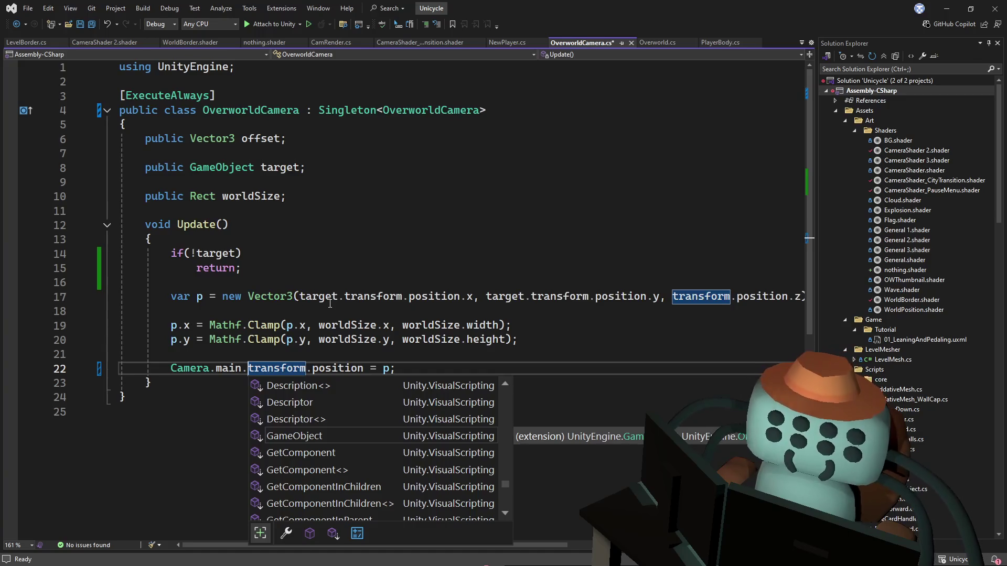
click(403, 258)
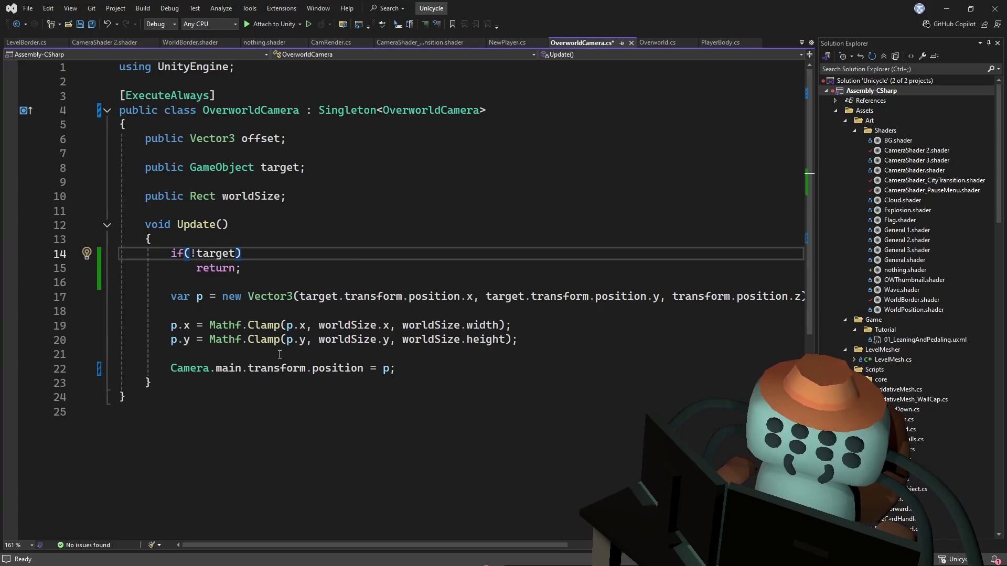
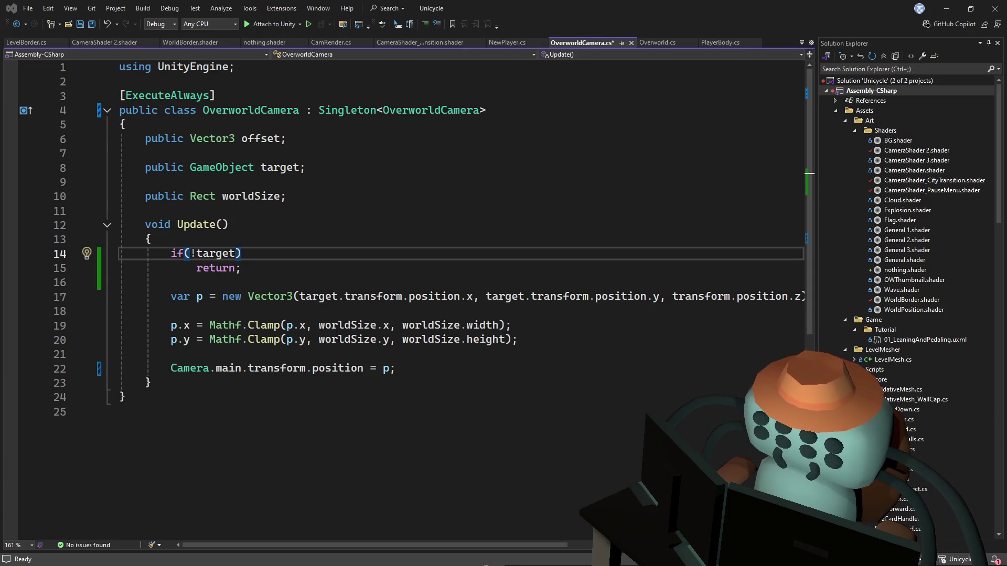
Review the OverworldCamera follow logic; blank lines added after the camera position line are removed again
key(alt+Tab)
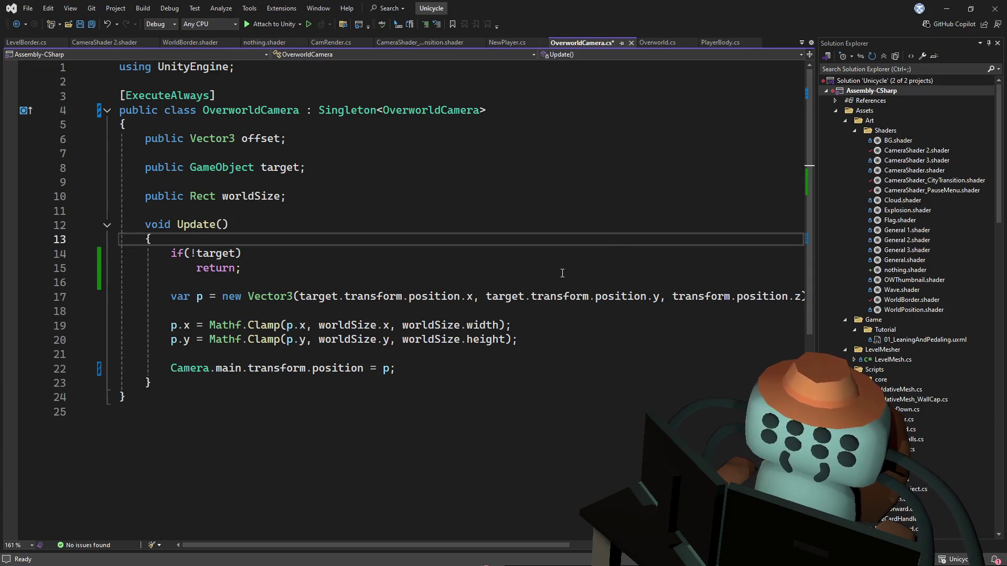
click(541, 216)
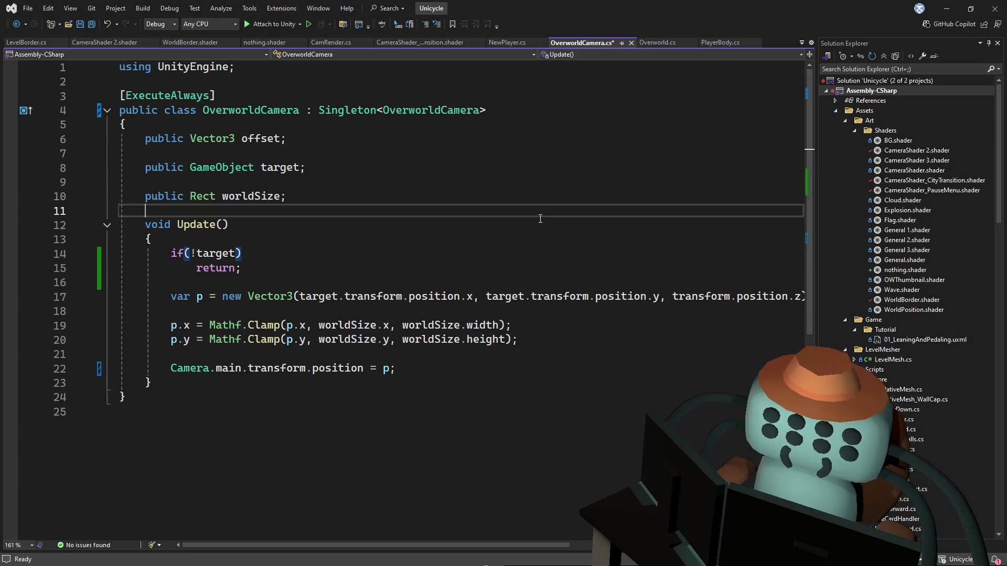
click(397, 258)
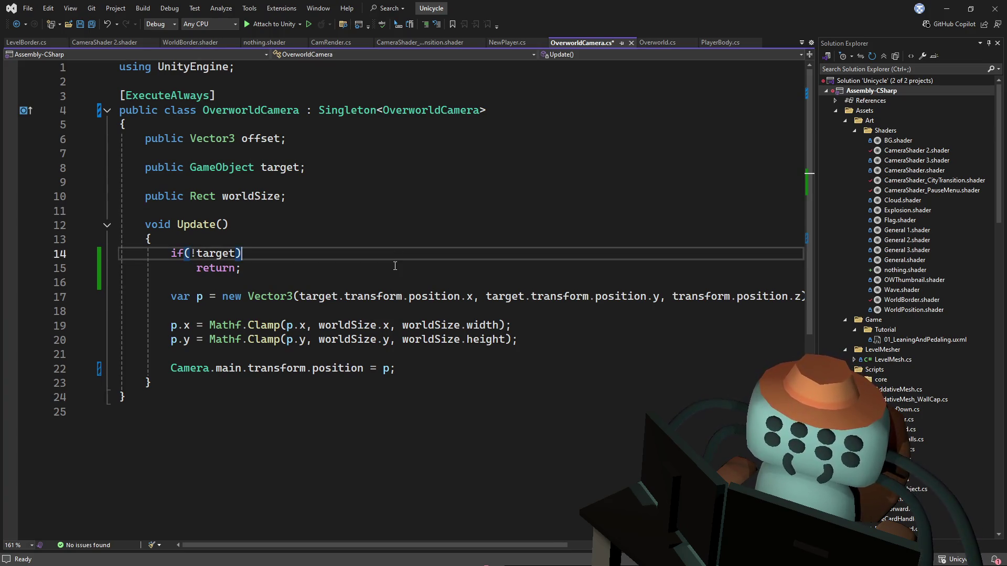
click(450, 363)
key(Return)
key(Return)
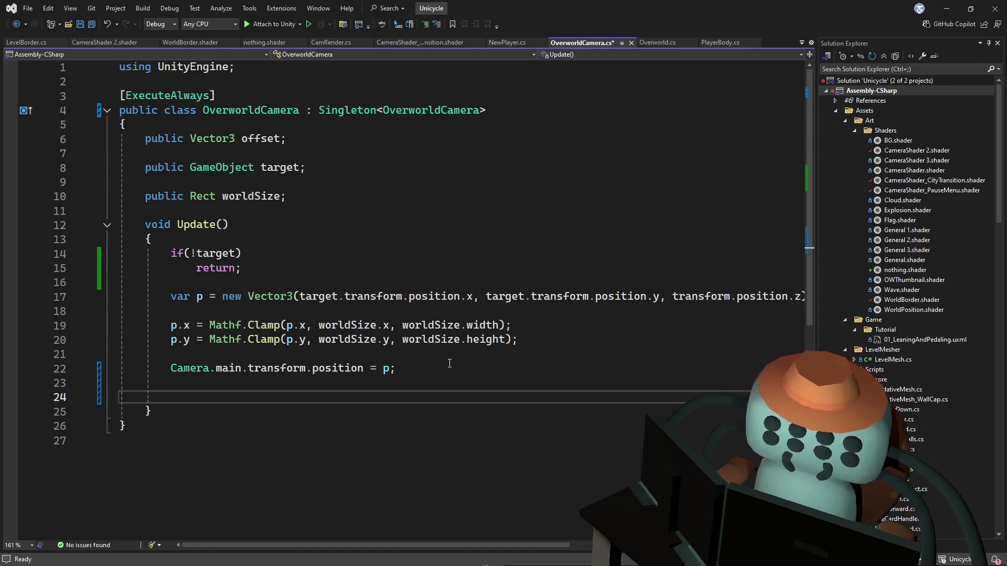
key(BackSpace)
key(BackSpace)
click(344, 297)
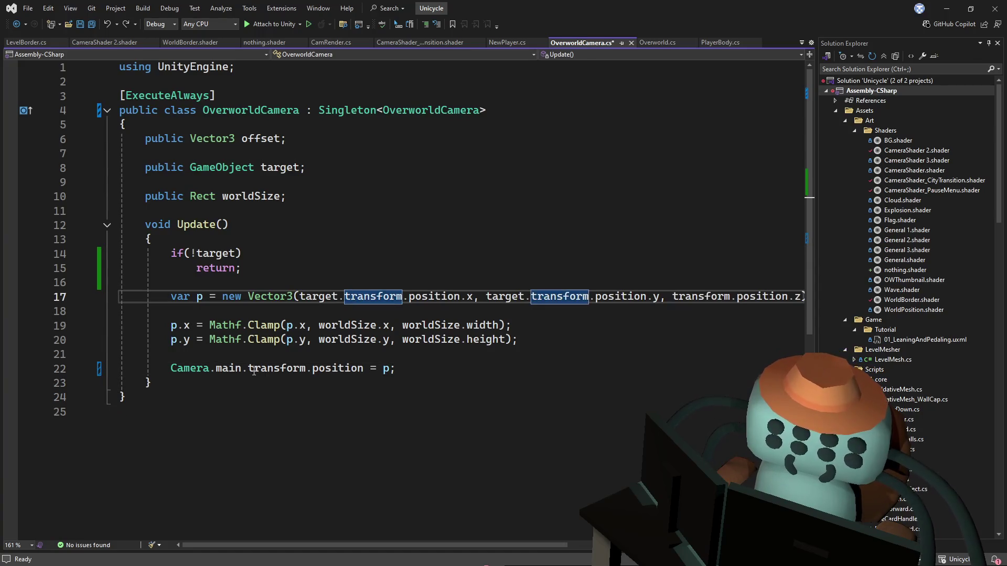
Select Camera.main. on line 22 and save the OverworldCamera script
double_click(225, 369)
drag(226, 369, 173, 370)
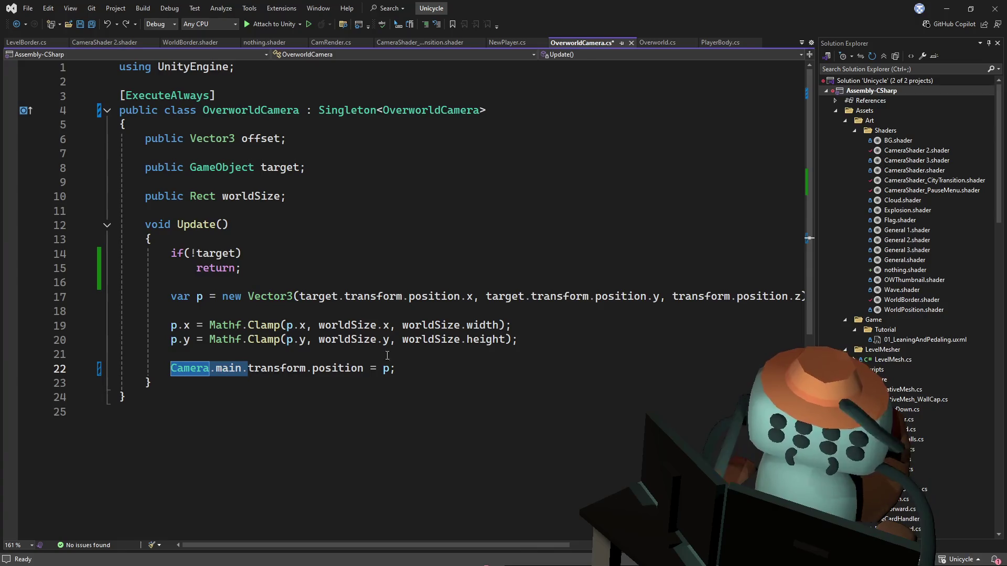
mouse_move(389, 545)
mouse_down()
mouse_move(509, 537)
mouse_move(448, 419)
mouse_up()
key(ctrl+s)
key(alt+Tab)
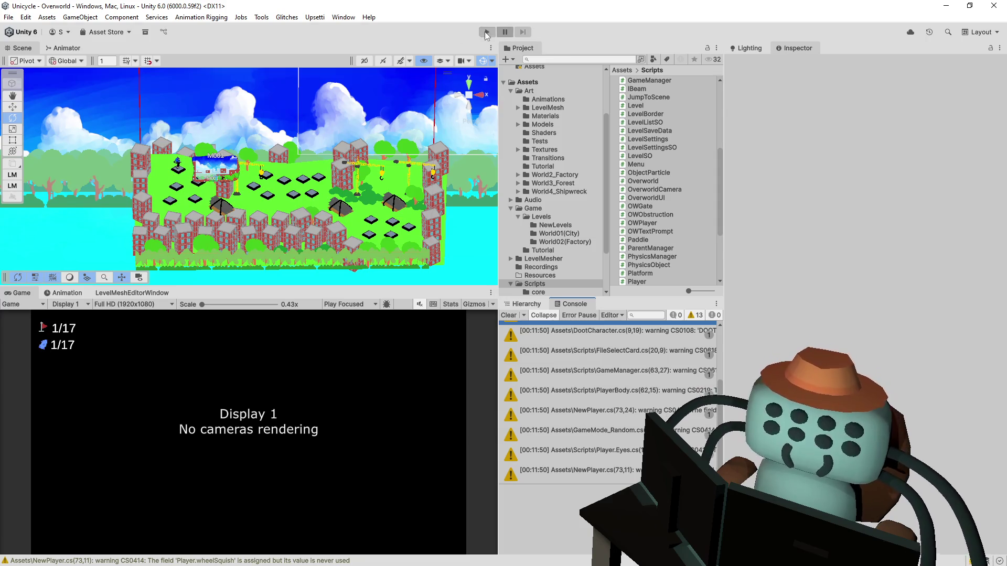
Play the Overworld, enter the Leveltut01 level, stop, and start play mode again
click(486, 32)
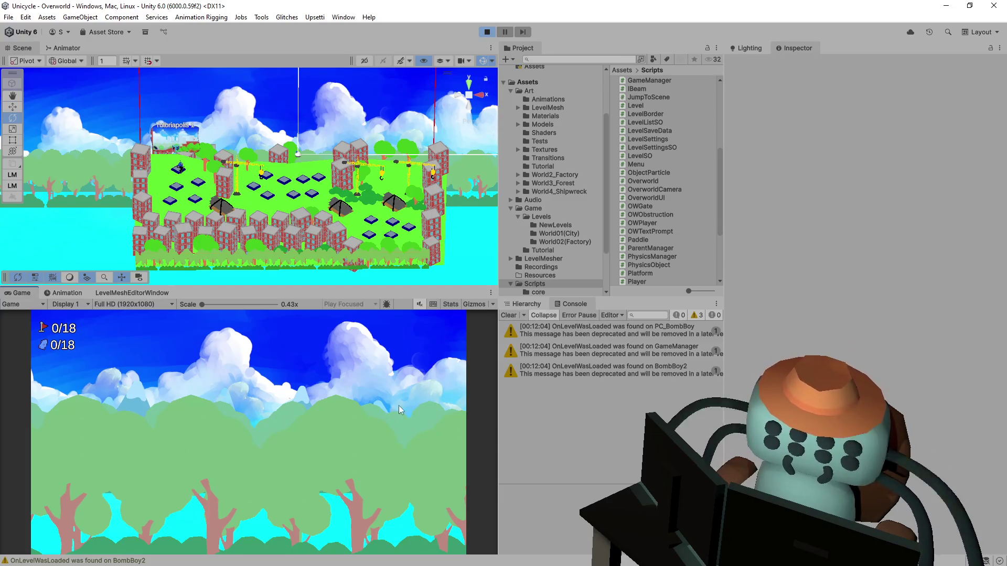
key(space)
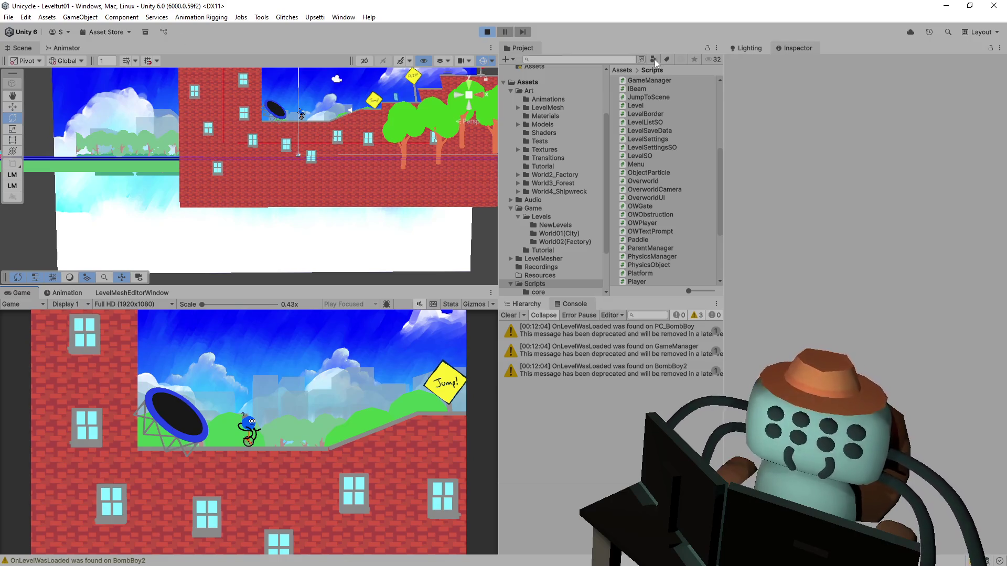
click(487, 32)
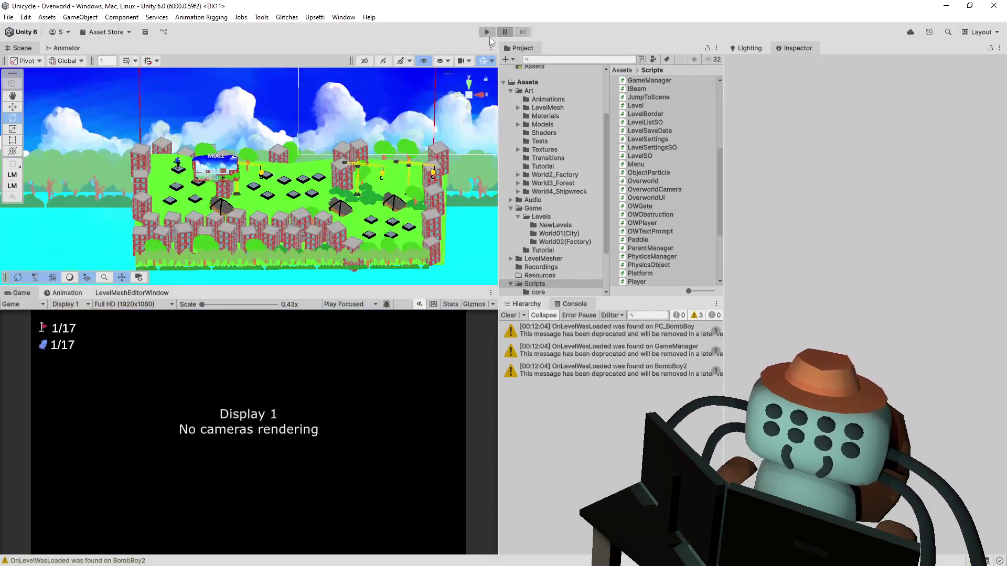
click(487, 33)
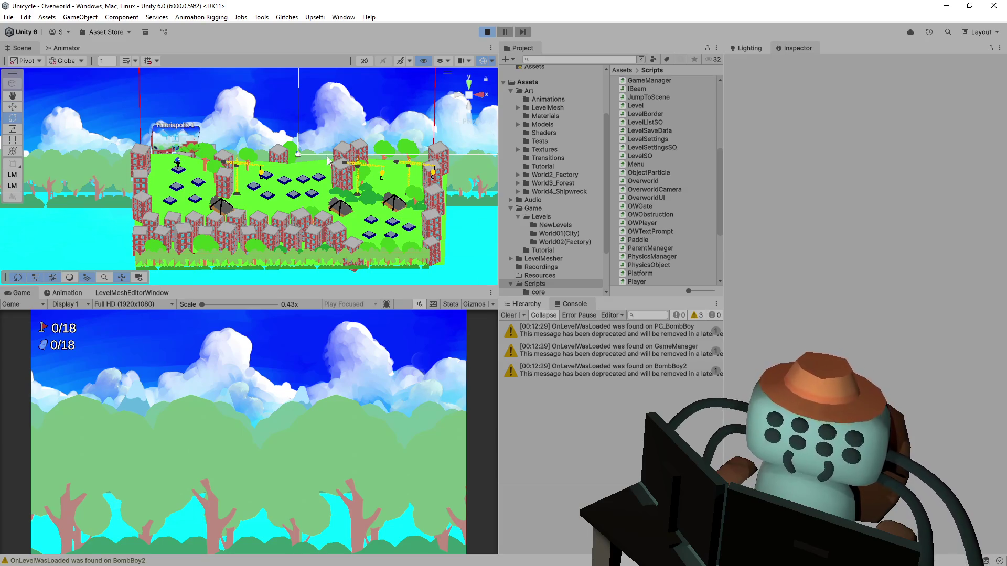
Select the Camera under GameManager(Clone) and drag its Position Z back to -17.48
click(525, 304)
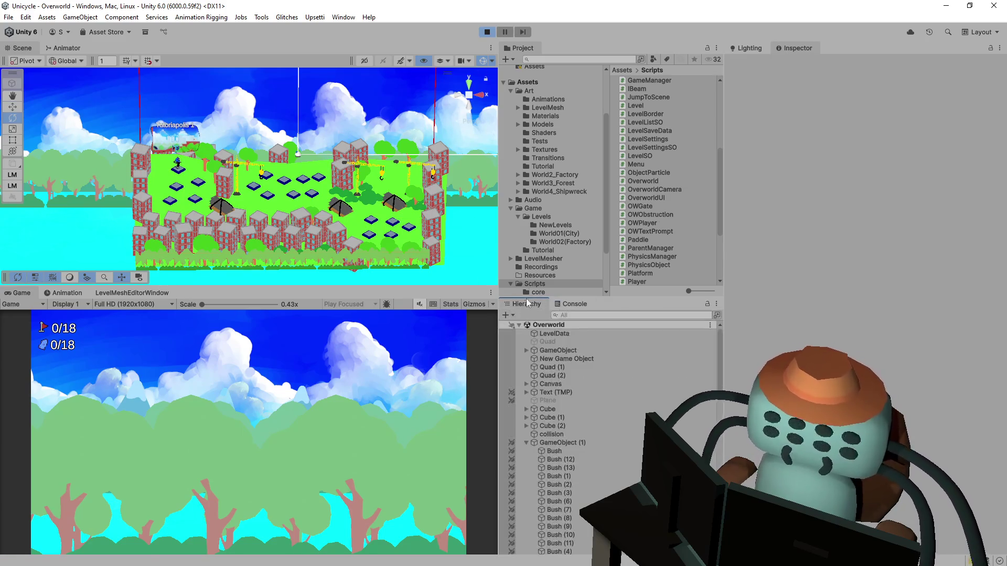
click(526, 443)
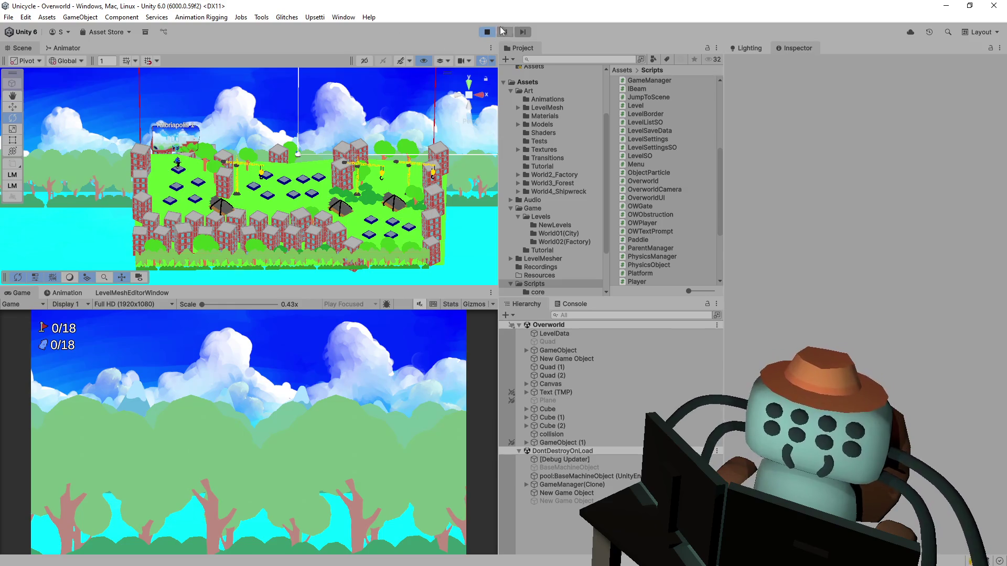
click(527, 484)
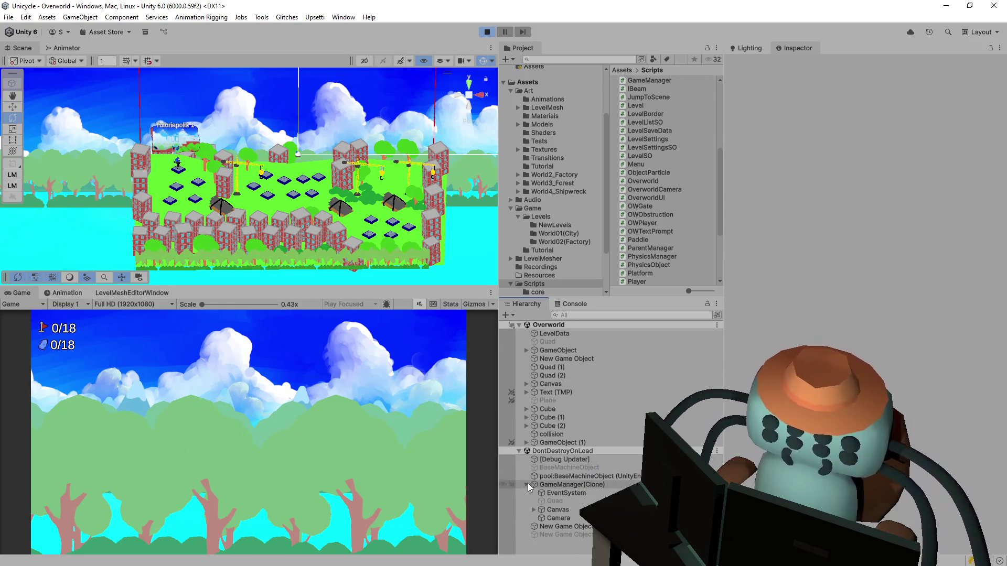
click(562, 519)
mouse_move(955, 103)
mouse_down()
mouse_move(755, 122)
mouse_move(585, 159)
mouse_up()
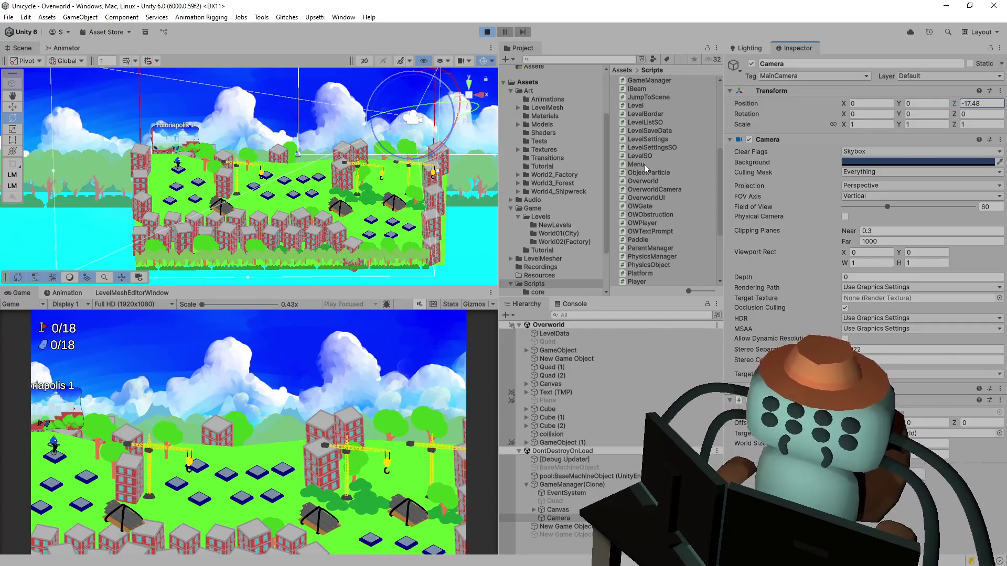
Commit the camera's Z -17.48 edit, then orbit and pan the Scene view across the overworld
click(761, 63)
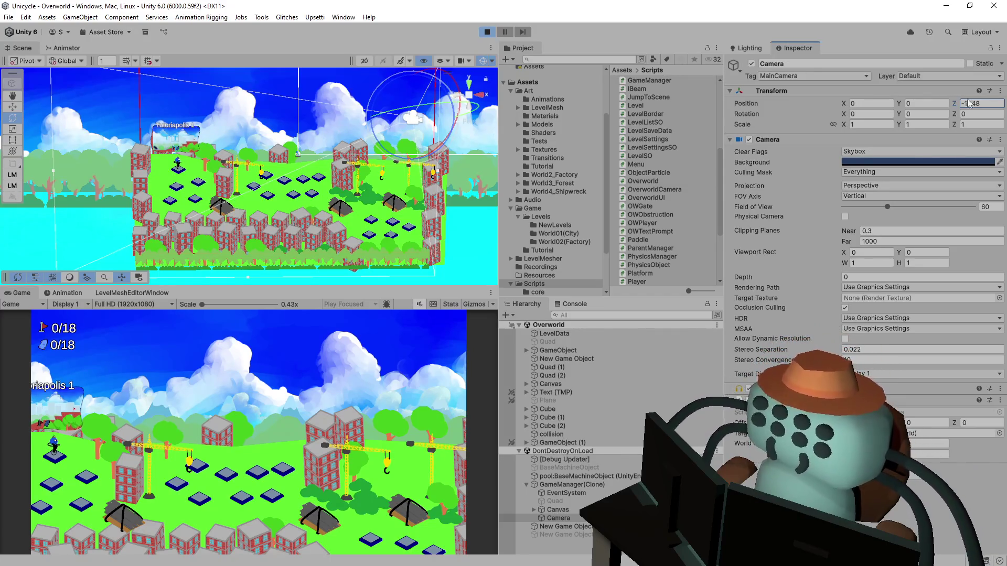
click(439, 36)
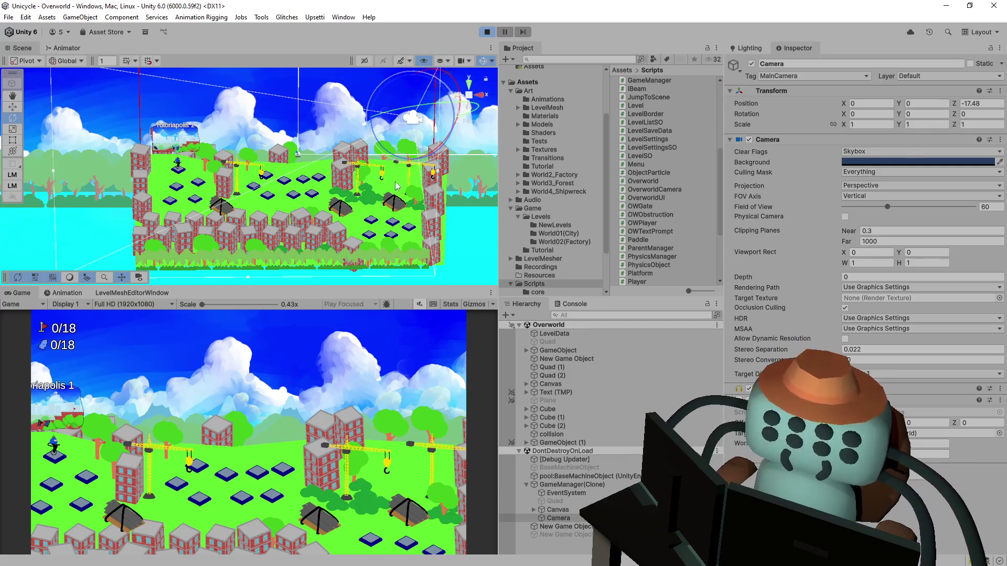
mouse_move(291, 176)
mouse_down()
mouse_move(350, 199)
mouse_move(295, 200)
mouse_up()
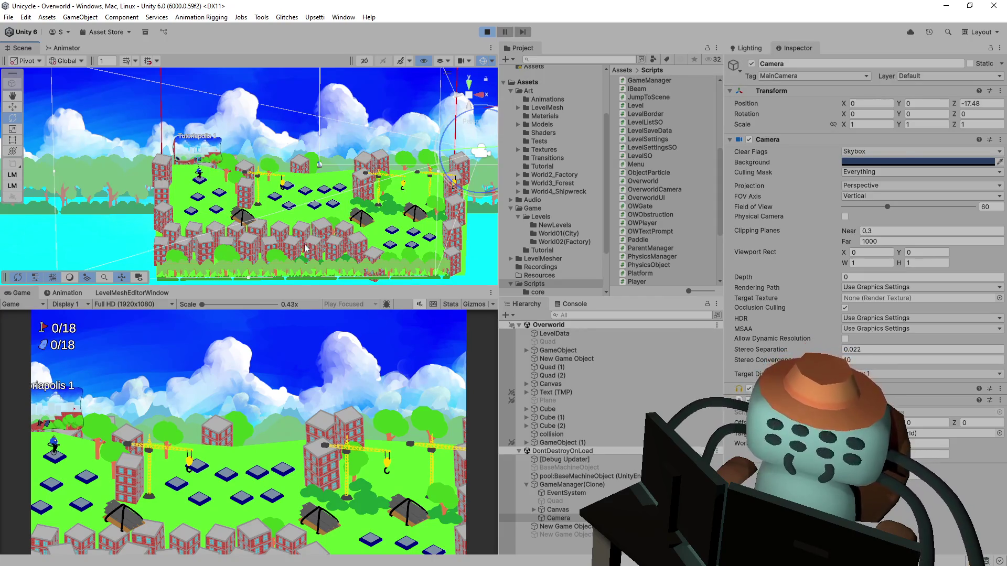
drag(296, 230, 319, 232)
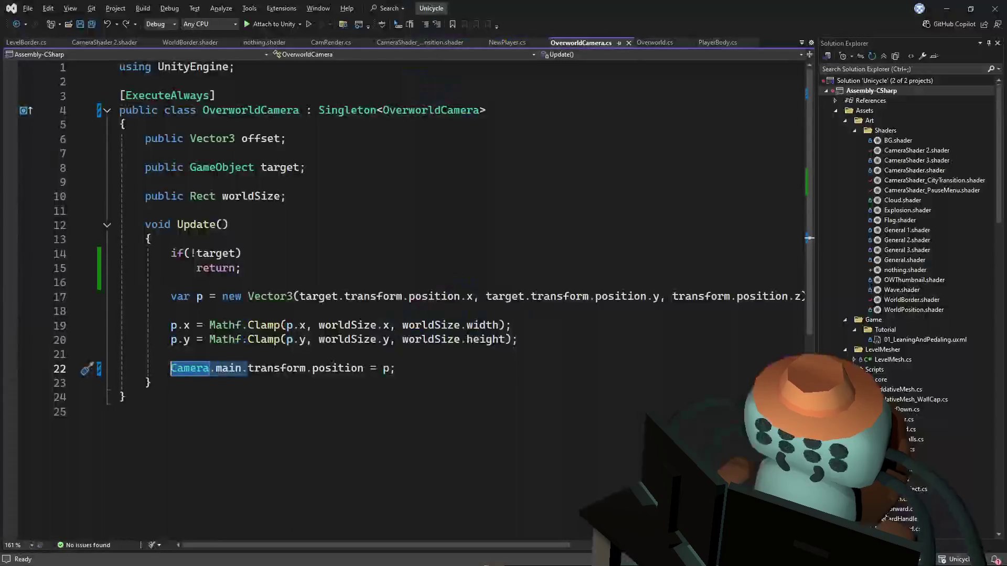
Read the end of line 17's offset in OverworldCamera.cs without editing anything
click(651, 210)
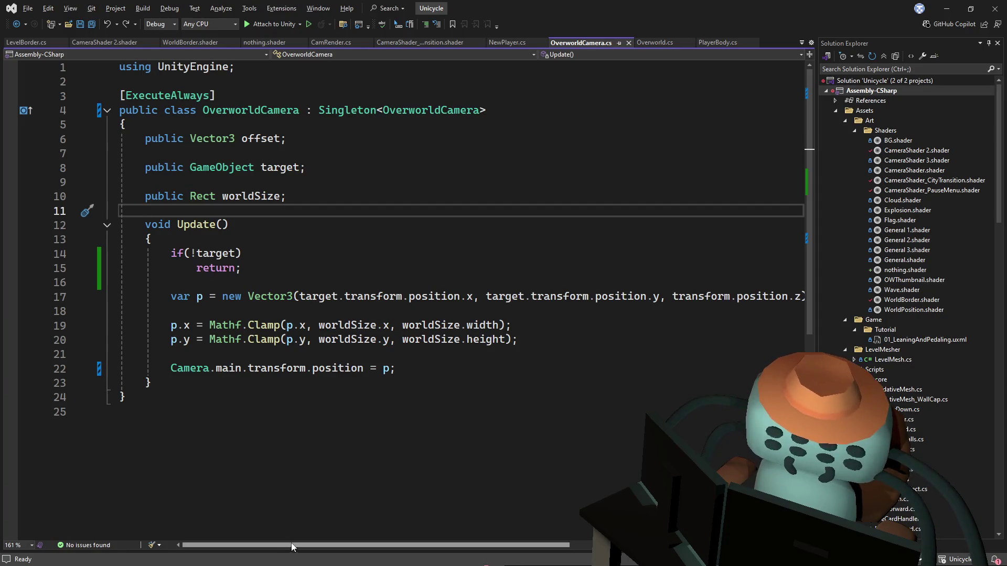
scroll(293, 524, right, 5)
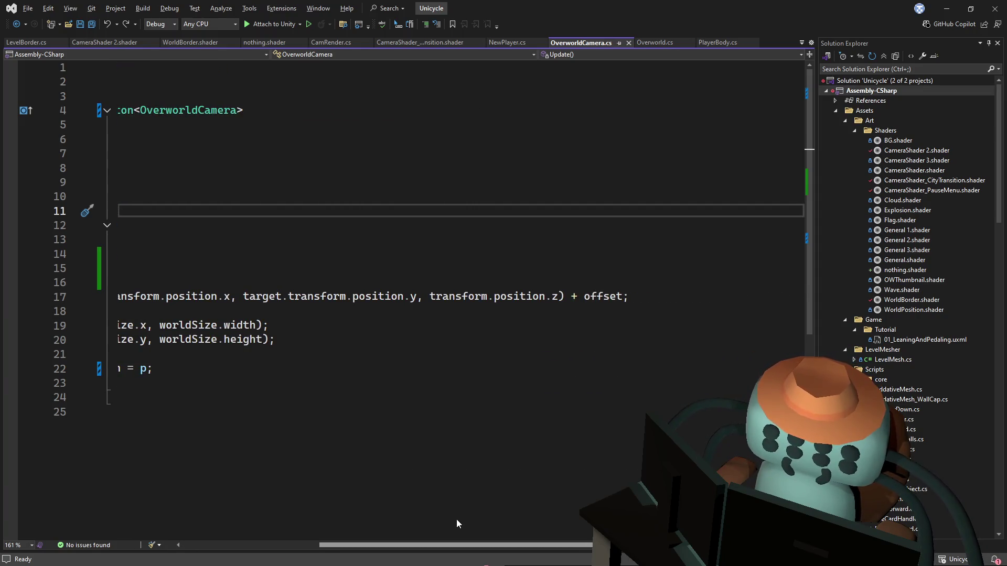
scroll(419, 341, left, 5)
click(380, 154)
key(alt+Tab)
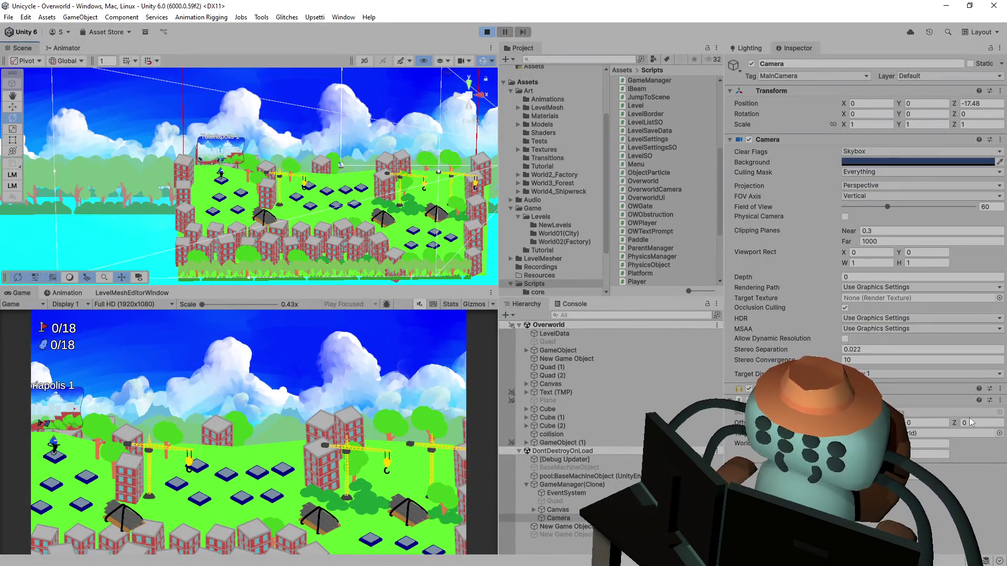
Drag the OverworldCamera Offset Z value to -0.7
mouse_move(952, 424)
mouse_down()
mouse_move(929, 427)
mouse_move(987, 418)
mouse_move(957, 425)
mouse_up()
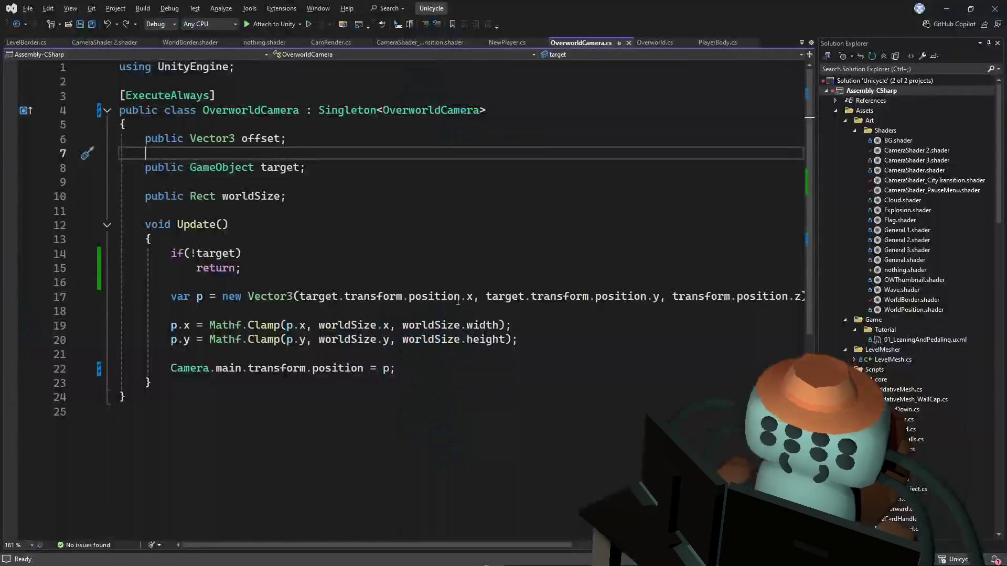
Paste Camera.main. from line 22 before transform in line 17's Z argument and save
mouse_move(374, 544)
mouse_down()
mouse_move(465, 547)
mouse_move(375, 546)
mouse_up()
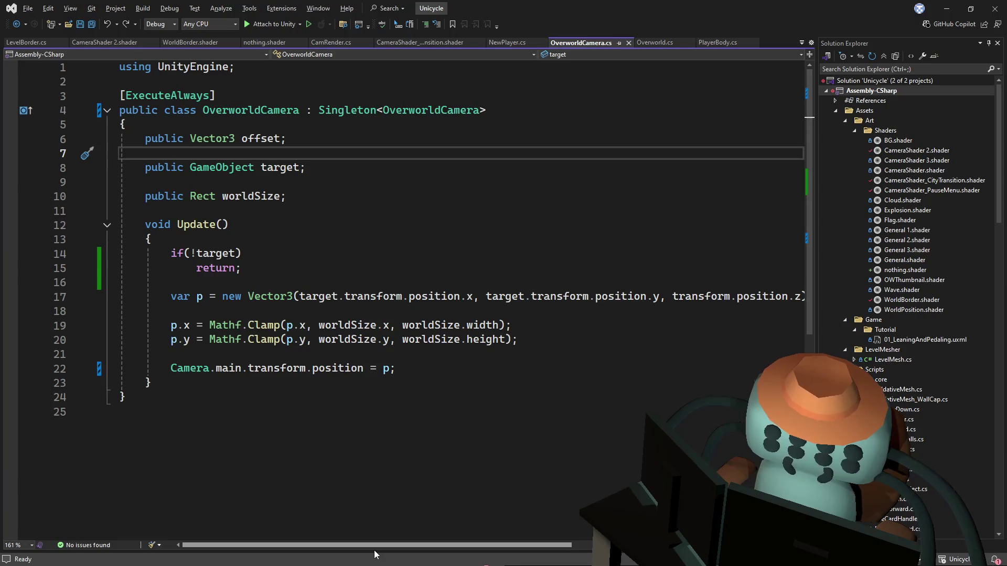
mouse_move(376, 554)
mouse_down()
mouse_move(437, 554)
mouse_move(356, 549)
mouse_move(420, 550)
mouse_move(376, 550)
mouse_up()
click(268, 239)
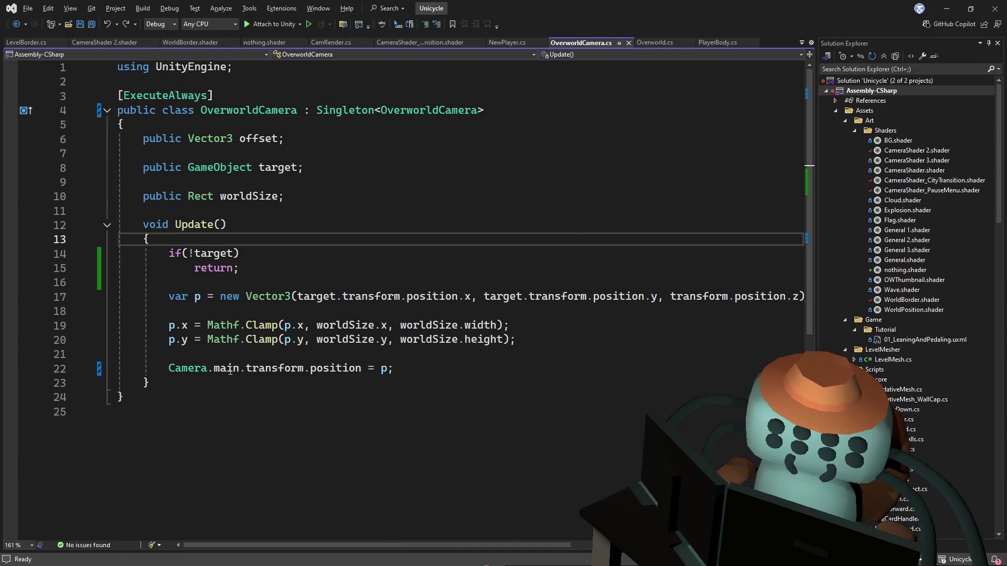
drag(246, 368, 168, 368)
key(ctrl+c)
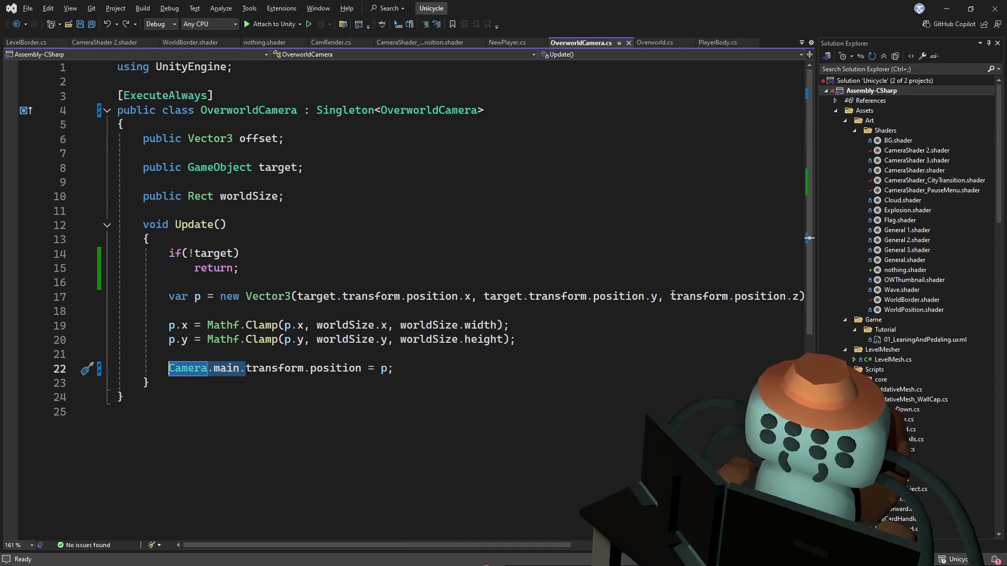
click(670, 296)
key(ctrl+v)
key(ctrl+s)
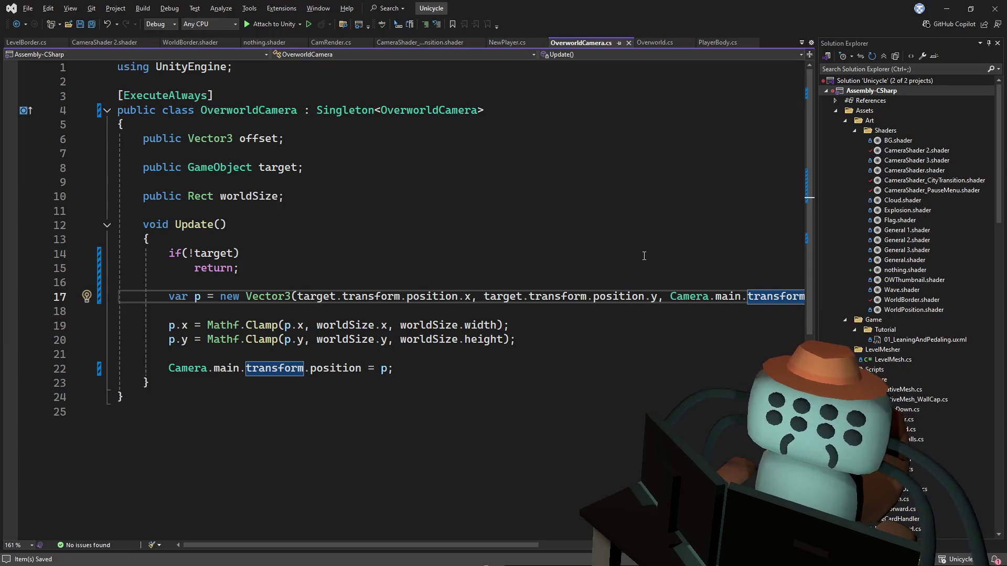
click(661, 199)
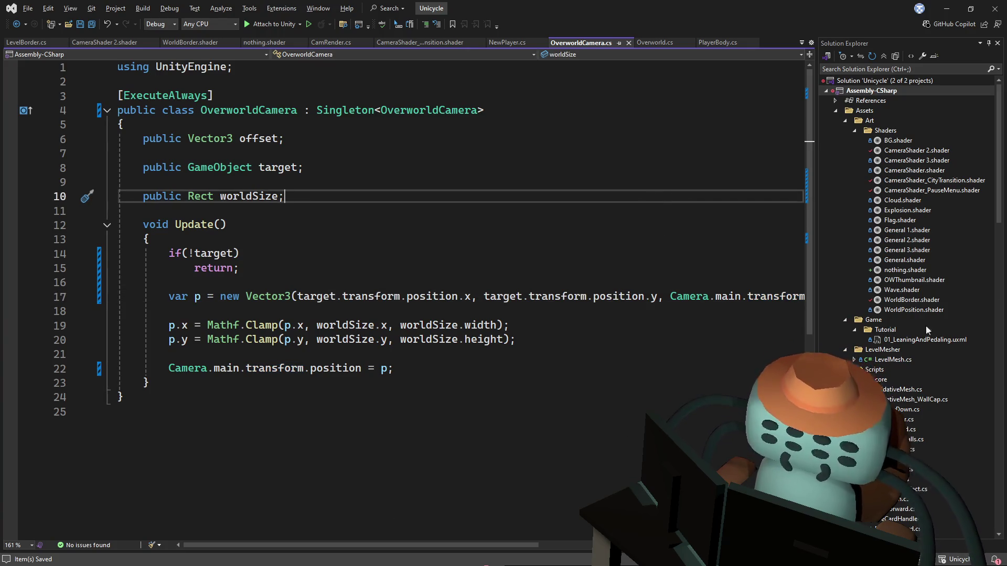
click(411, 182)
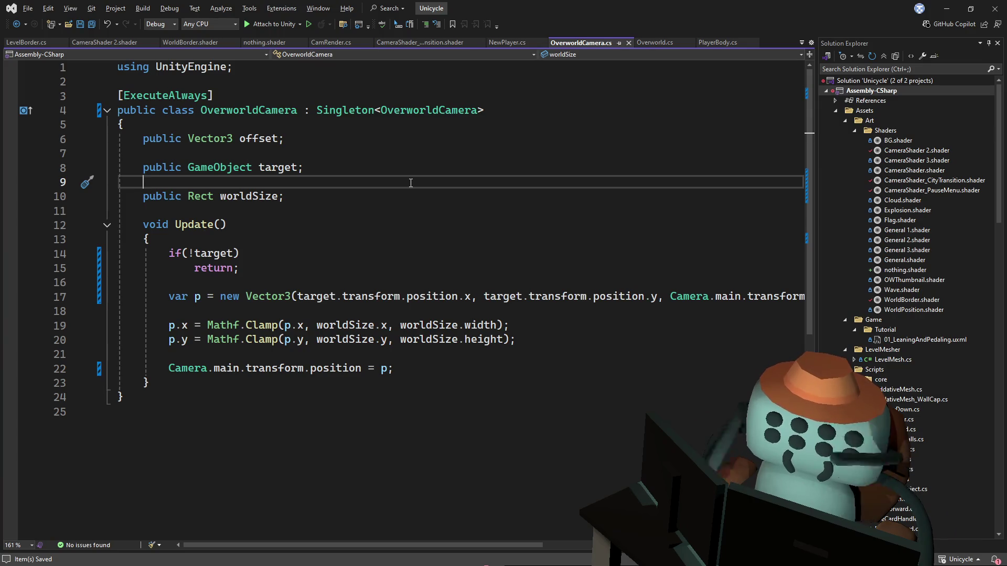
key(alt+Tab)
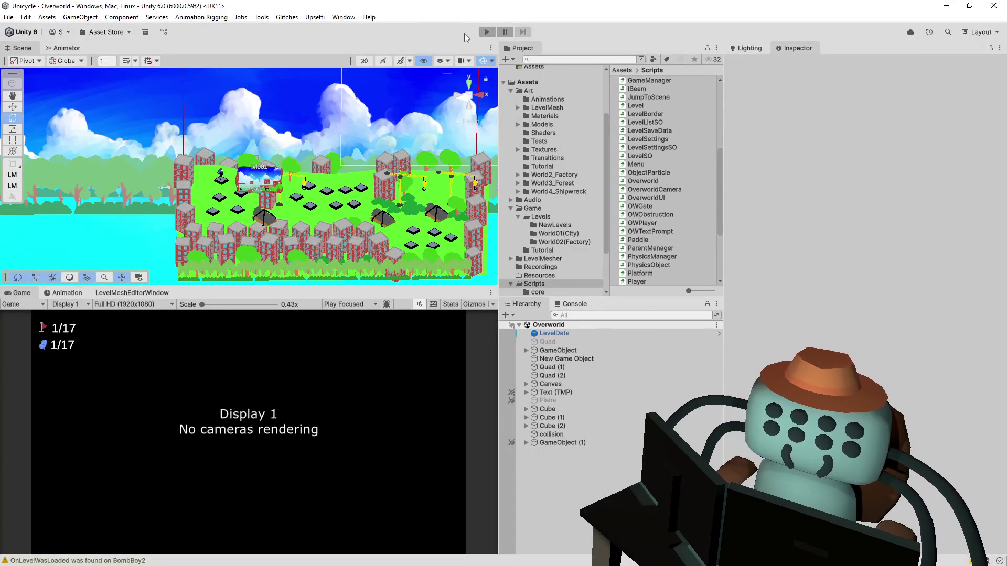
Run a brief play test of the camera fix and stop it
click(491, 31)
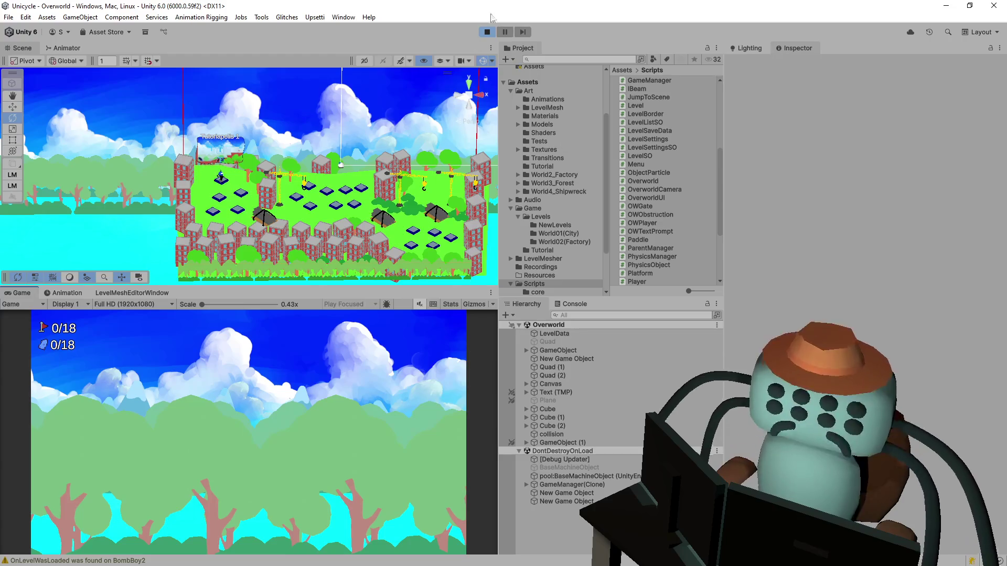
click(485, 33)
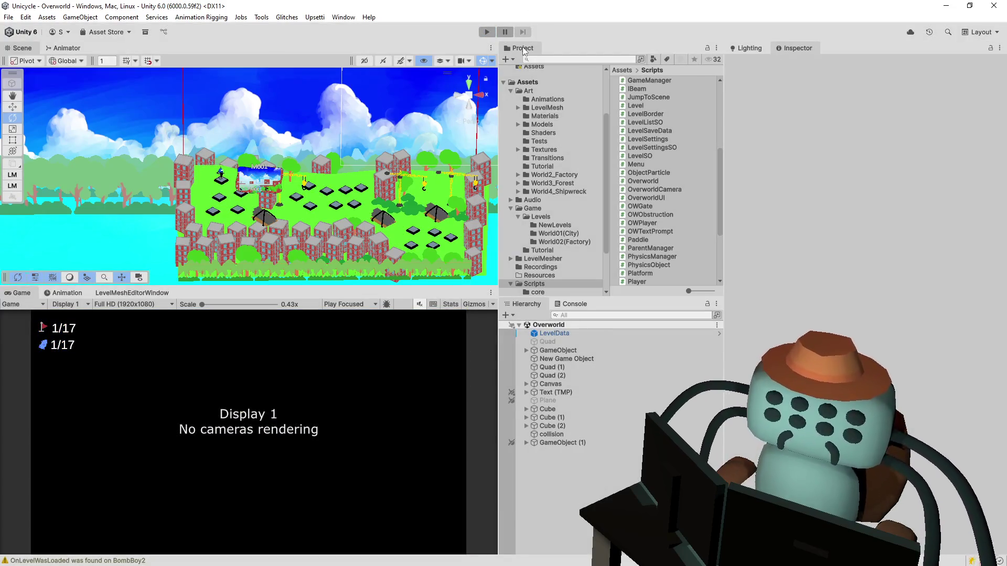
key(alt+Tab)
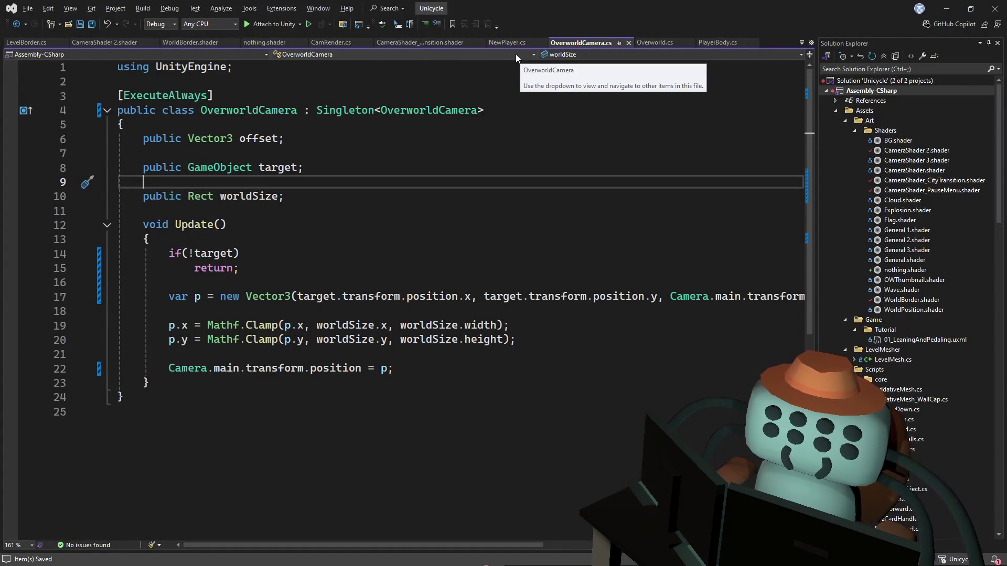
Inspect the worldSize and target fields, highlighting every use of target in the script
click(498, 193)
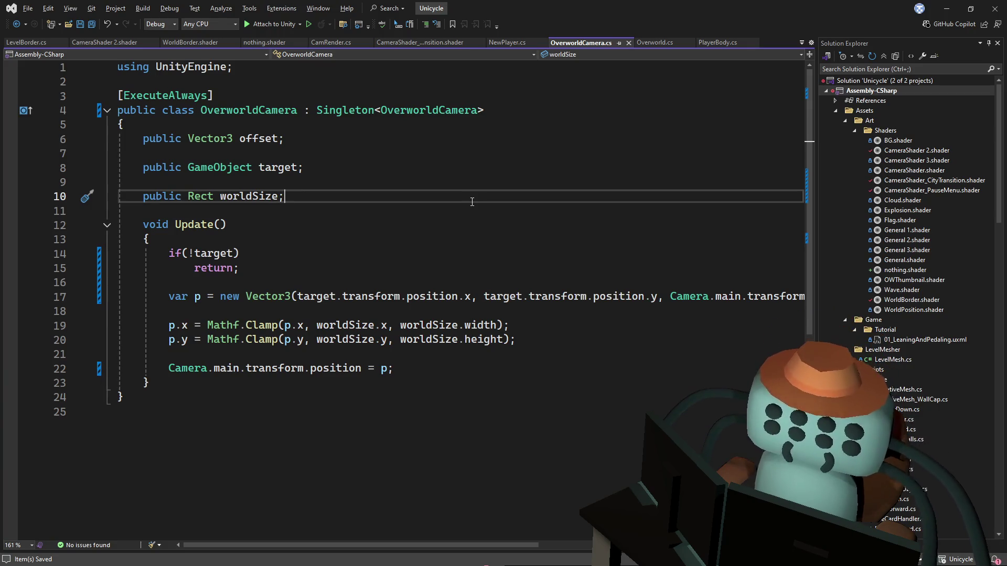
click(383, 173)
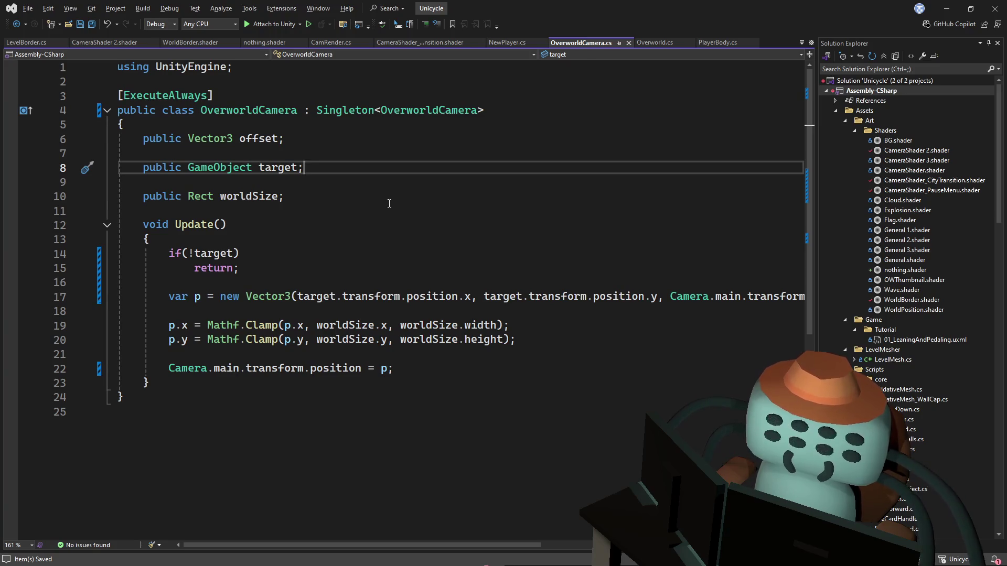
scroll(389, 204, down, 1)
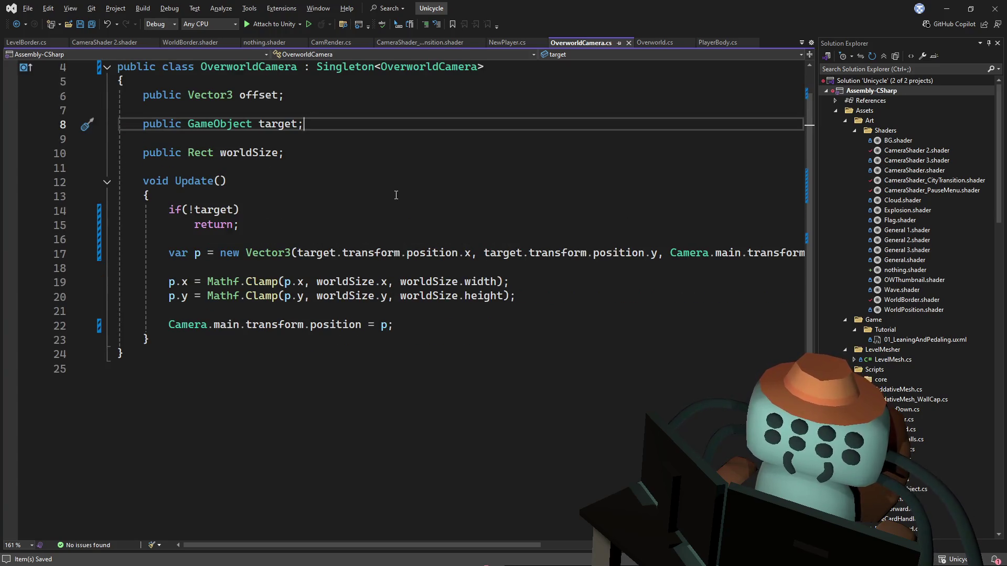
scroll(396, 196, down, 1)
scroll(399, 189, up, 2)
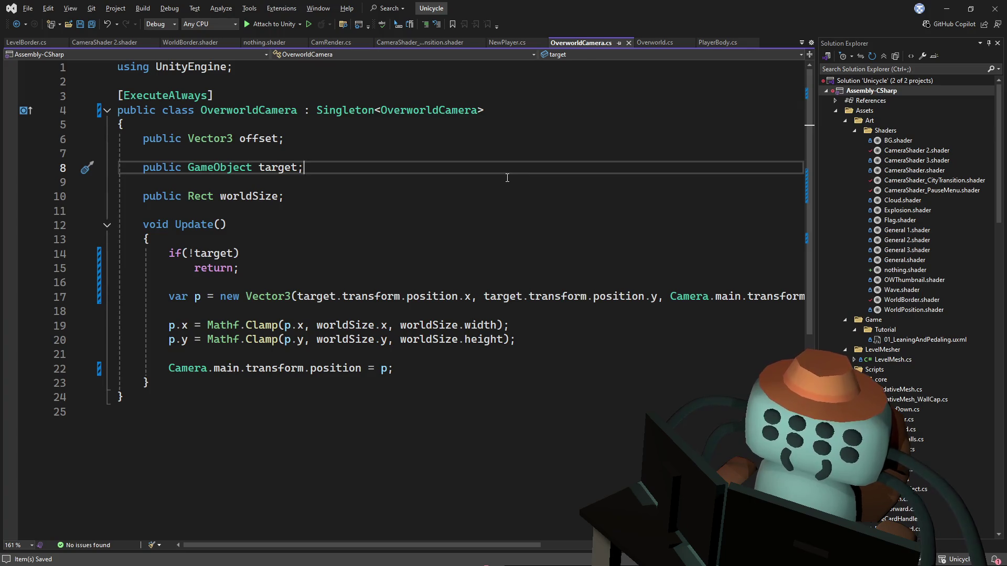
double_click(263, 166)
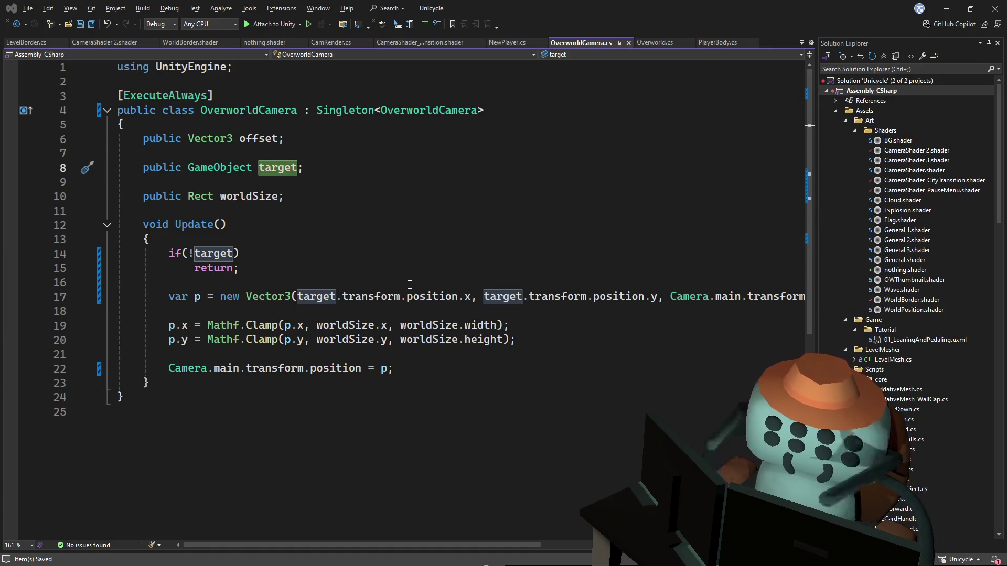
key(alt+Tab)
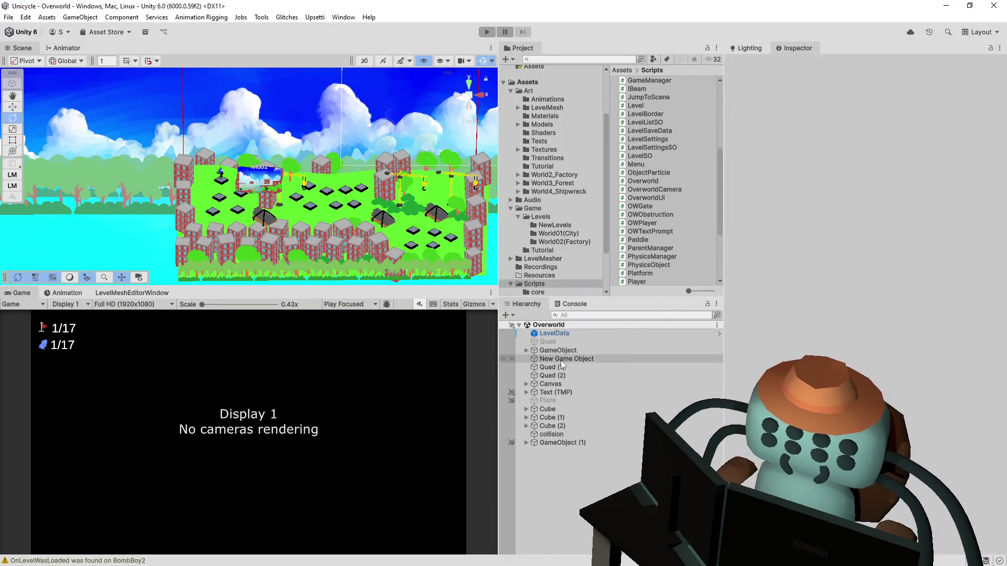
click(526, 442)
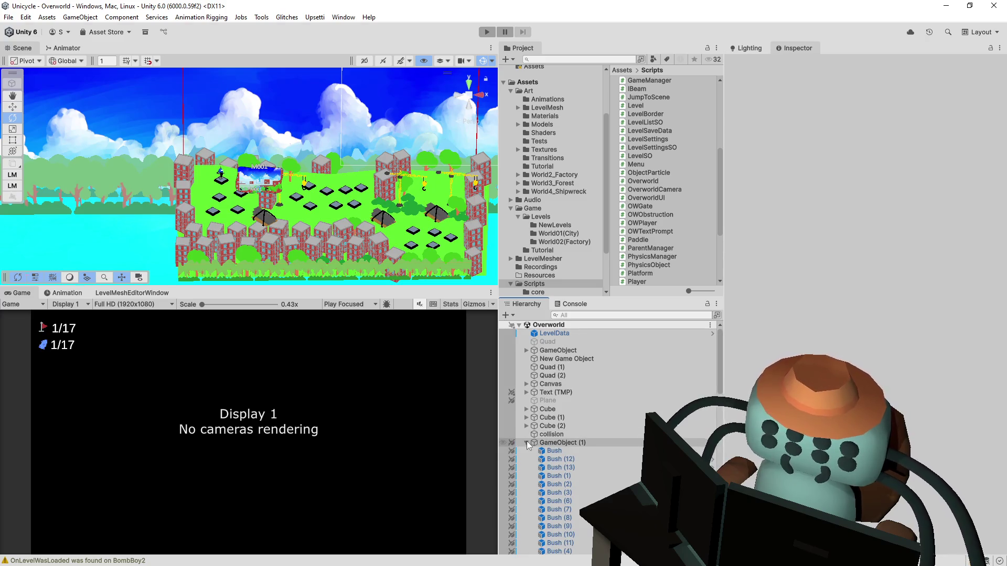
Search the Project for 'gamemana' and double-click the GameManager prefab into Prefab Mode
click(527, 443)
click(589, 59)
text(game)
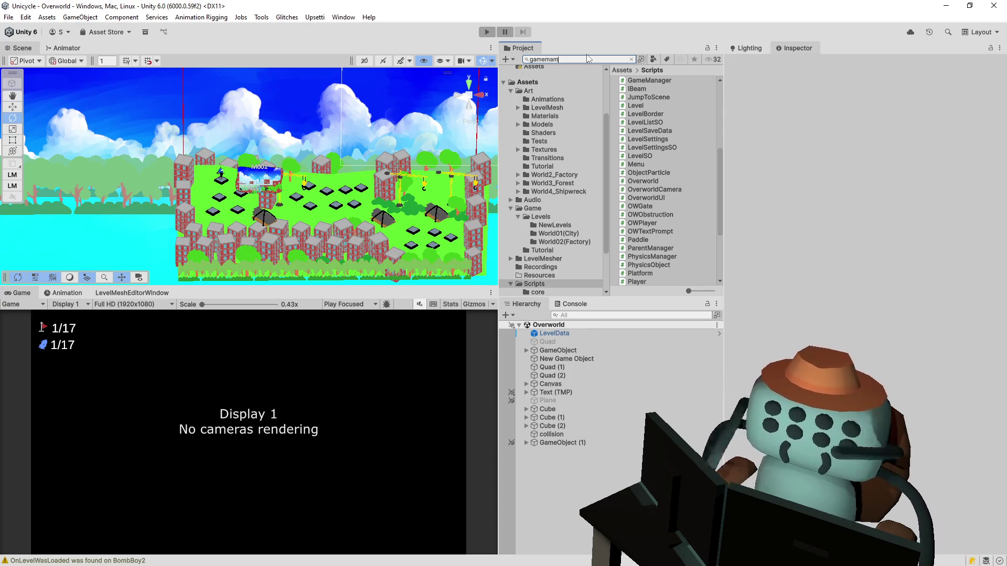
text(mam)
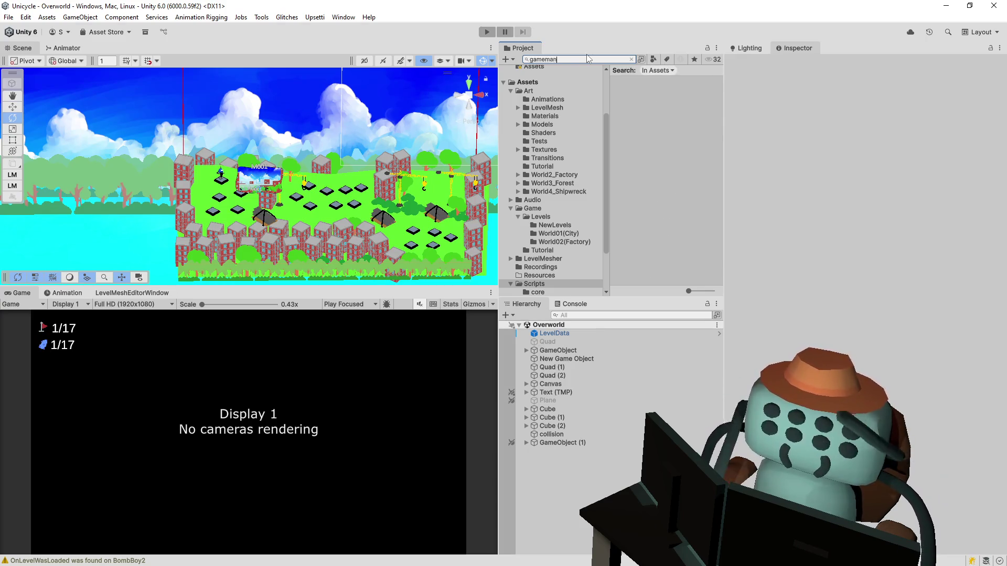
key(BackSpace)
text(ana)
click(662, 83)
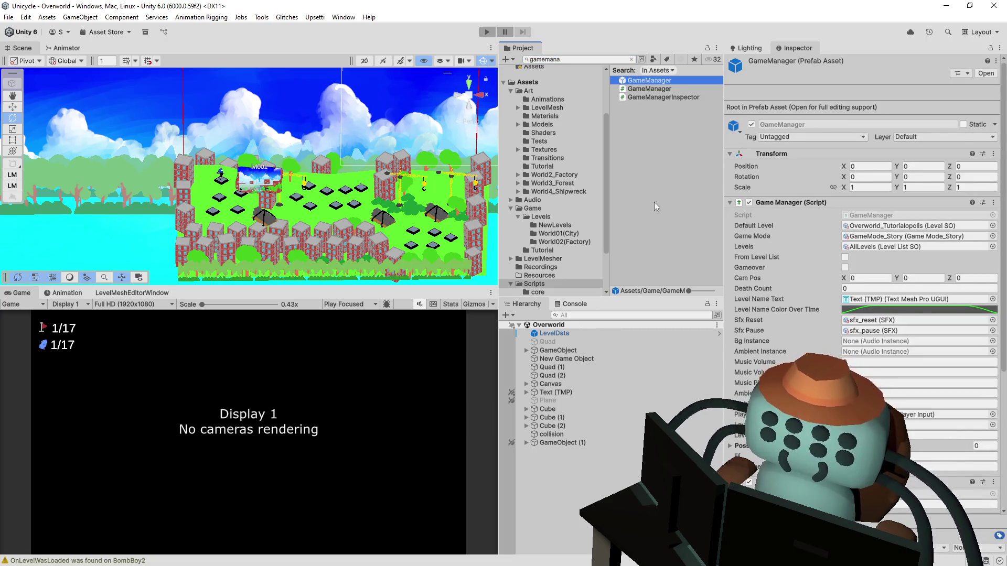
scroll(860, 262, down, 2)
scroll(860, 210, down, 6)
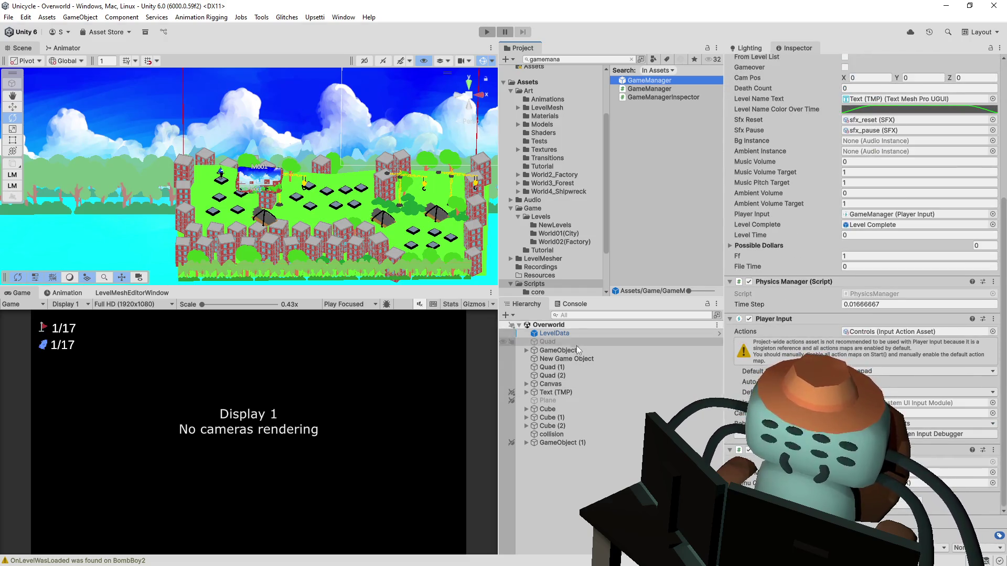
double_click(650, 80)
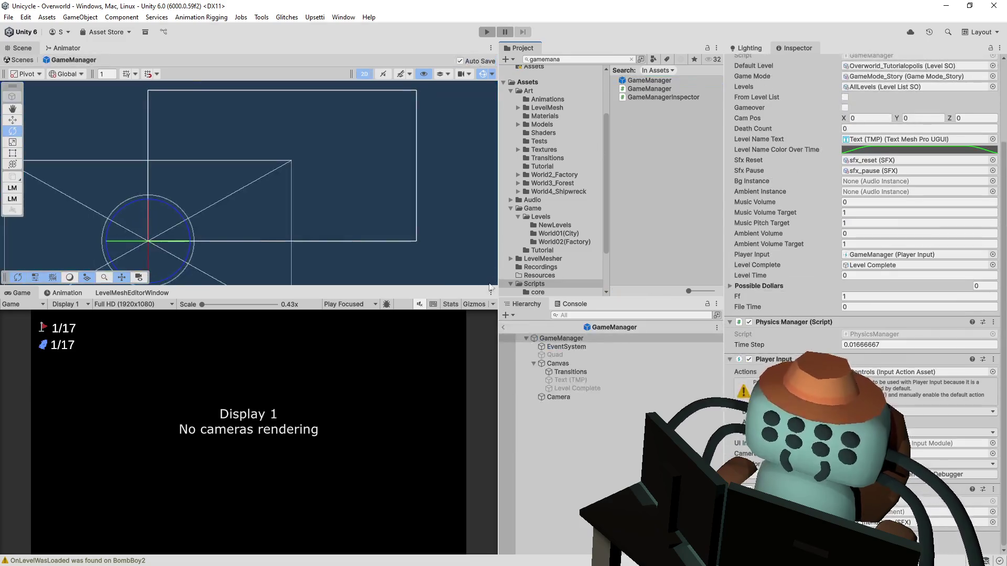
Leave Prefab Mode, drop a GameManager prefab instance into the Overworld scene, and save
click(570, 399)
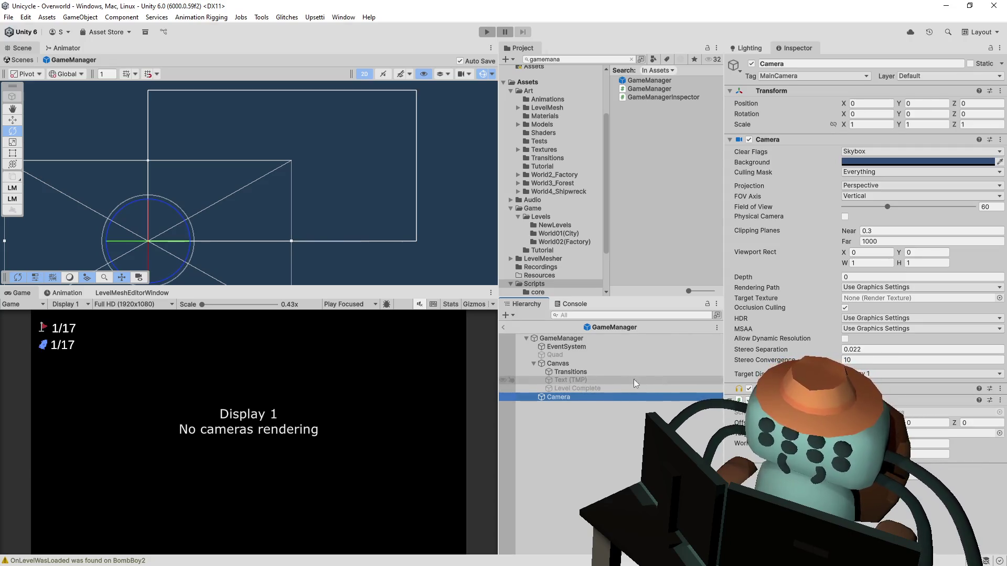
click(503, 328)
mouse_move(659, 81)
mouse_down()
mouse_move(596, 478)
mouse_move(577, 487)
mouse_up()
key(ctrl+s)
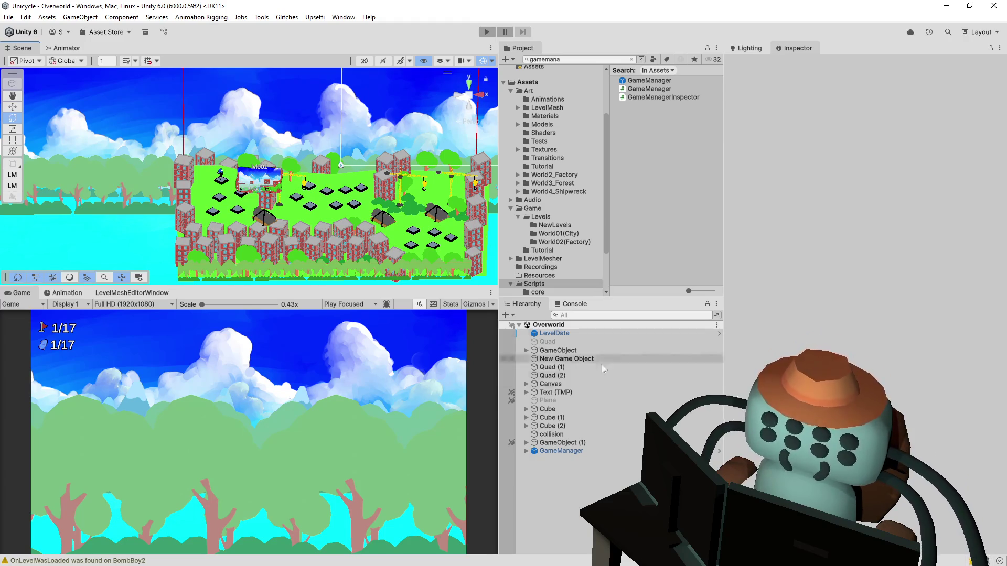
Expand the scene's GameManager and inspect its Camera child (position 0,0,0, FOV 60)
click(589, 450)
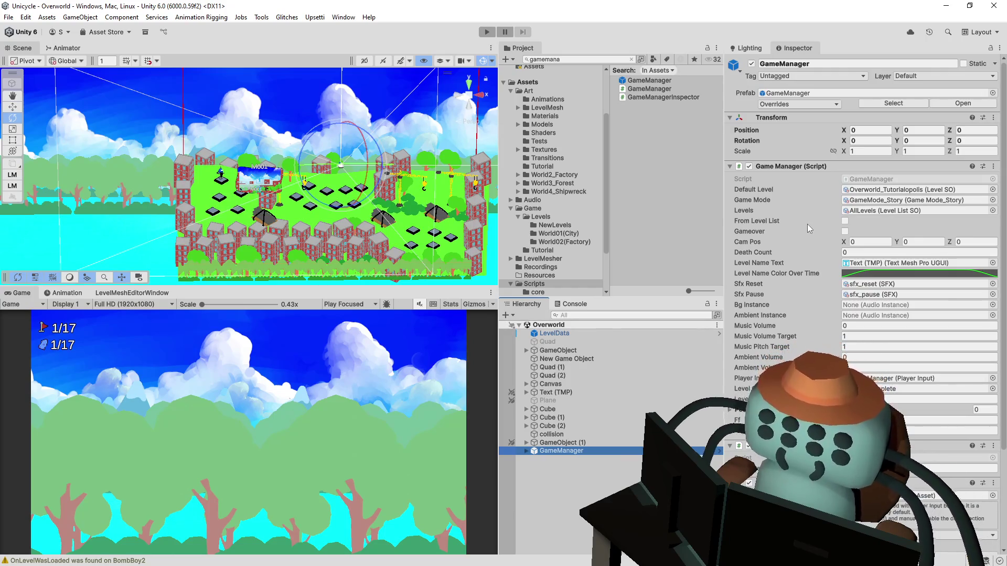
scroll(808, 224, down, 5)
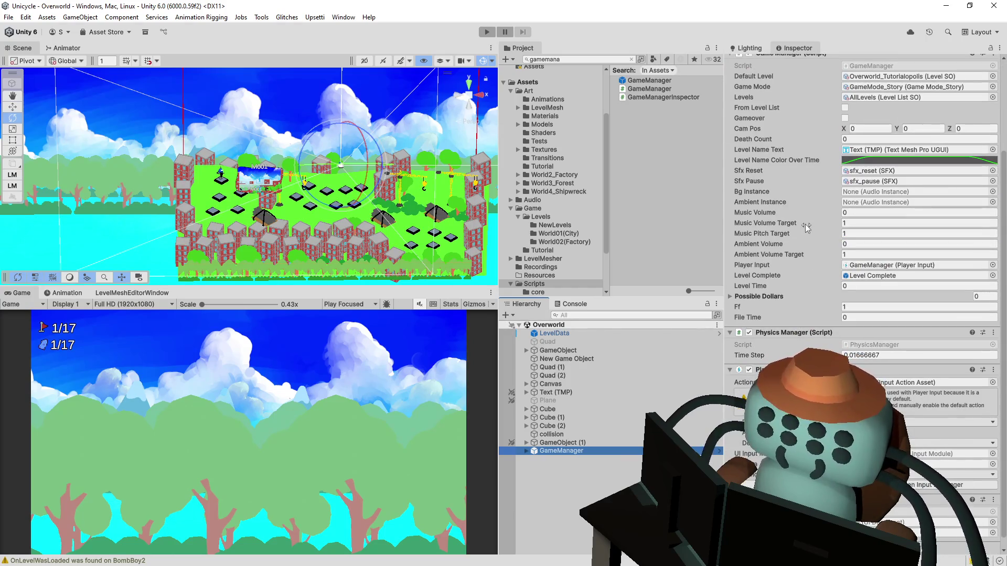
scroll(809, 227, down, 1)
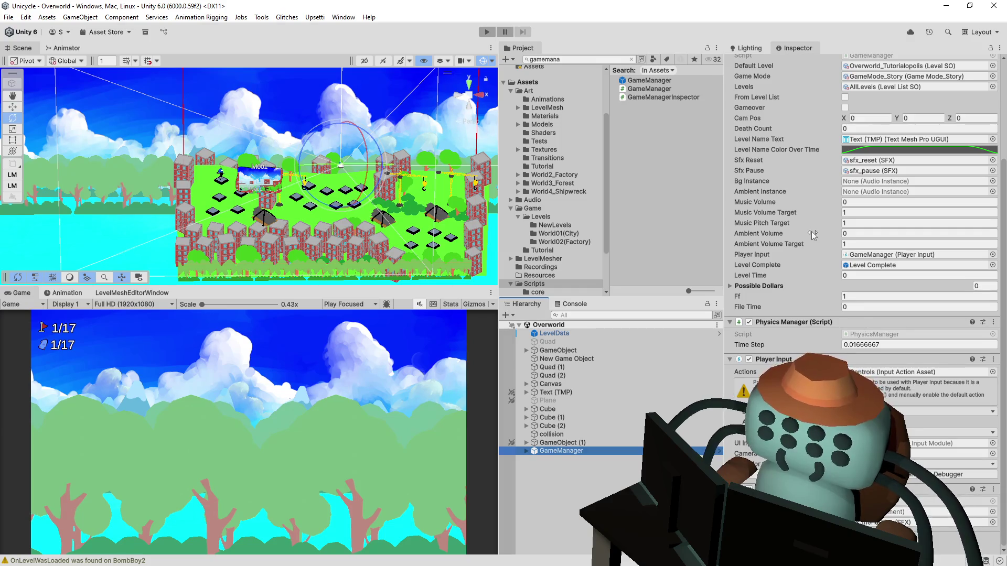
scroll(783, 230, up, 5)
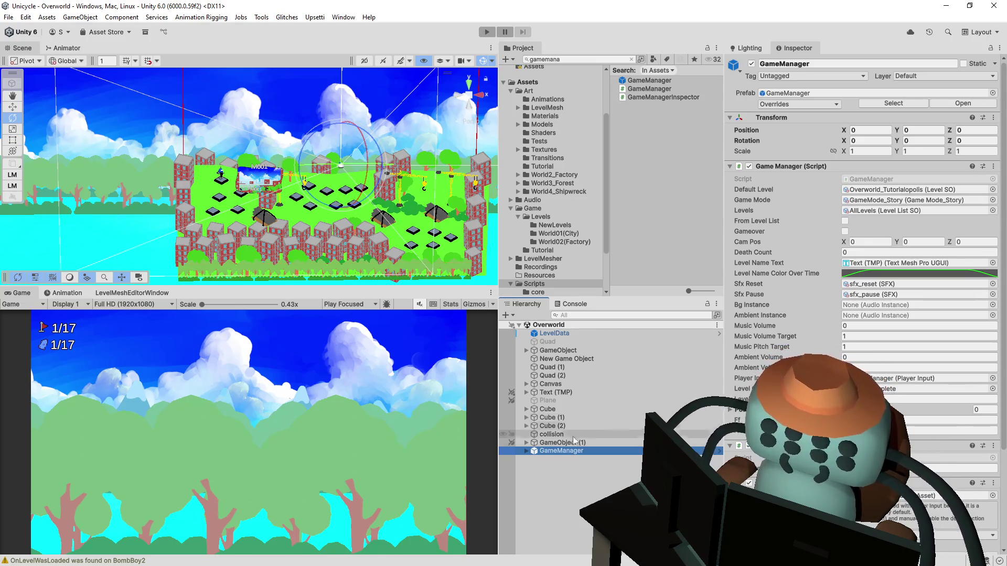
click(526, 452)
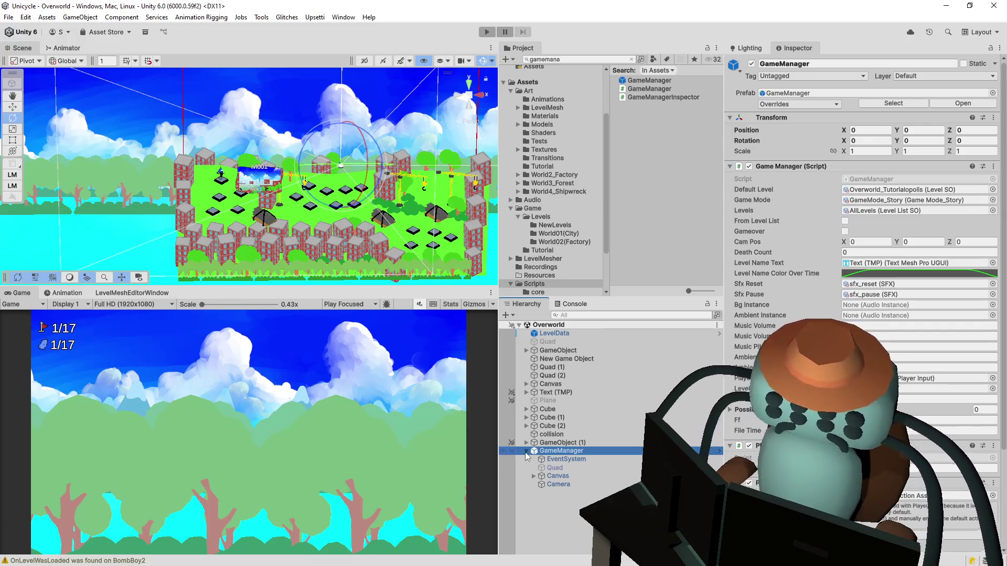
click(556, 486)
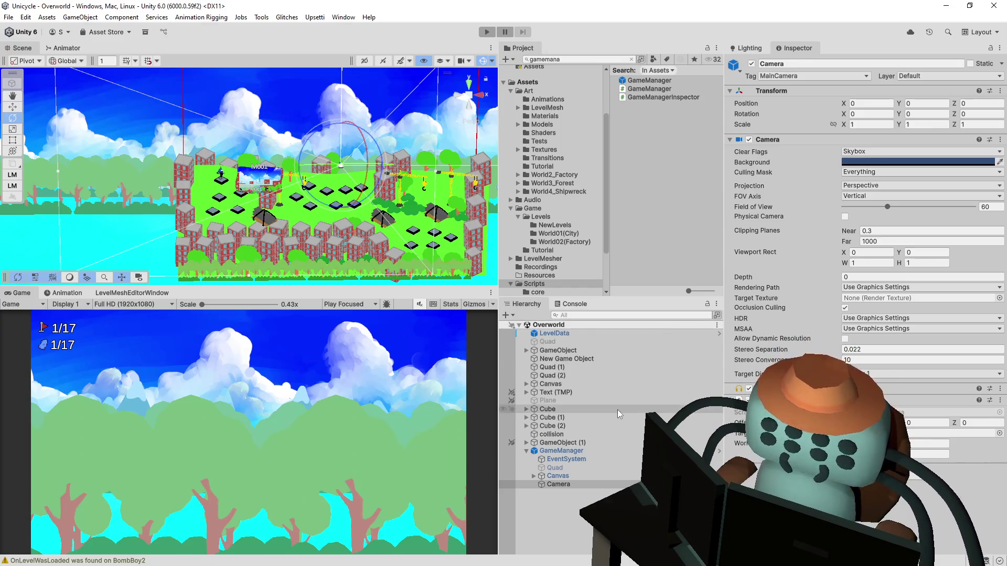
Review the GameManager, EventSystem and Camera Inspectors, then start a play test of the Overworld
click(598, 451)
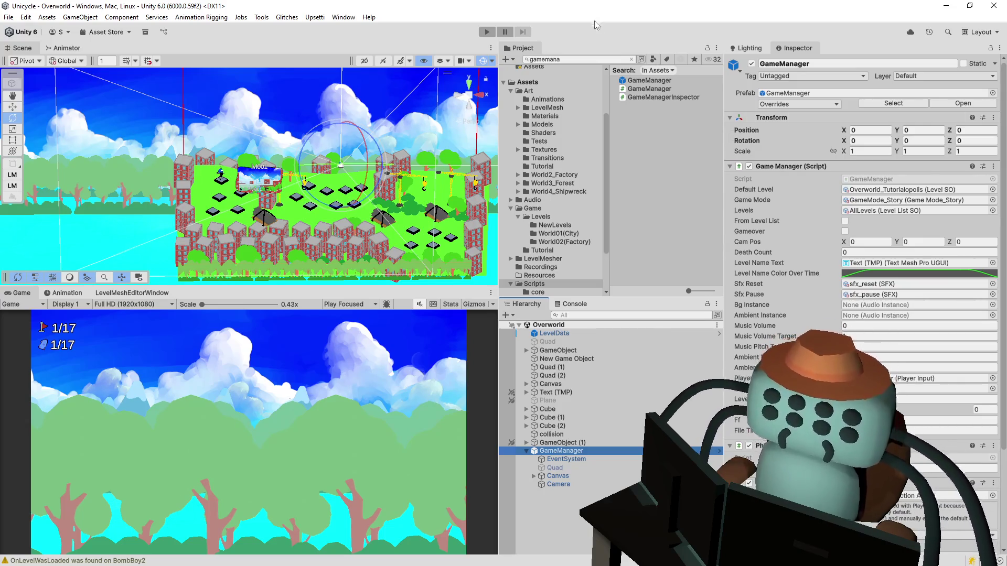
scroll(823, 304, down, 5)
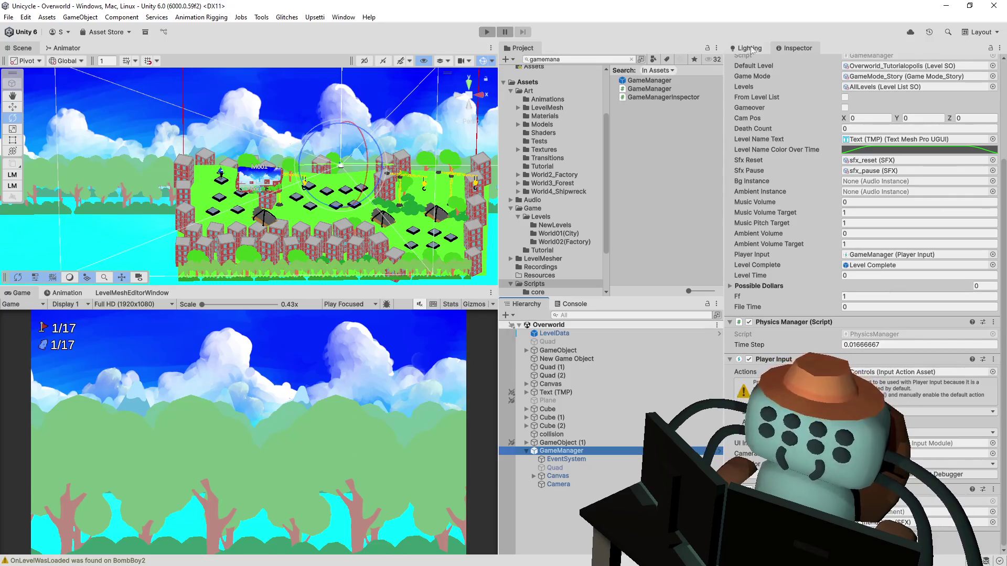
click(760, 338)
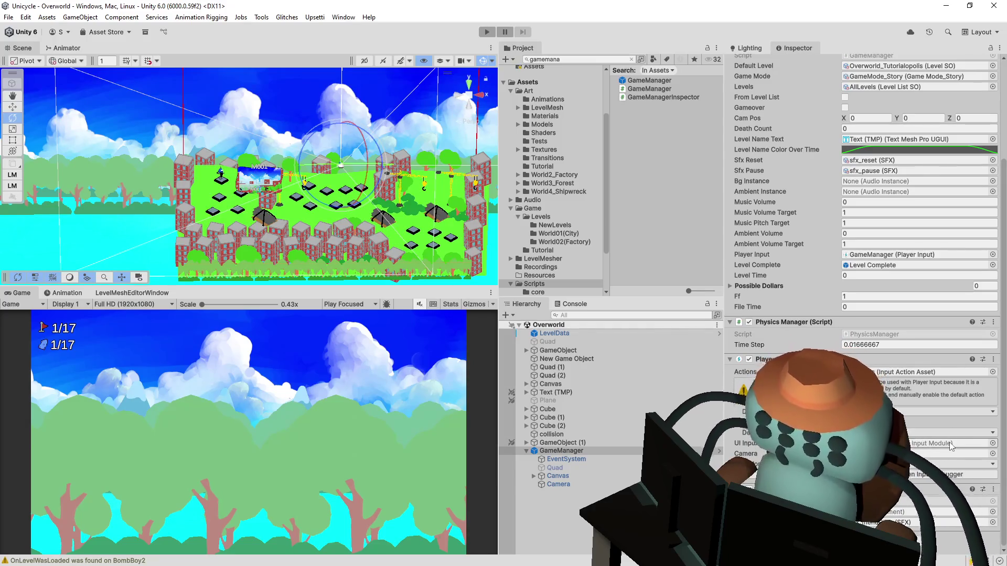
click(596, 456)
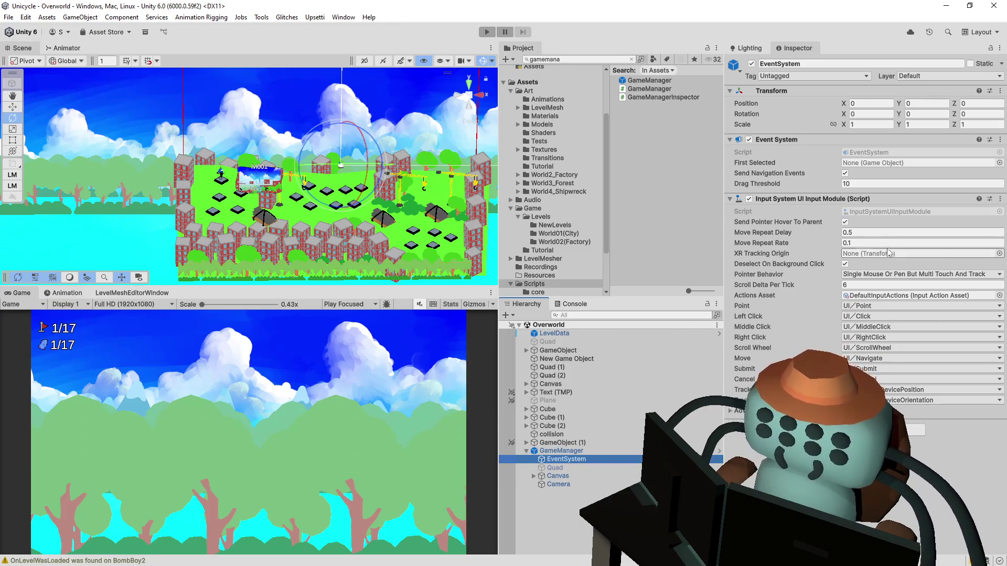
click(557, 484)
click(486, 32)
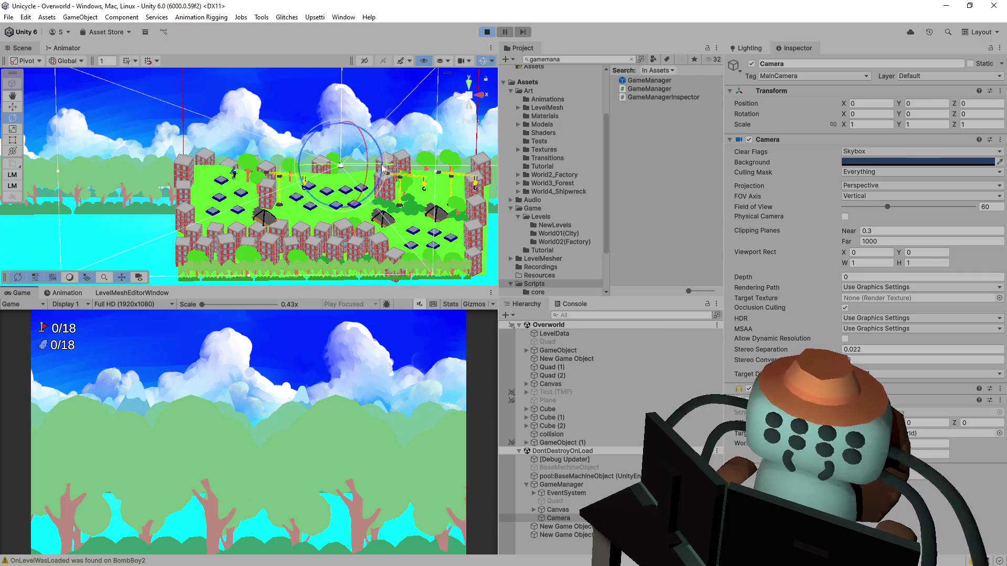
Orbit close to the first level, stop the play test, and return to the OverworldCamera script
mouse_move(433, 155)
mouse_down()
mouse_move(448, 183)
mouse_move(425, 198)
mouse_up()
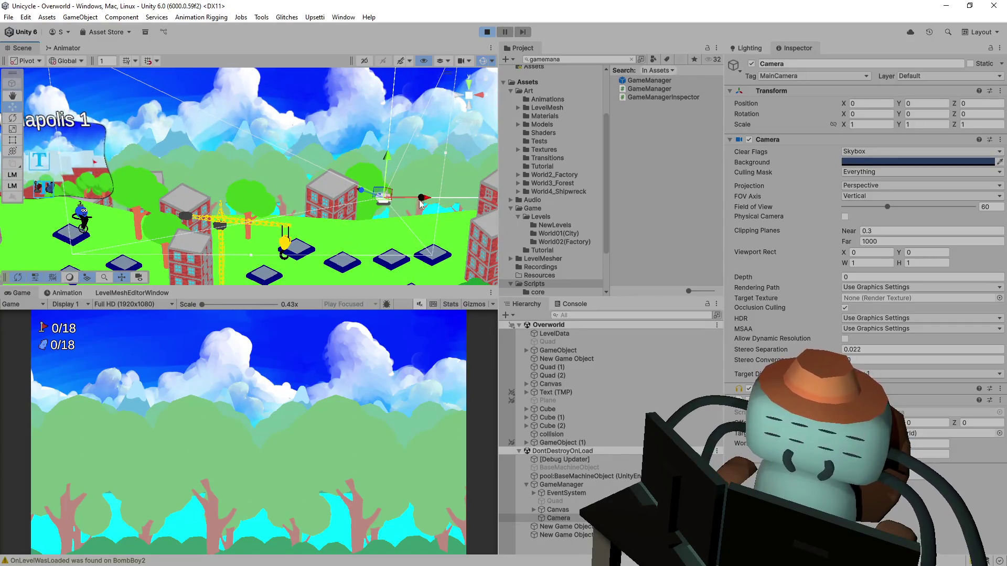
click(426, 203)
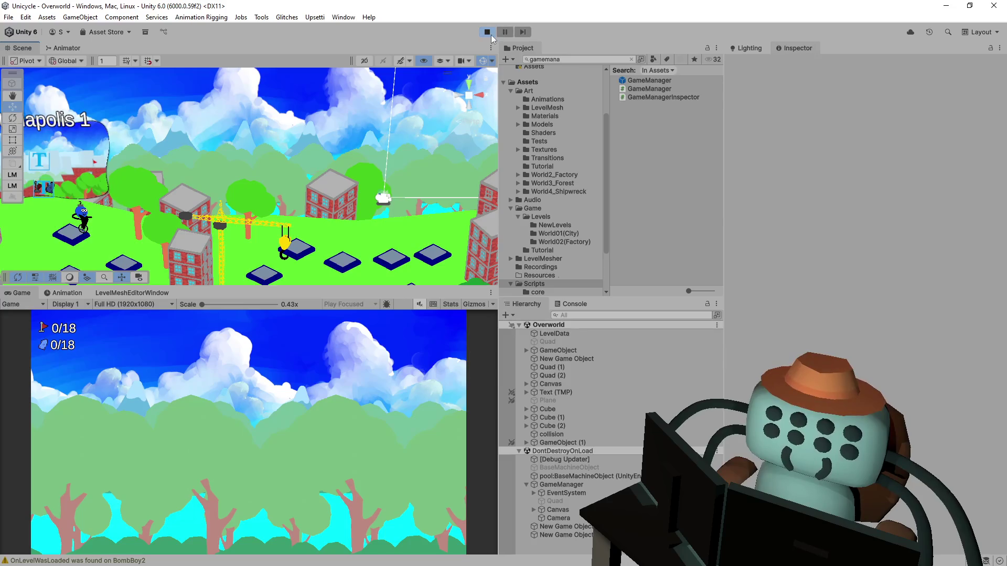
click(493, 32)
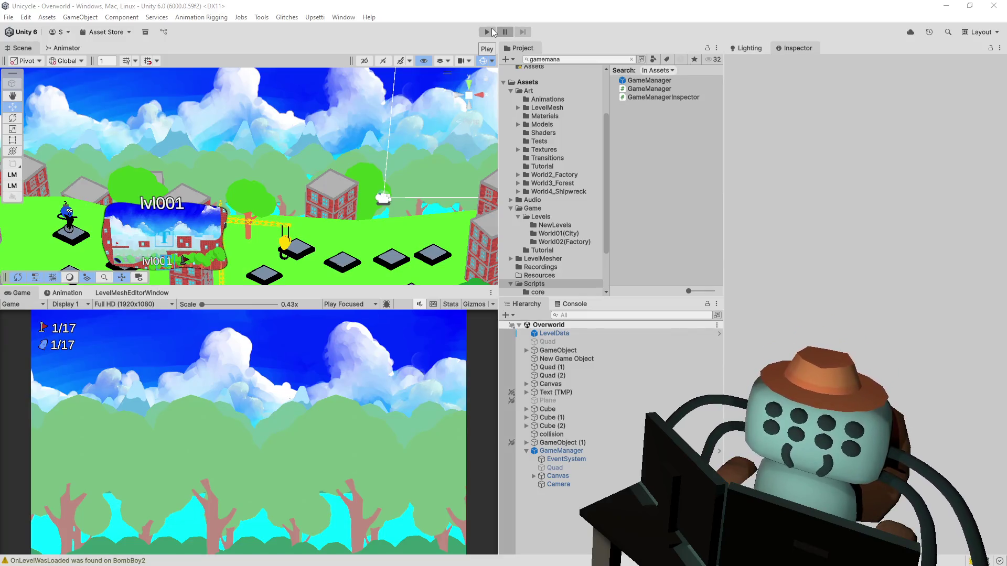
key(alt+Tab)
click(537, 139)
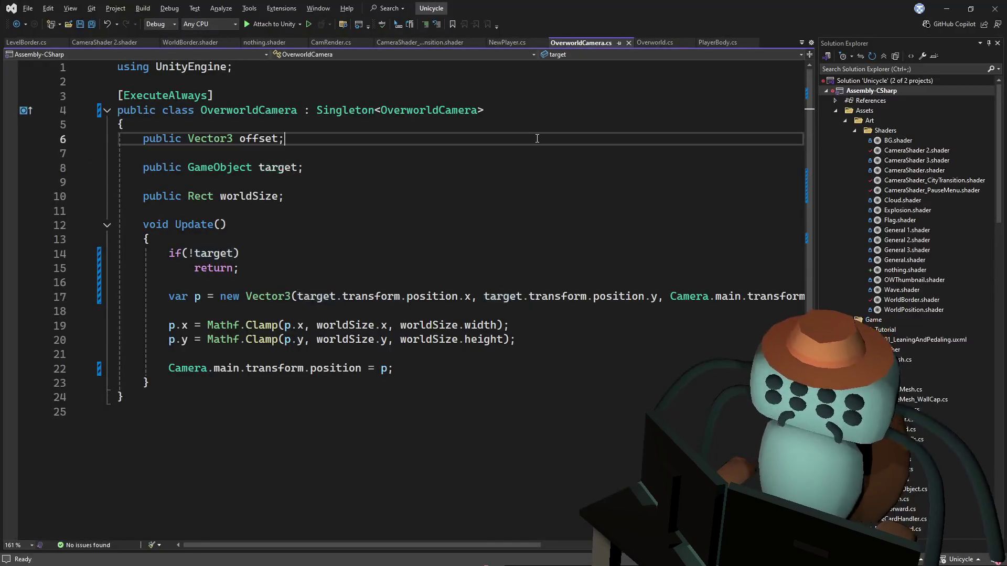
Look over the target and offset field declarations in OverworldCamera.cs
click(449, 168)
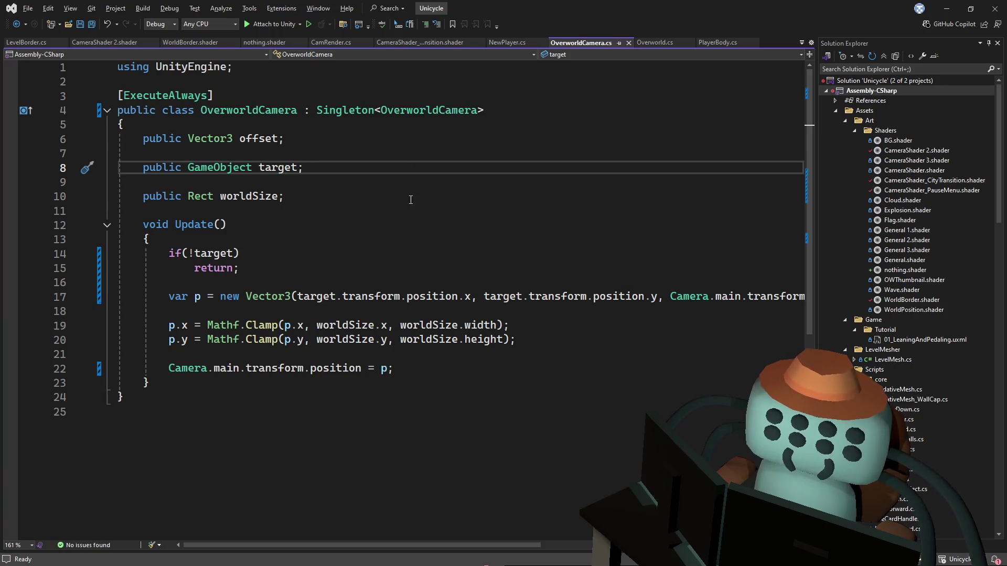
double_click(251, 138)
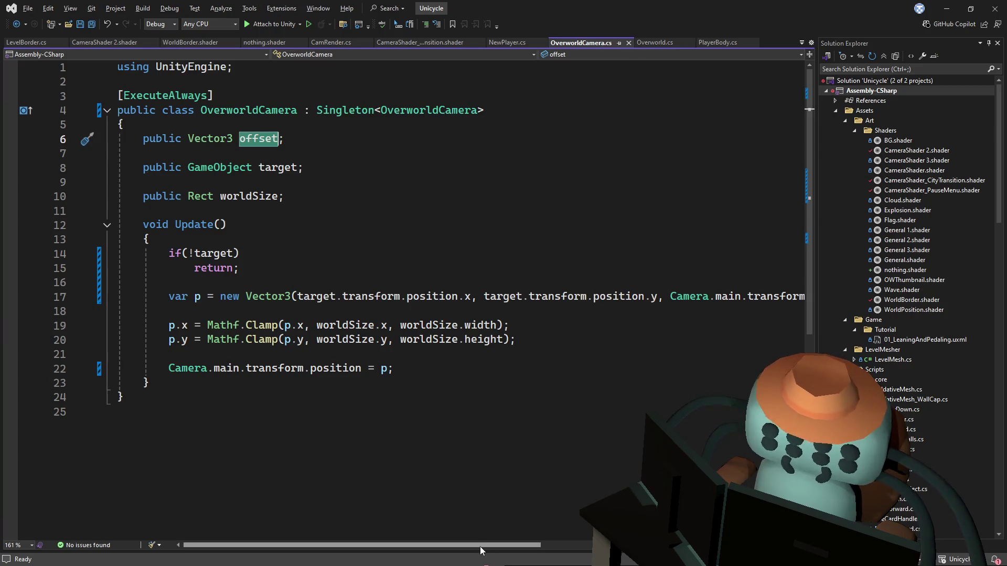
mouse_move(479, 546)
mouse_down()
mouse_move(602, 545)
mouse_move(470, 546)
mouse_up()
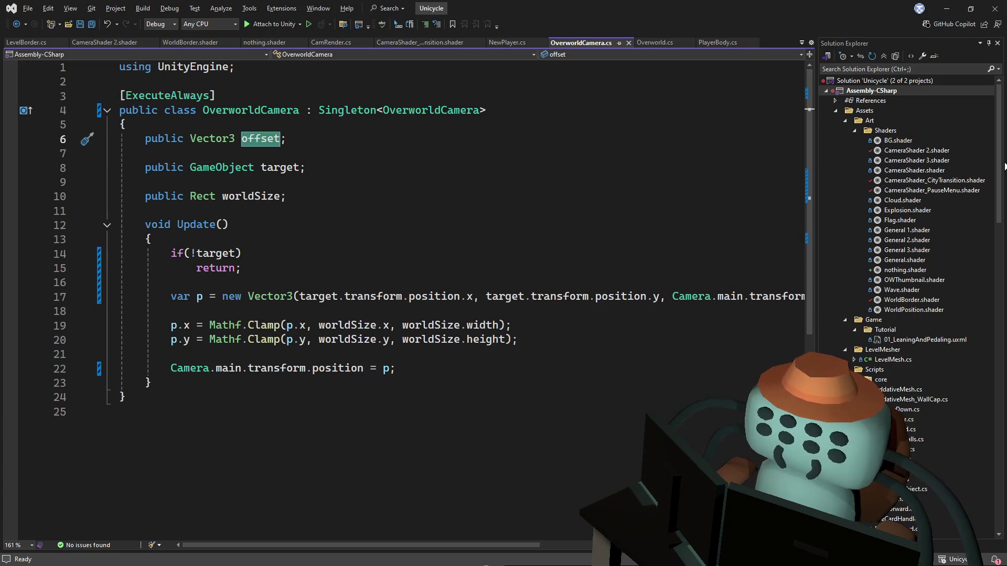
right_click(981, 160)
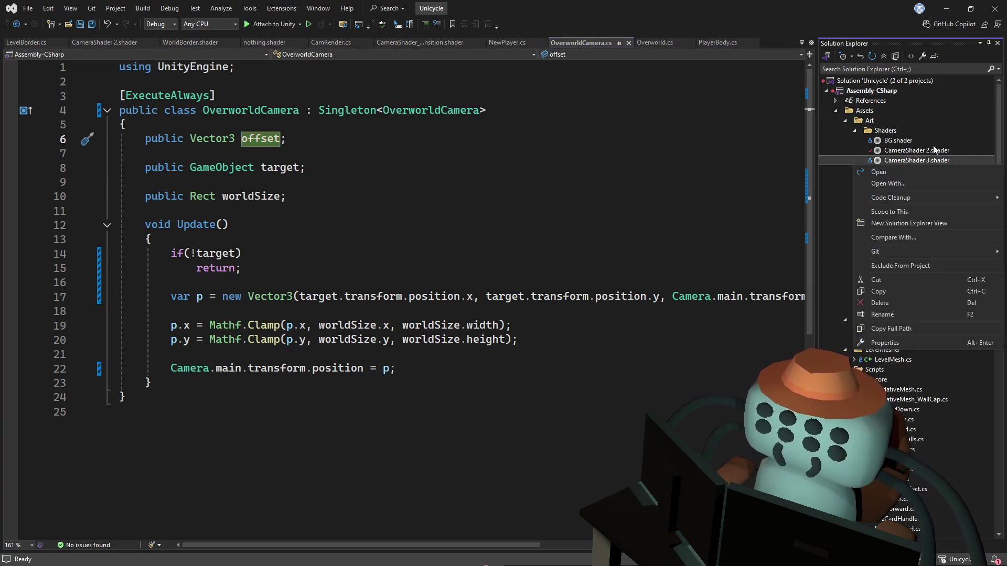
click(744, 157)
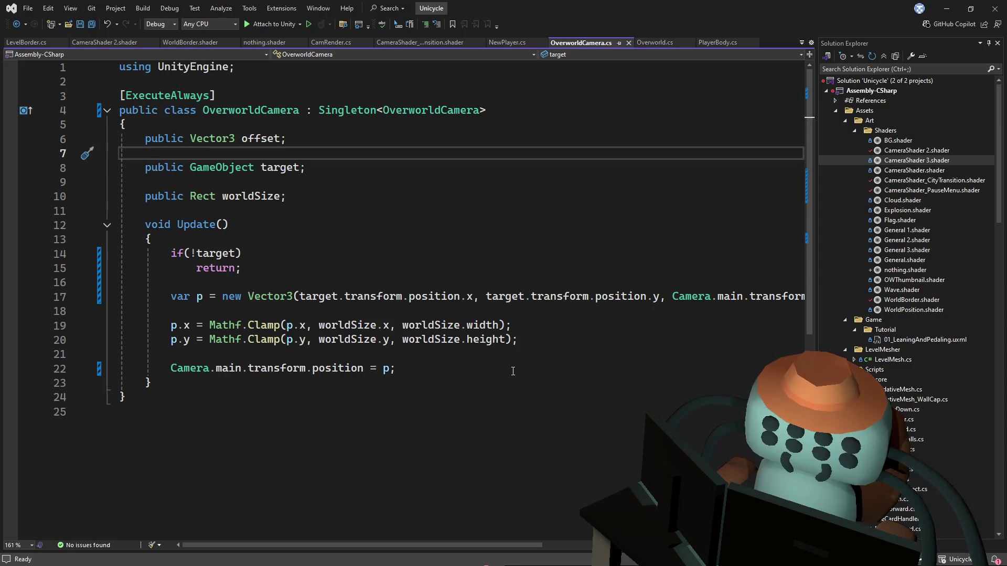
Comment out the two Mathf.Clamp lines in Update and save the script
click(346, 233)
click(257, 282)
click(171, 340)
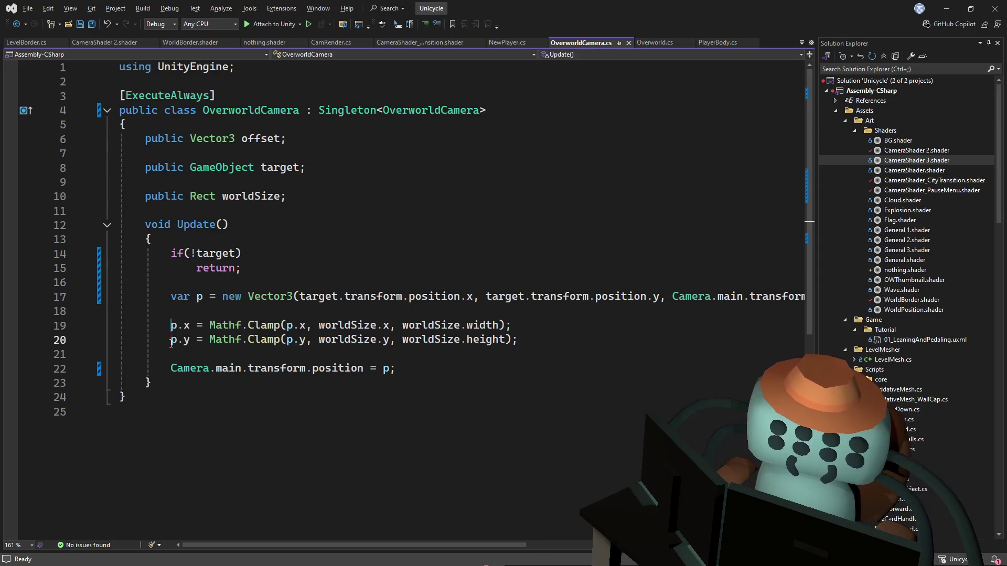
key(ctrl+k)
key(ctrl+c)
key(ctrl+s)
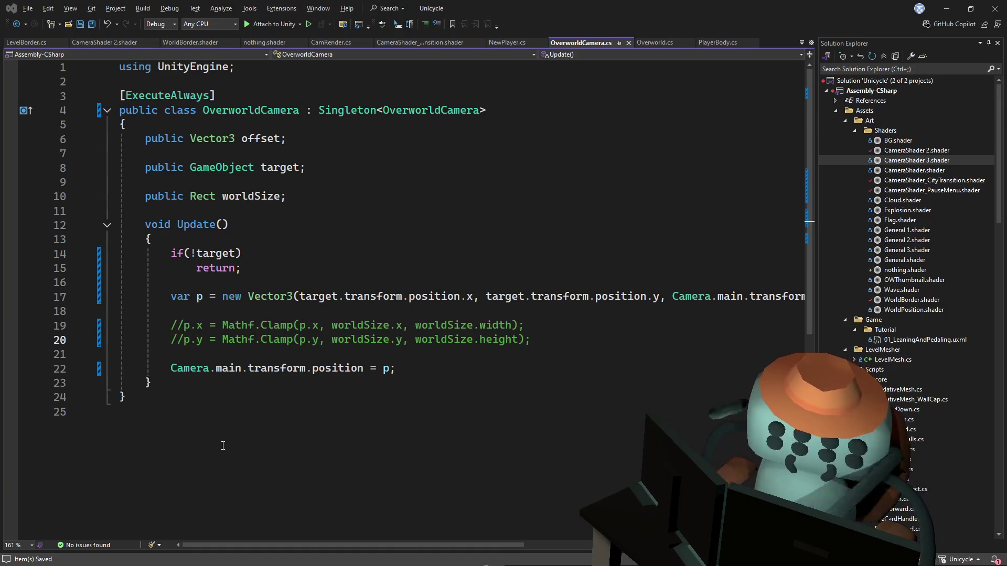
key(alt+Tab)
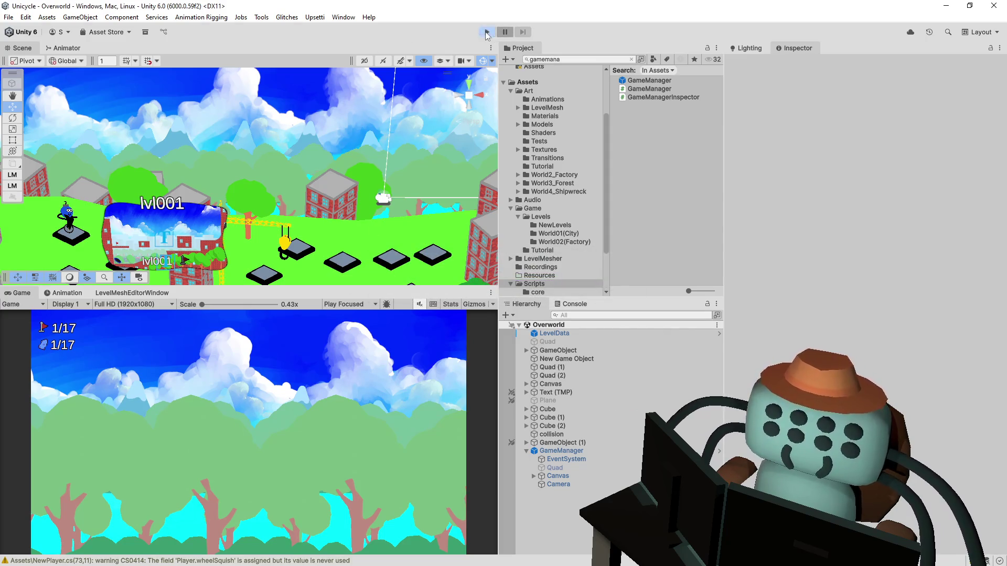
Play-test the Overworld, watching the GameManager Camera's position across the level, then stop play mode
click(486, 32)
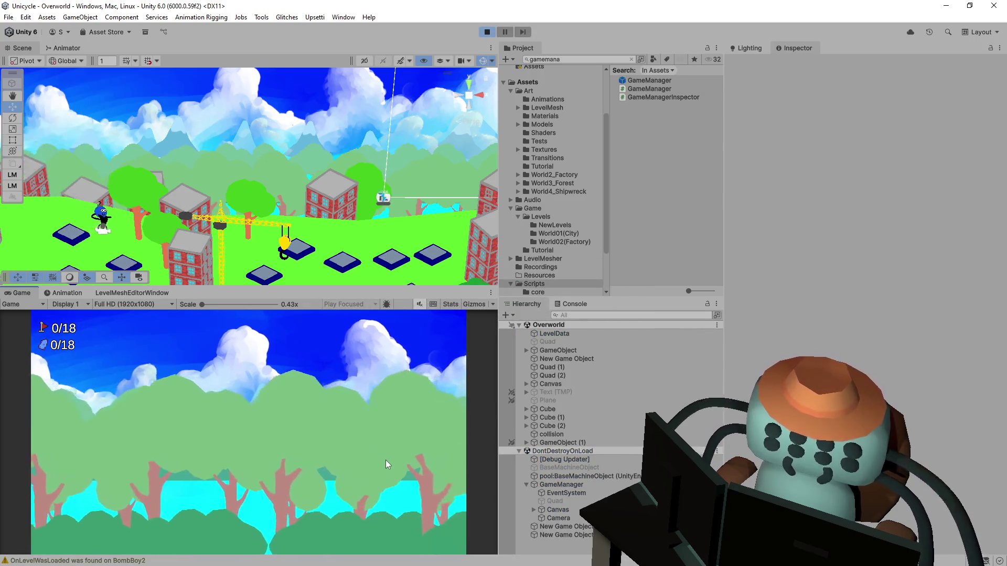
click(580, 518)
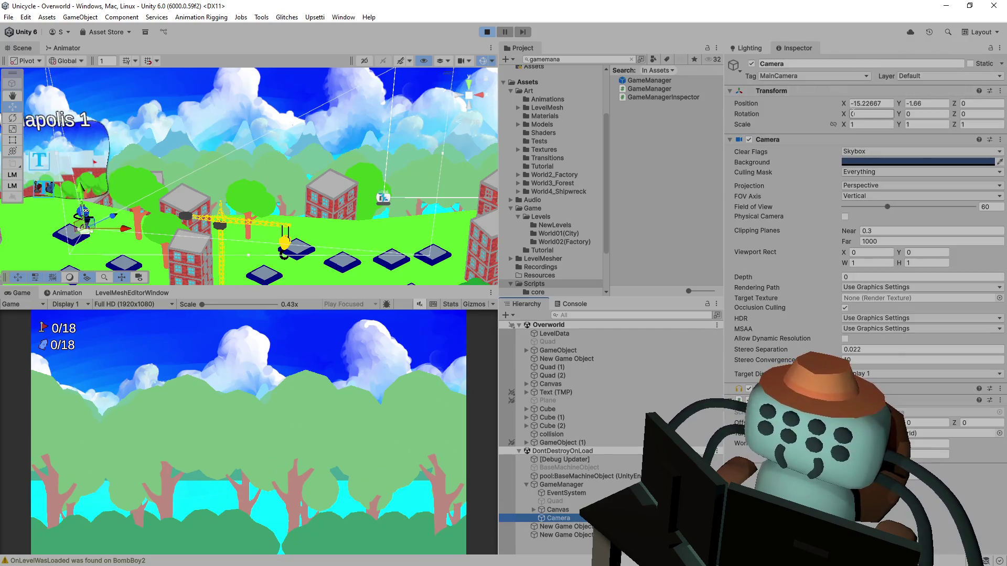
click(841, 104)
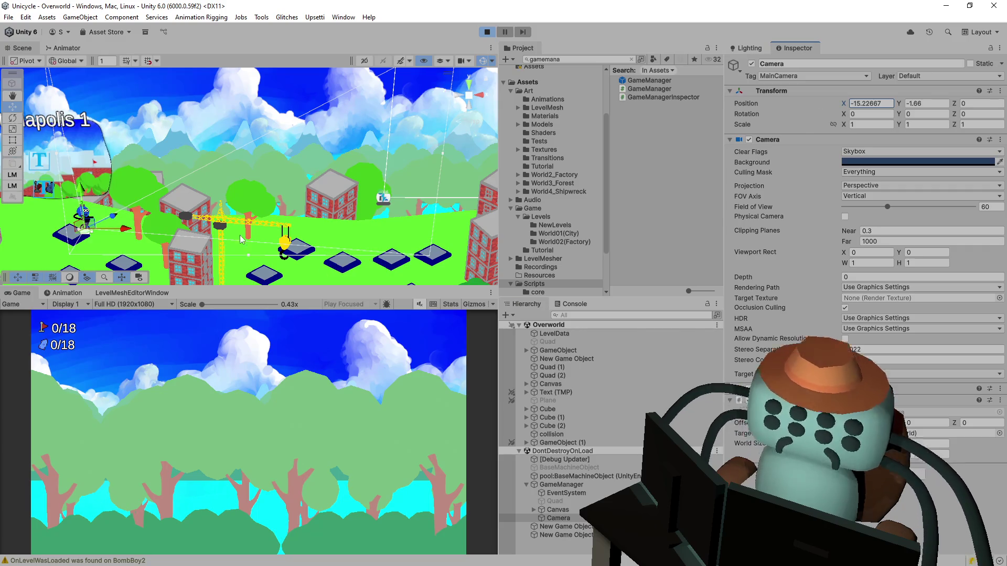
mouse_move(157, 189)
mouse_down()
mouse_move(212, 172)
mouse_move(446, 186)
mouse_up()
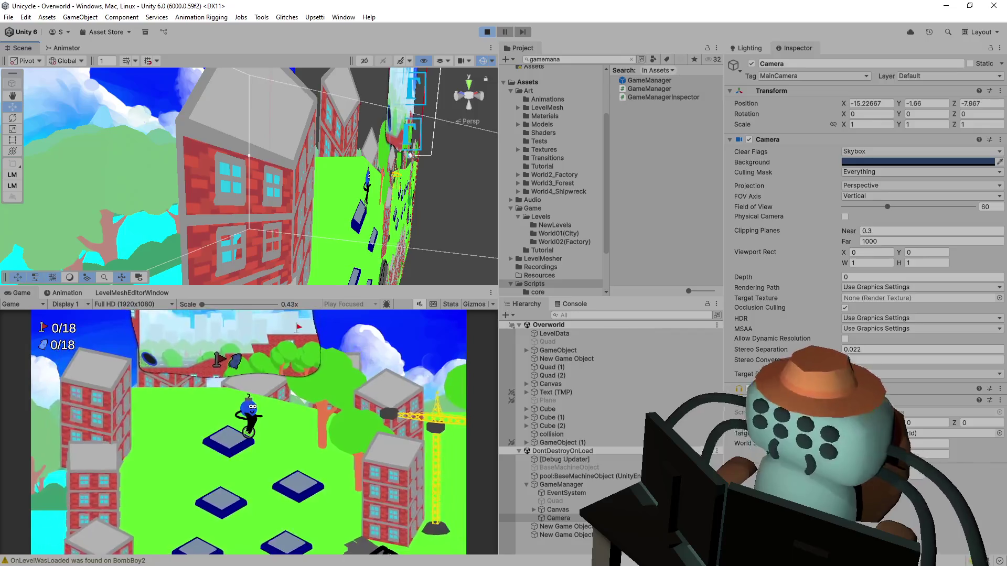
mouse_move(433, 156)
mouse_down()
mouse_move(142, 196)
mouse_move(262, 199)
mouse_up()
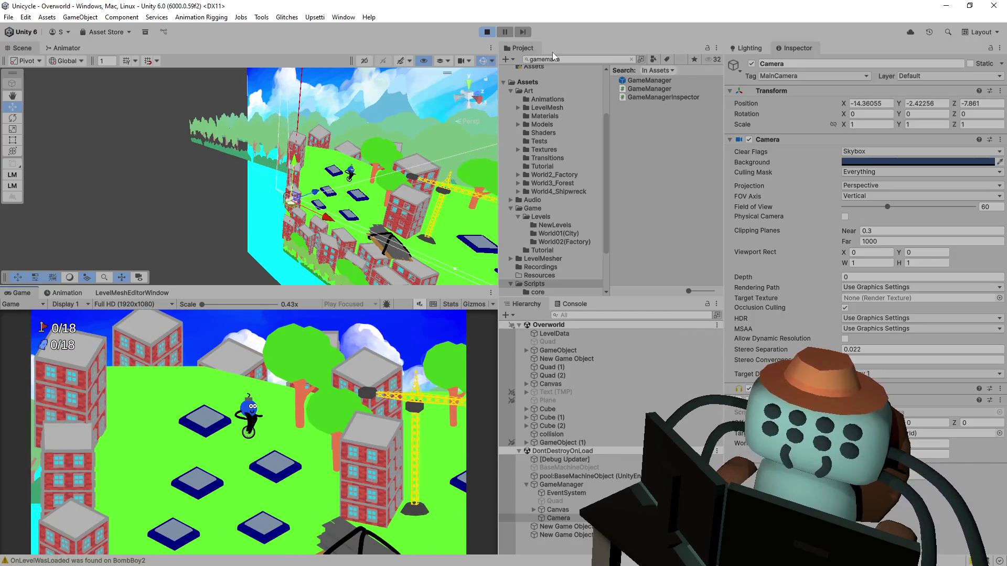
click(487, 32)
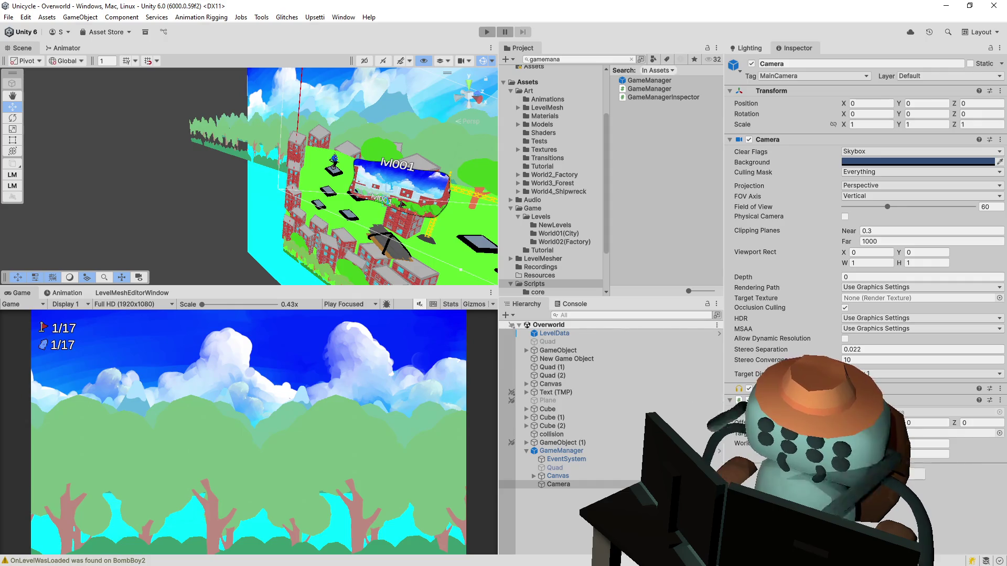
Review line 17 of the OverworldCamera script in Visual Studio
key(alt+Tab)
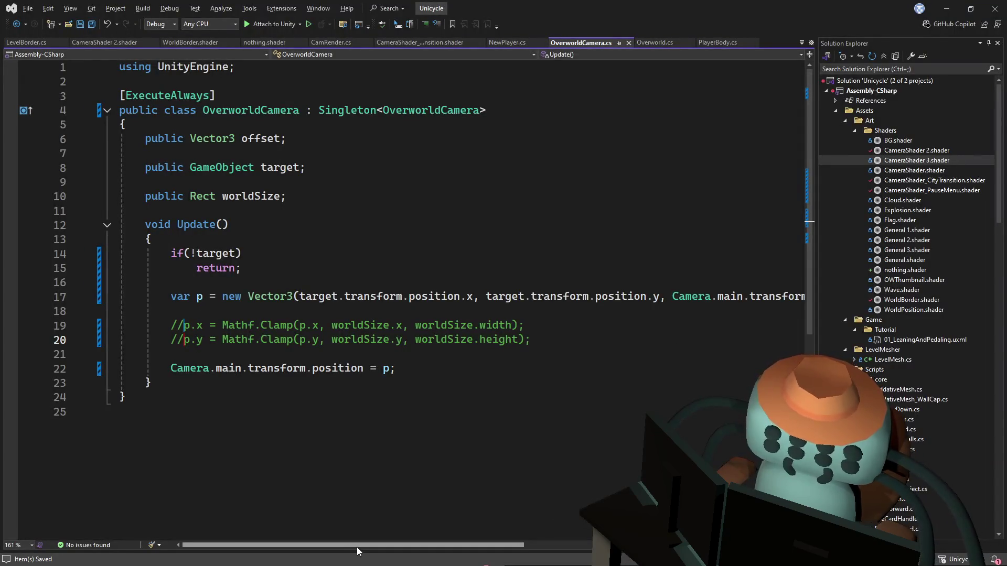
mouse_move(356, 545)
mouse_down()
mouse_move(546, 545)
mouse_move(516, 547)
mouse_up()
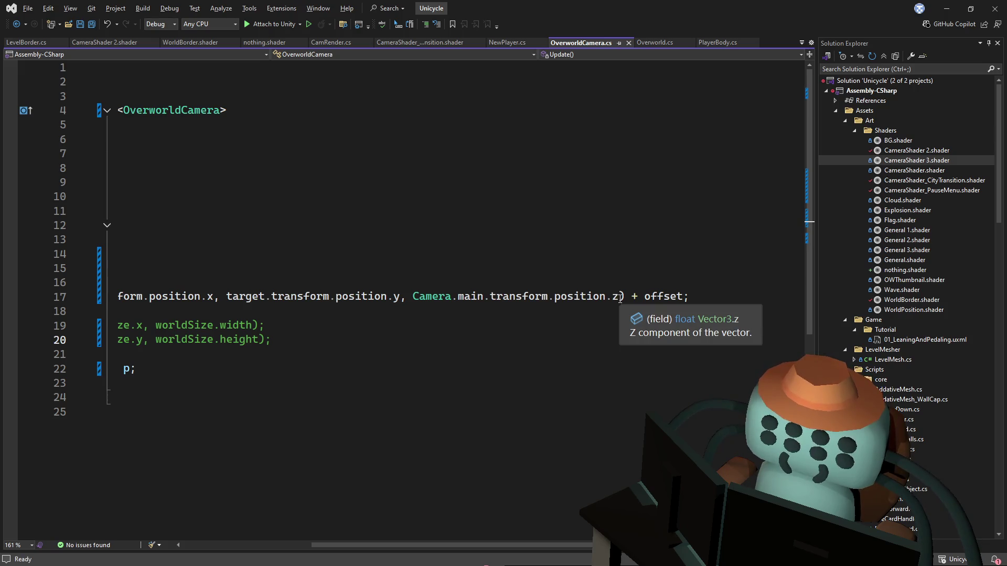
scroll(620, 299, left, 5)
key(alt+Tab)
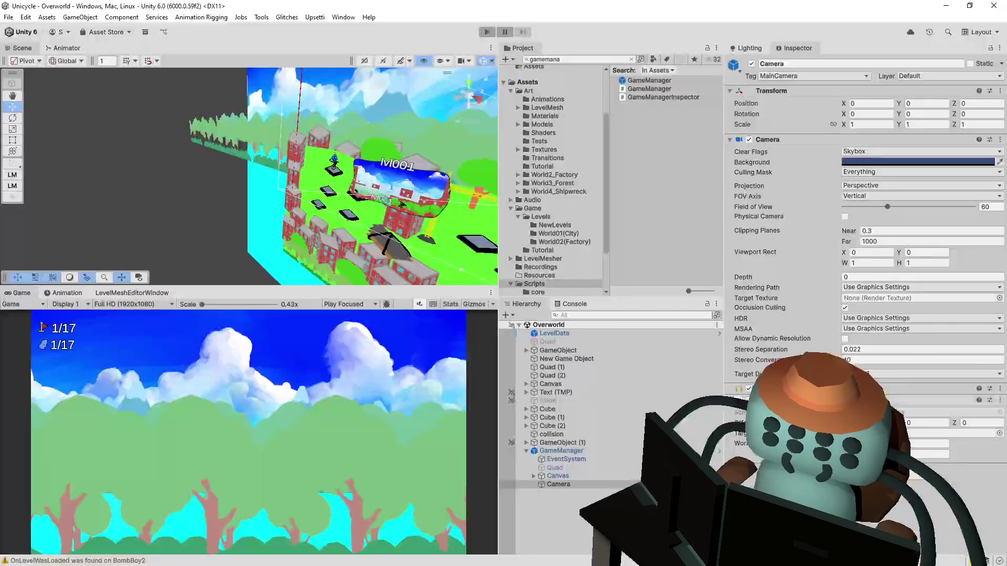
Set the OverworldCamera Offset Z to -10 and start play mode
click(971, 423)
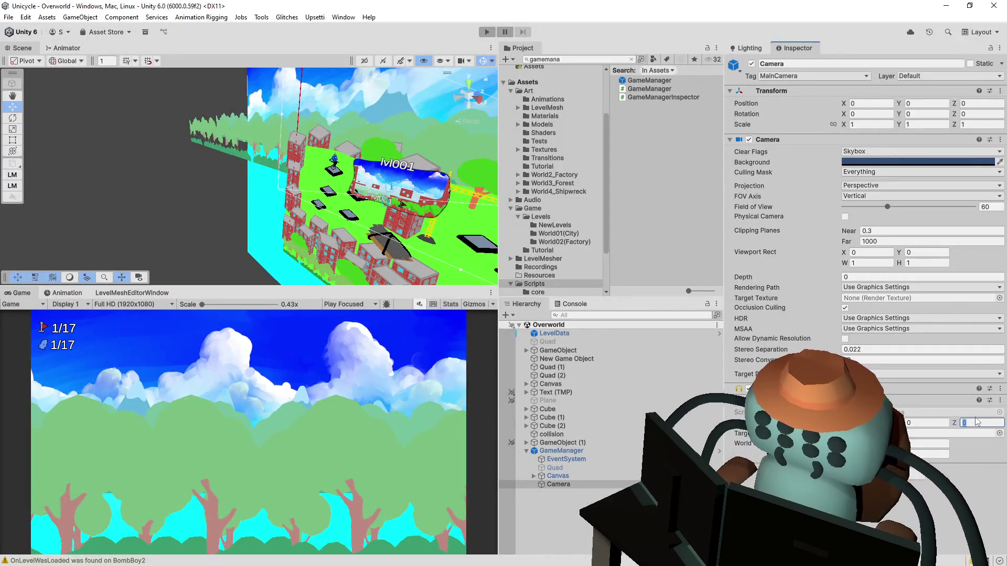
text(-10)
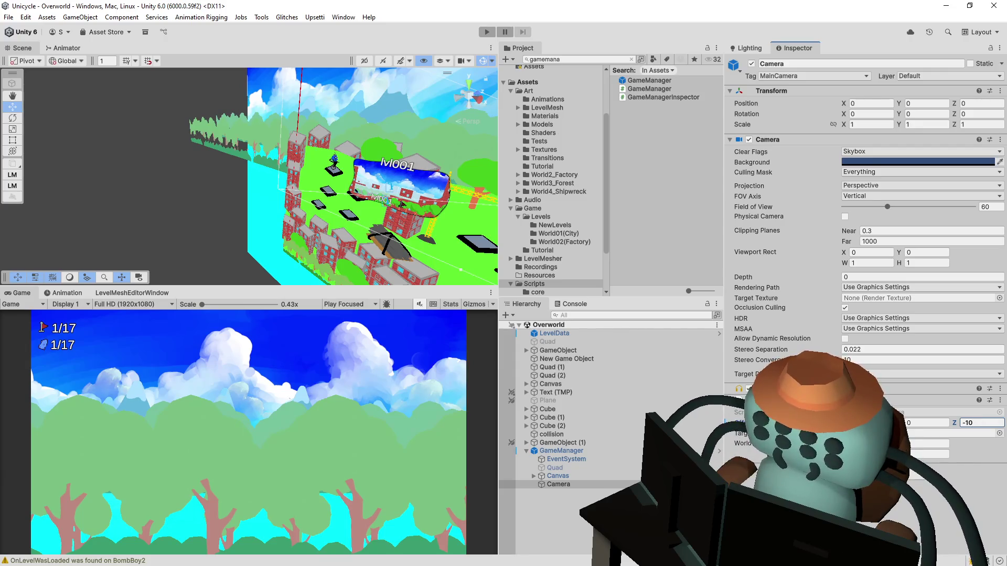
click(482, 34)
click(490, 33)
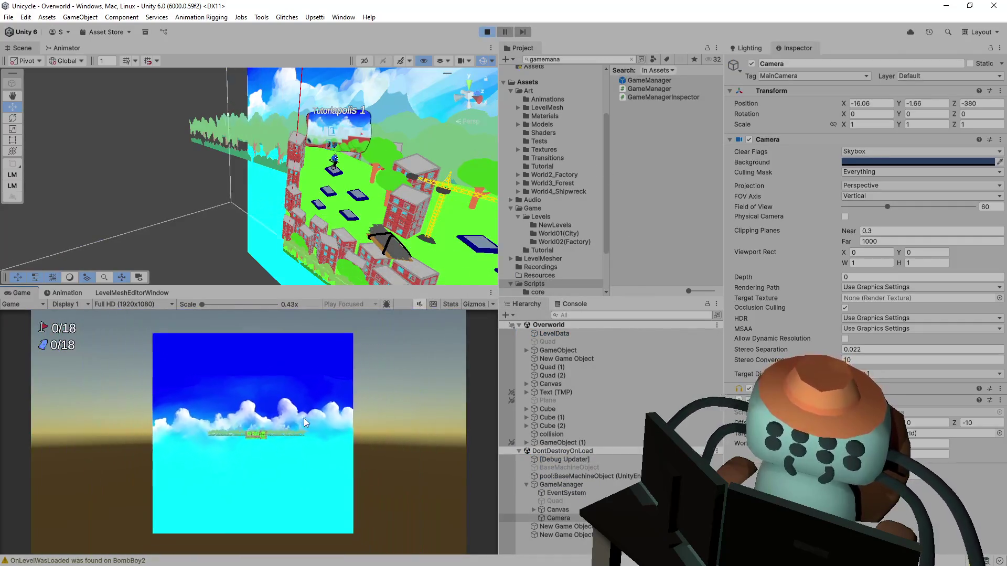
Stop play mode and return to the camera script in Visual Studio
click(488, 32)
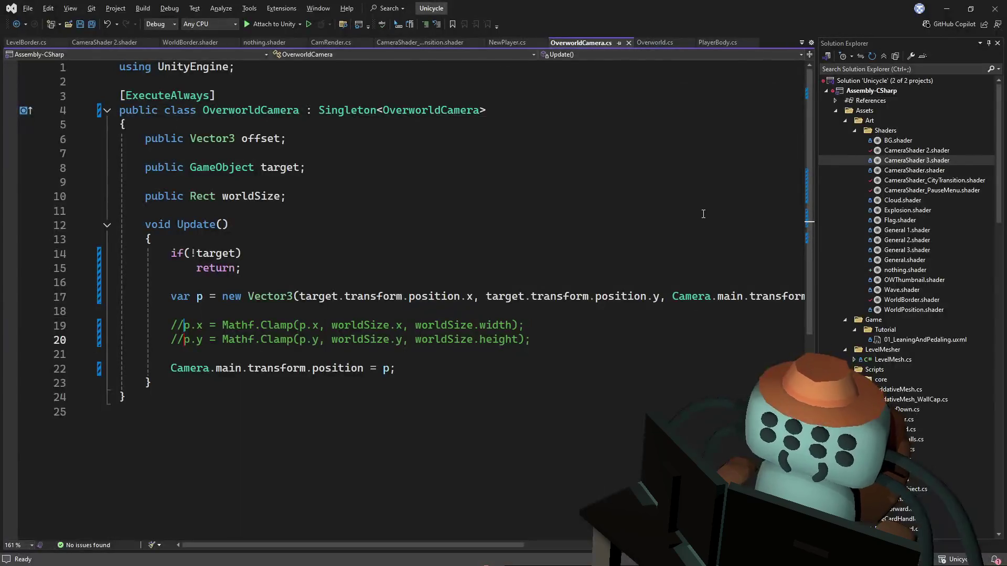
click(703, 212)
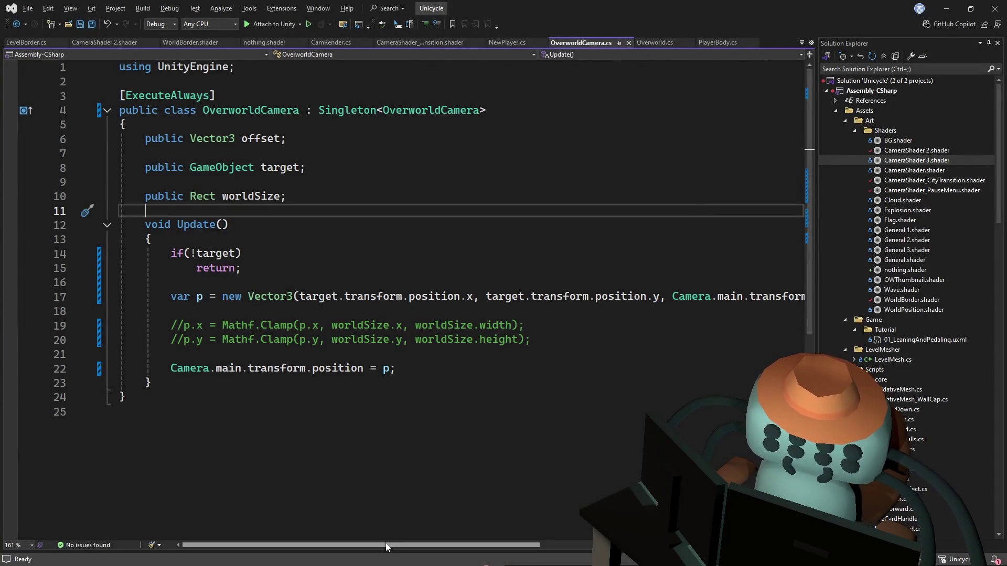
mouse_move(385, 546)
mouse_down()
mouse_move(507, 551)
mouse_move(402, 531)
mouse_move(458, 529)
mouse_up()
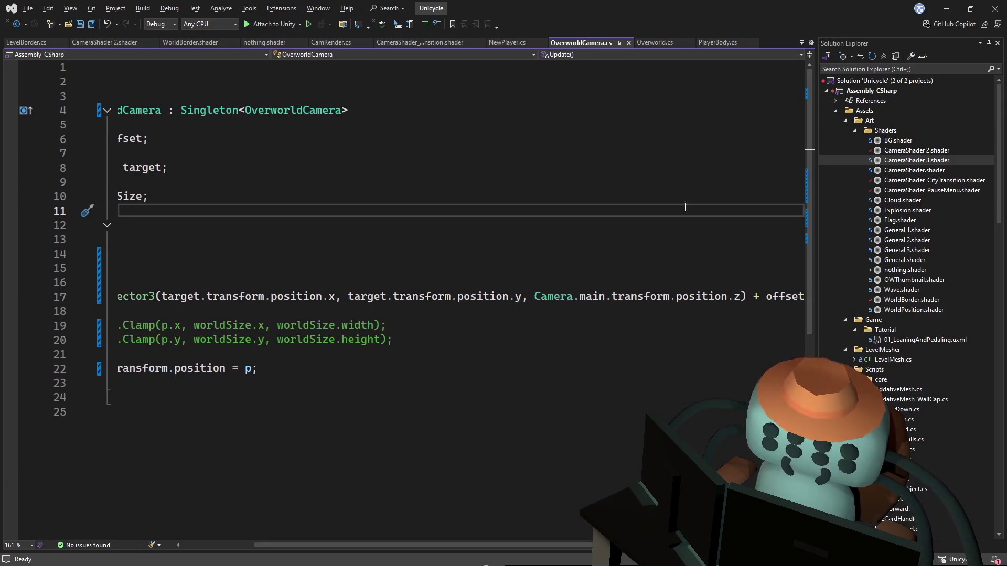
click(684, 198)
Replace Camera.main.transform.position.z on line 17 with 0, save, and replay in Unity
triple_click(743, 297)
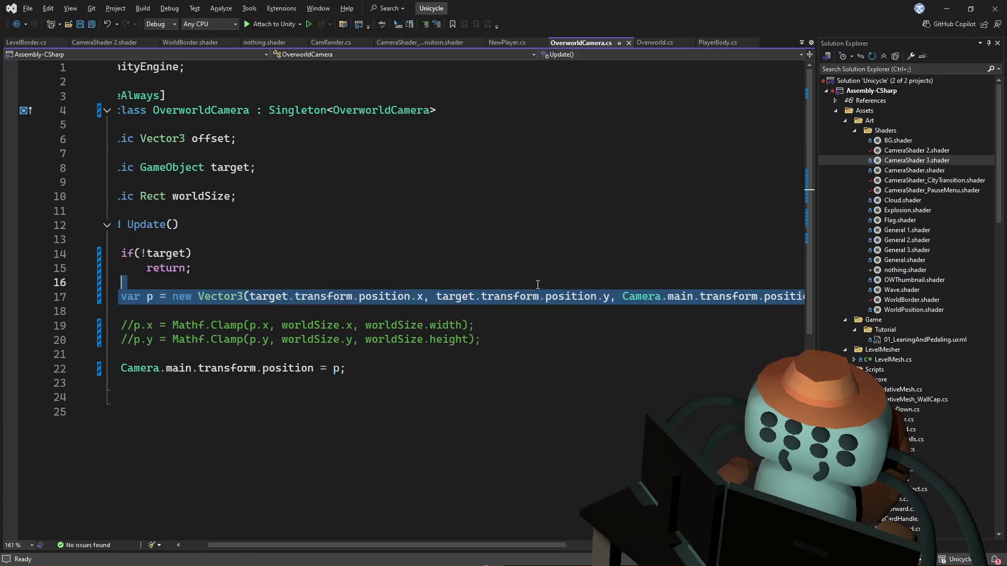
click(681, 296)
double_click(627, 294)
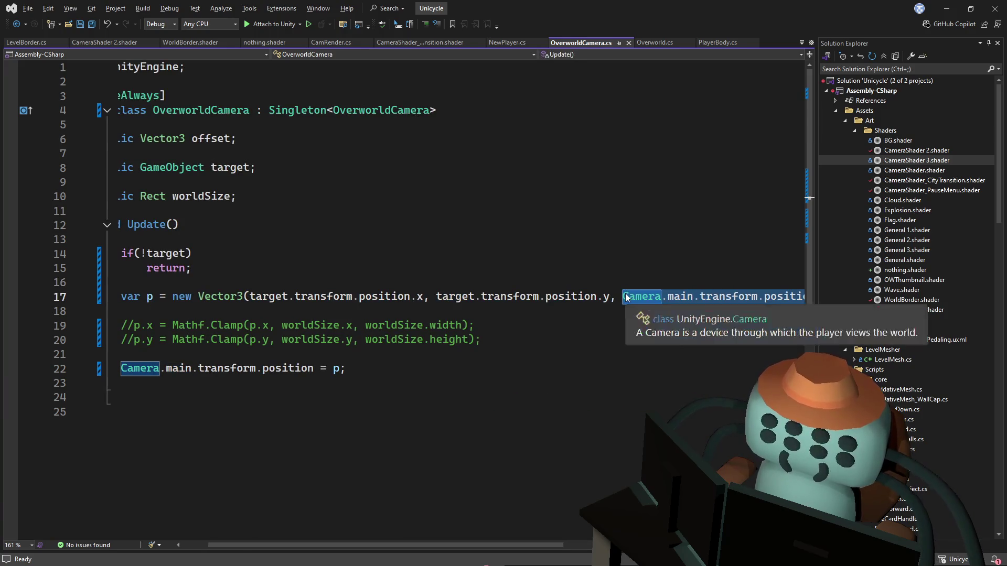
text(0)
key(Up)
key(Up)
key(Up)
key(ctrl+s)
key(alt+Tab)
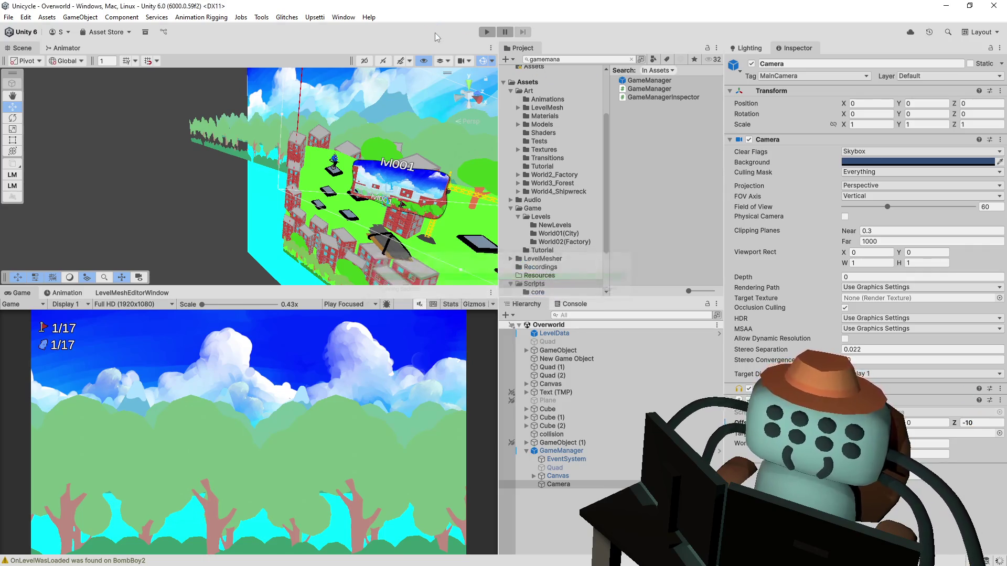
click(485, 33)
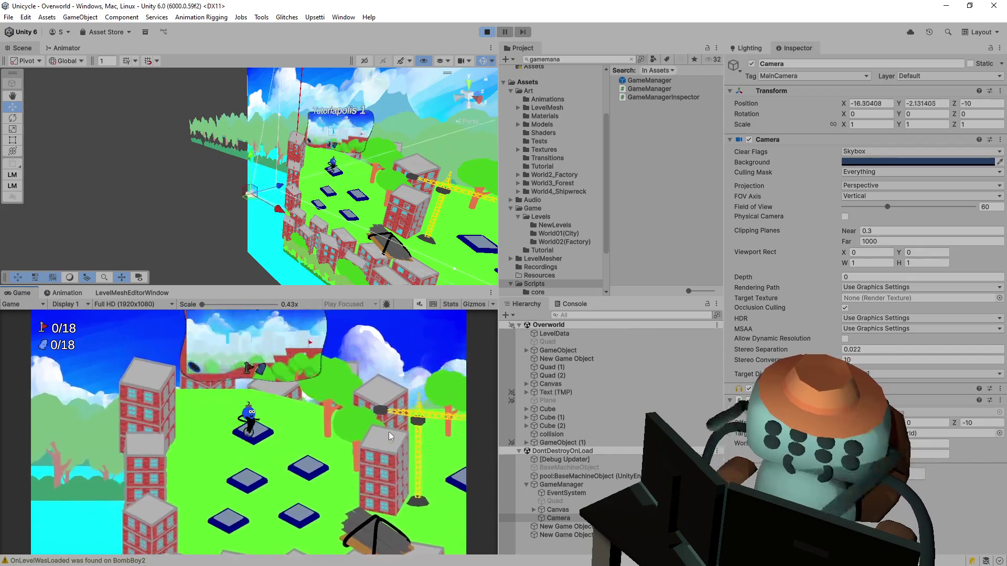
Ride the player down and up between platforms to check the camera follow, then stop play mode
key(Down)
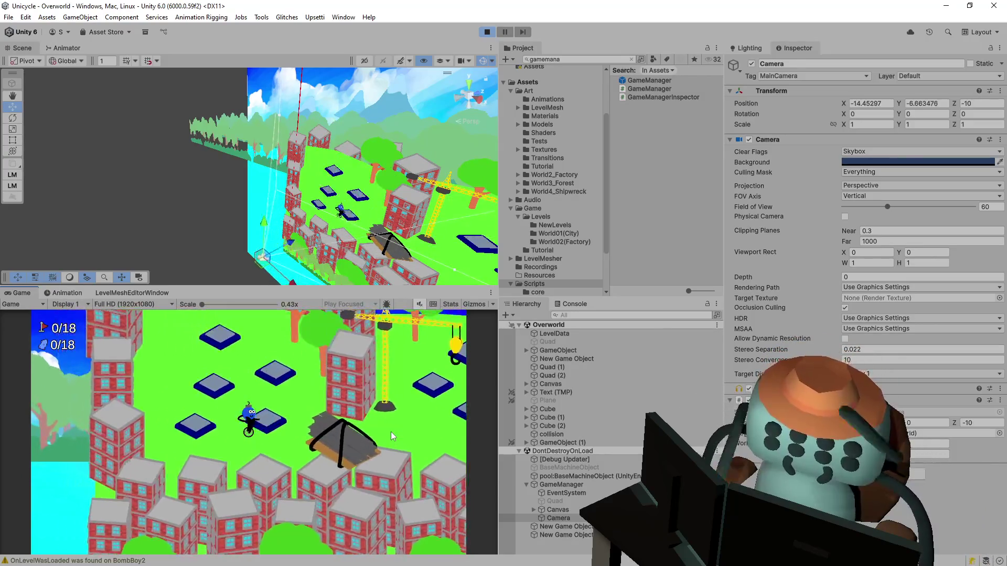
key(Up)
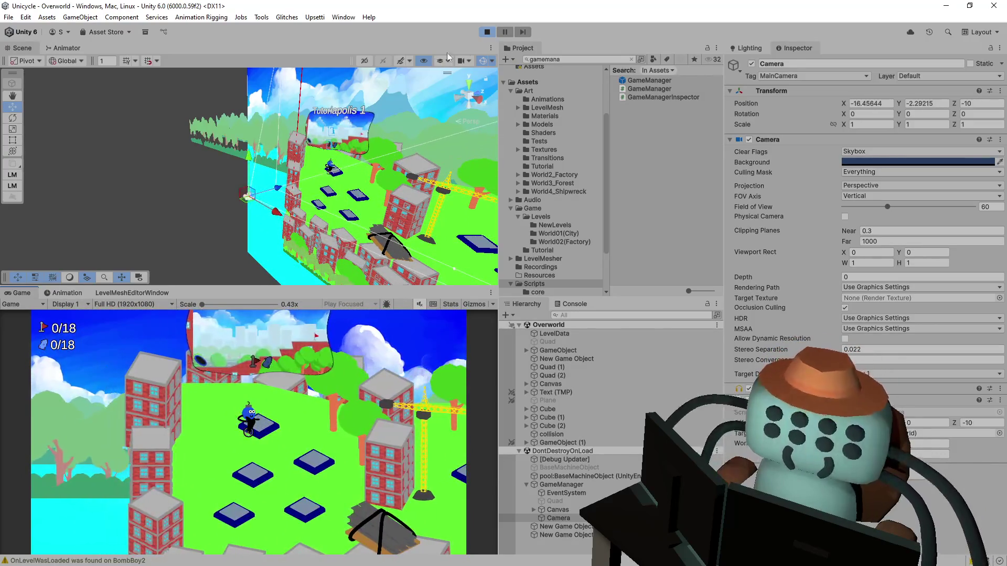
click(489, 33)
key(alt+Tab)
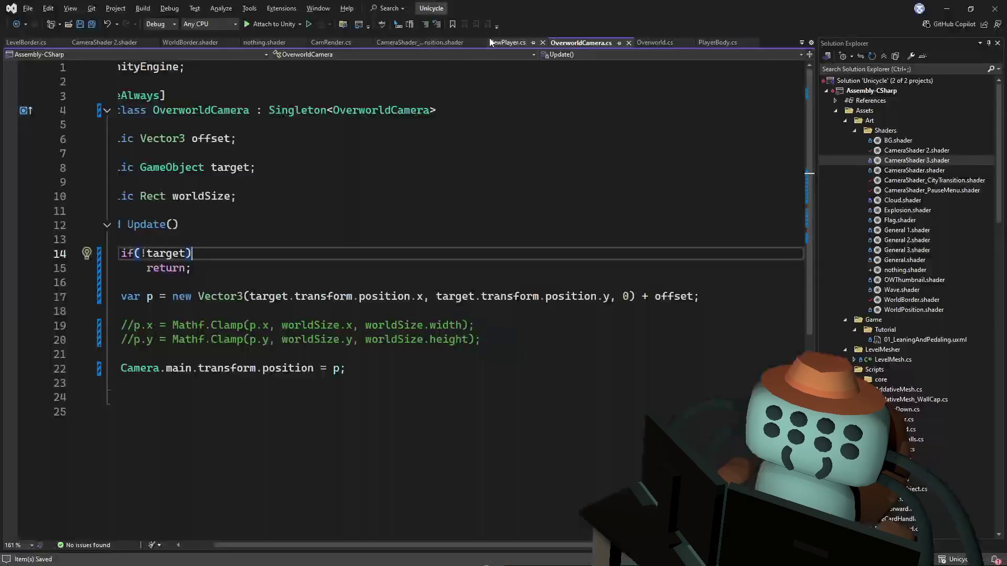
Delete the // markers on both Mathf.Clamp lines in Update and save the script
click(572, 192)
click(250, 222)
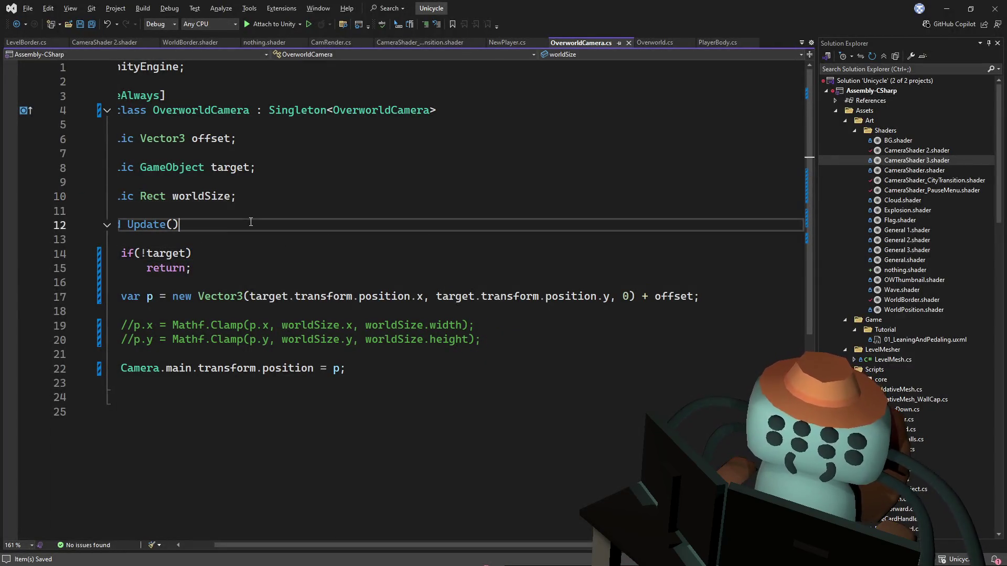
drag(136, 326, 123, 341)
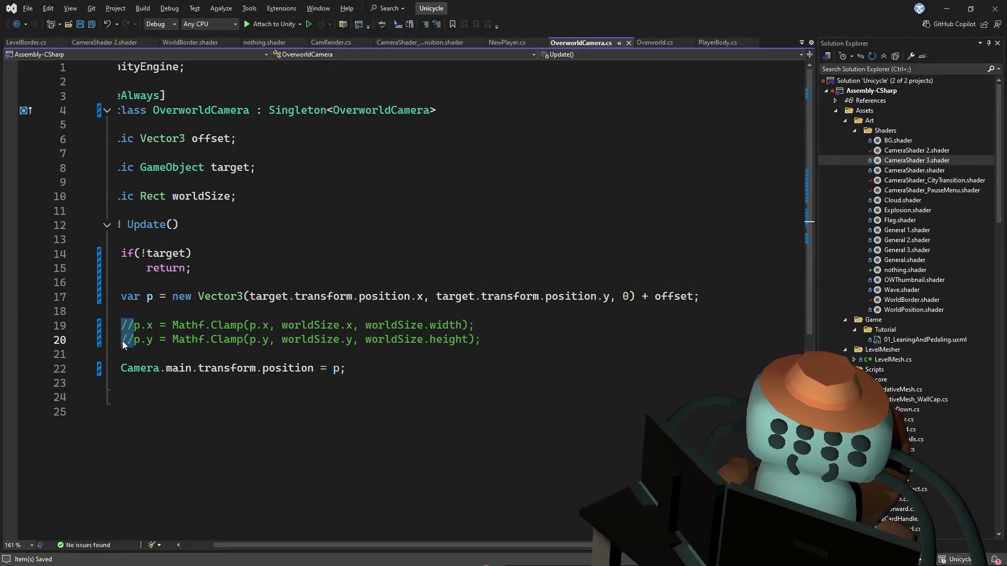
key(Delete)
key(ctrl+s)
key(alt+Tab)
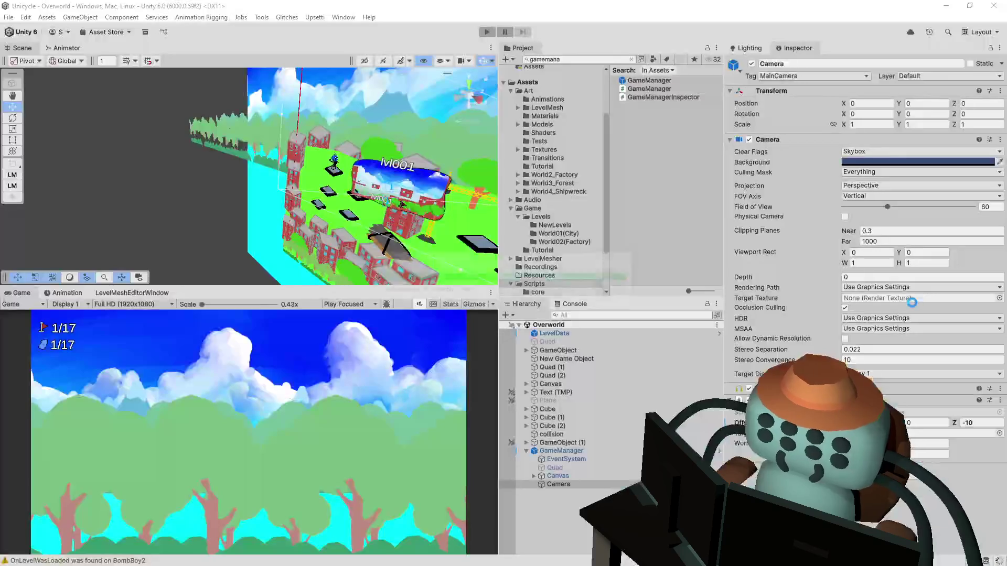
key(alt+Tab)
Select worldSize in the x clamp line and show all its references
click(193, 254)
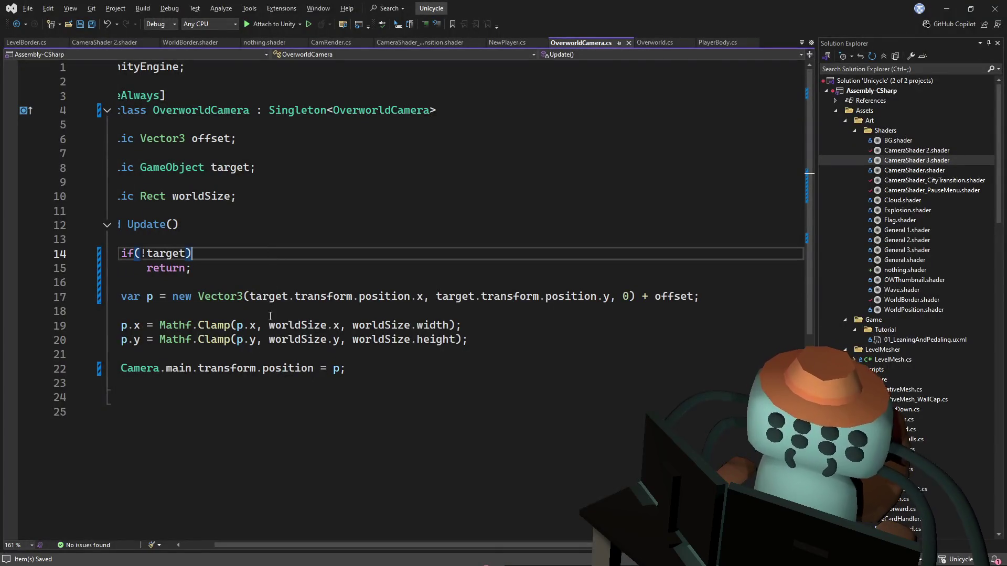
drag(121, 325, 466, 339)
click(377, 296)
drag(269, 326, 346, 325)
click(368, 341)
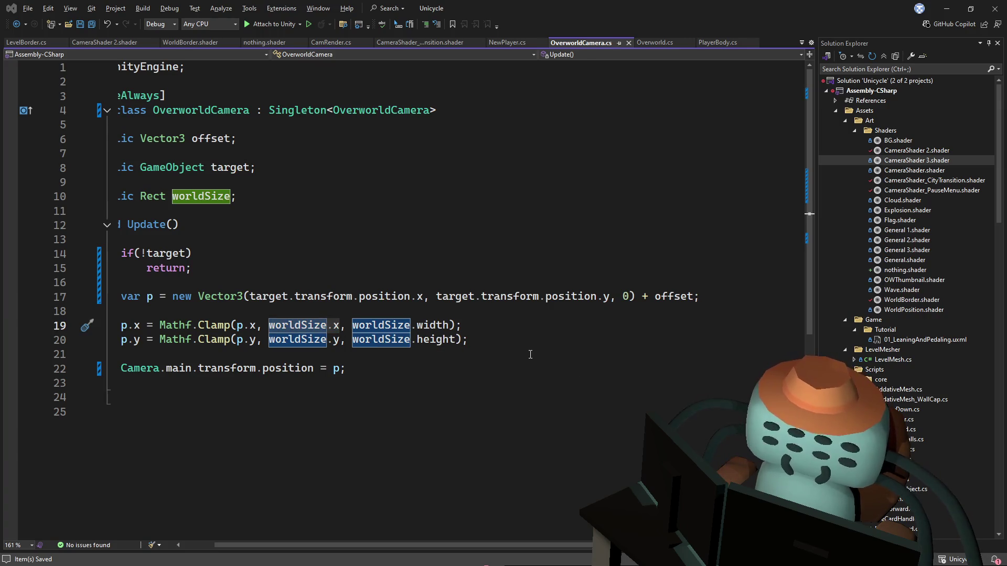
key(alt+Tab)
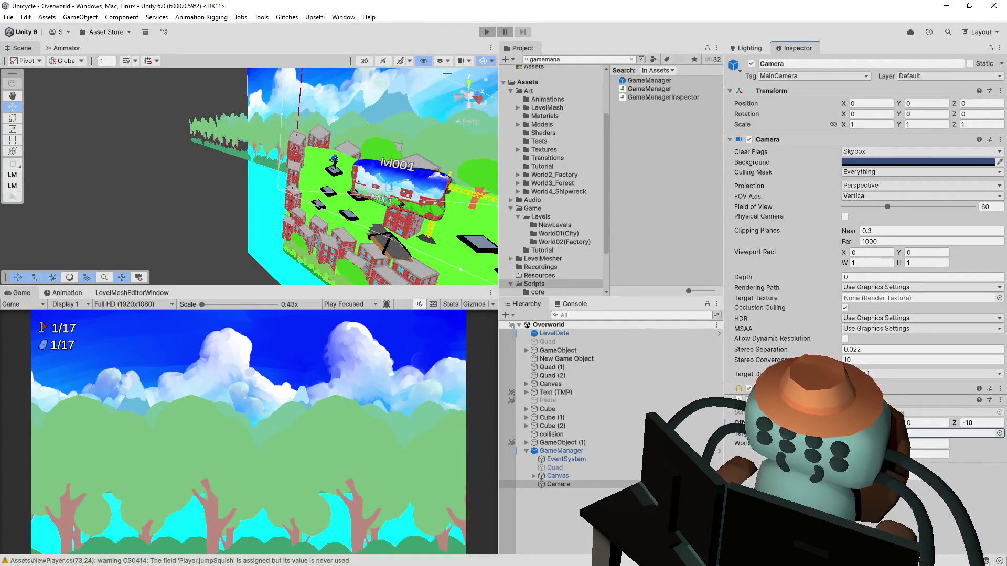
Try World Size height values 0.12 then 1.03, frame the camera, and enter play mode
click(915, 454)
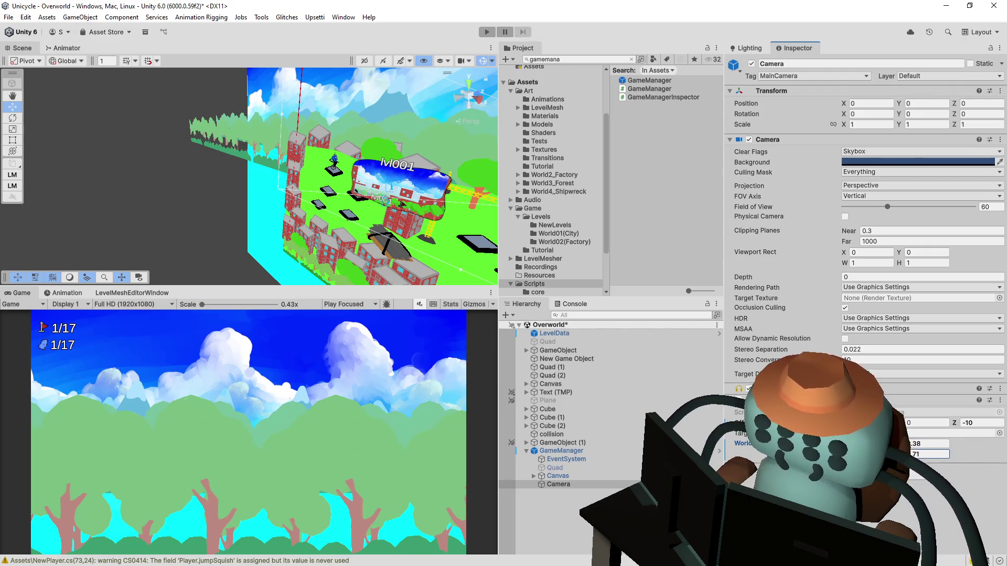
key(Return)
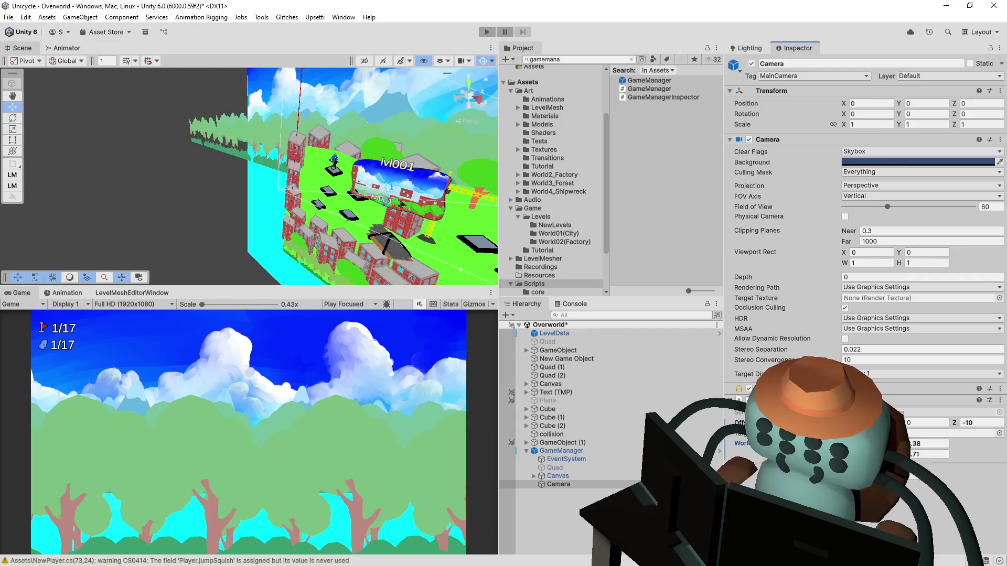
click(928, 454)
text(0.12)
key(Return)
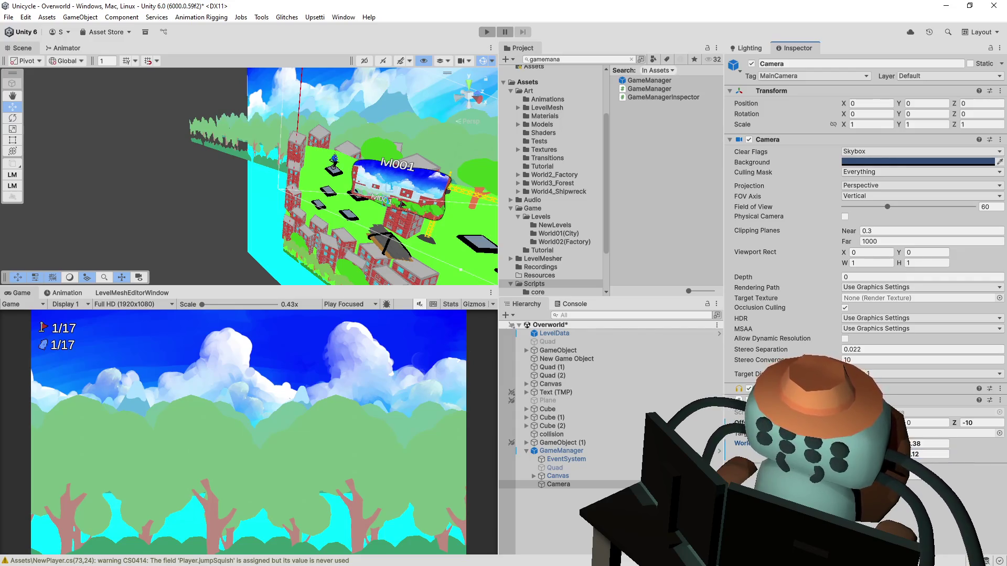
click(928, 454)
text(0.74)
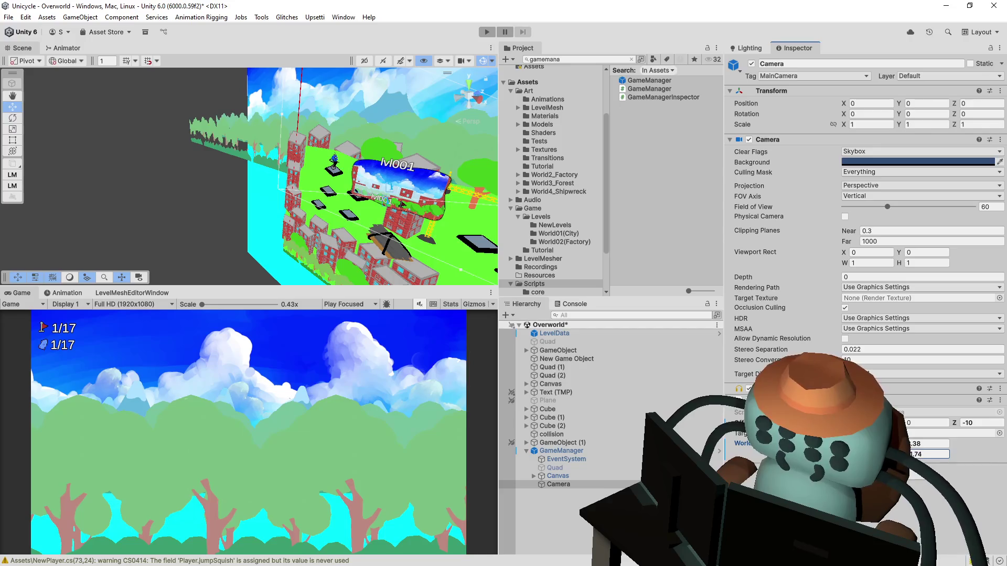
text(1.03)
key(Return)
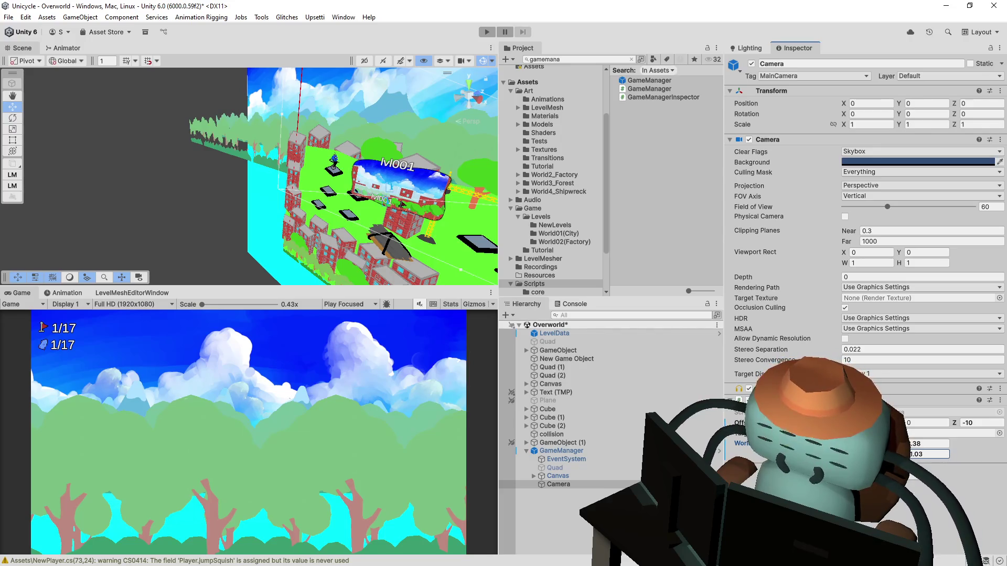
key(f)
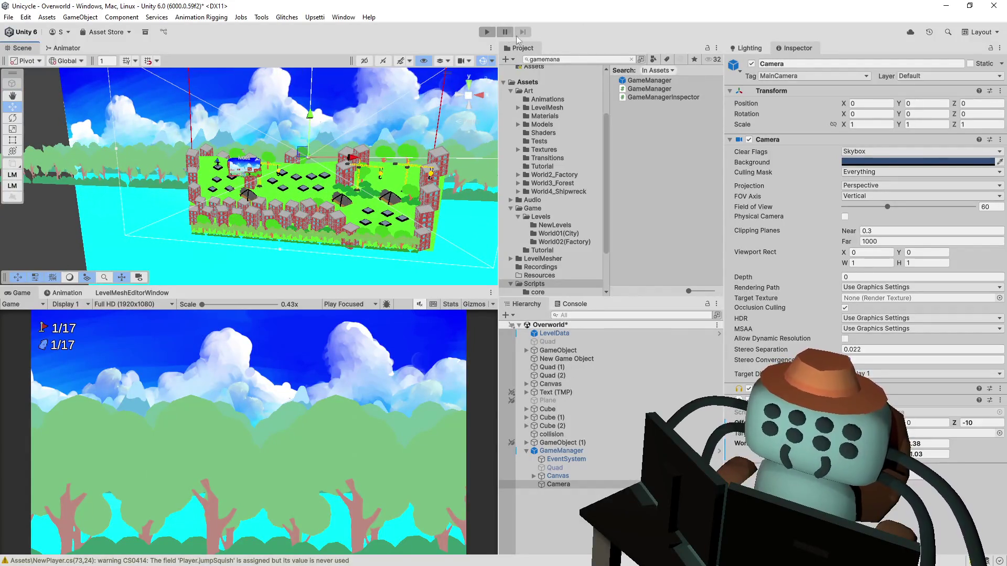
click(484, 33)
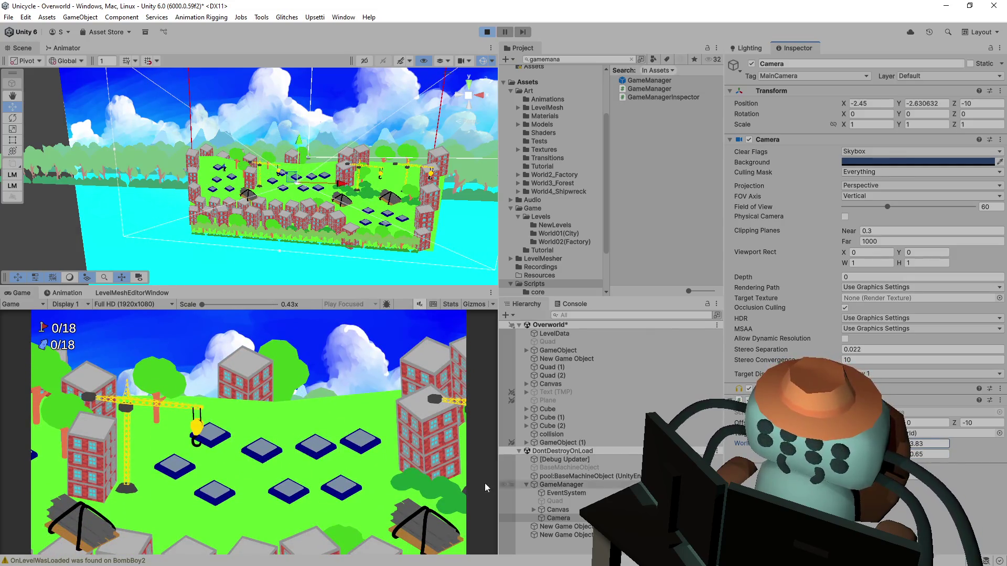
Ride the player onto the 3/4 Pipes node and back up, then stop the play test
click(316, 505)
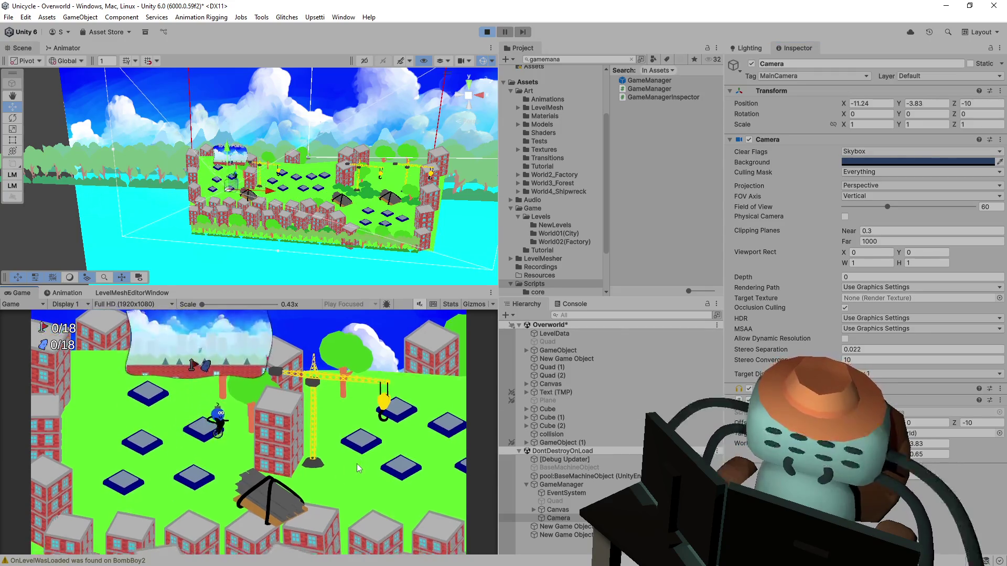
key(Left)
key(Right)
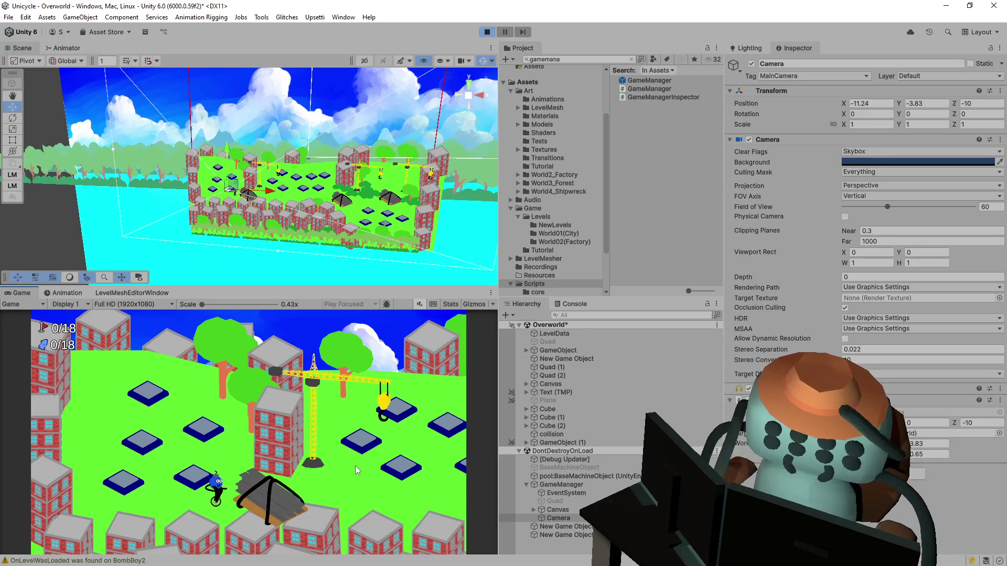
key(Left)
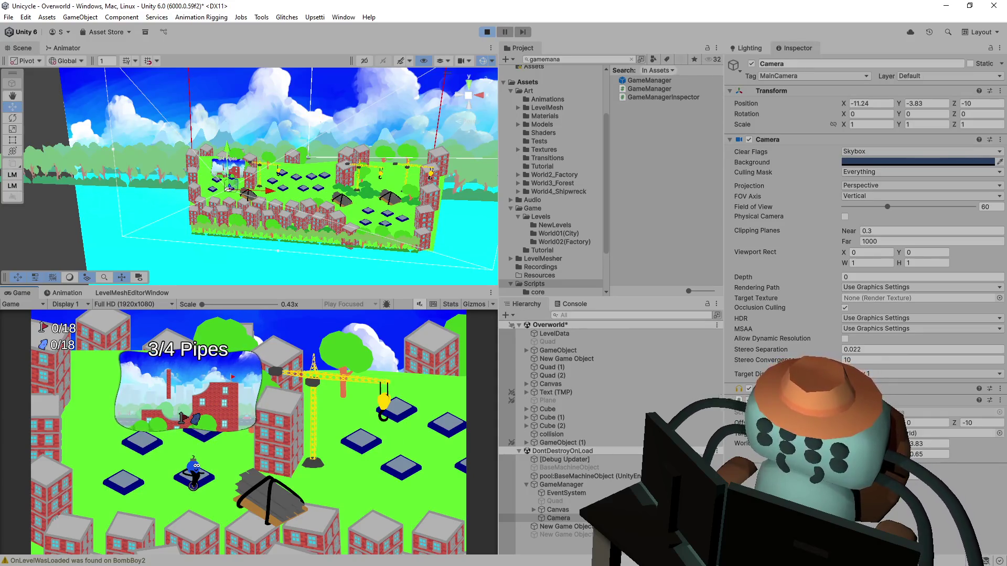
key(Up)
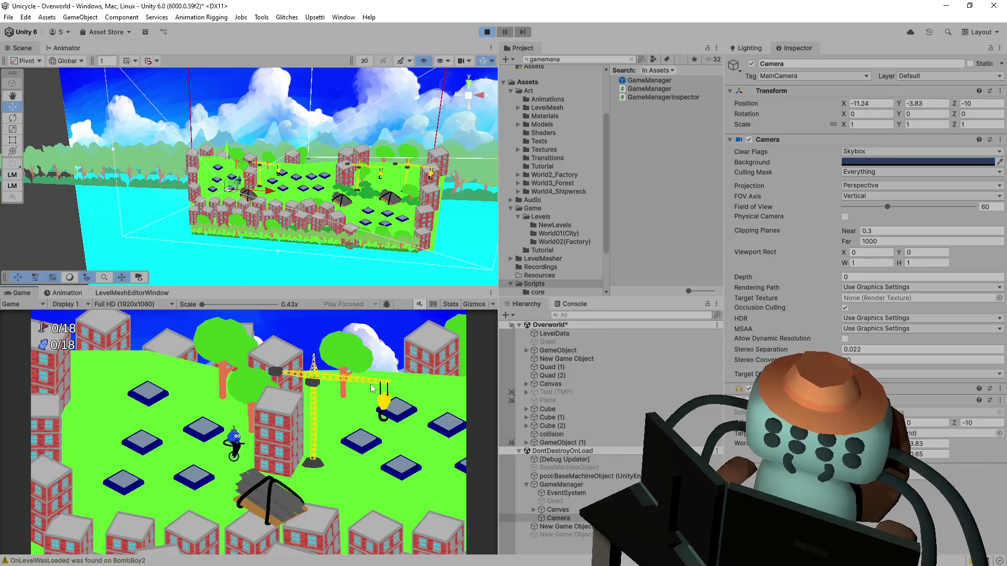
click(487, 32)
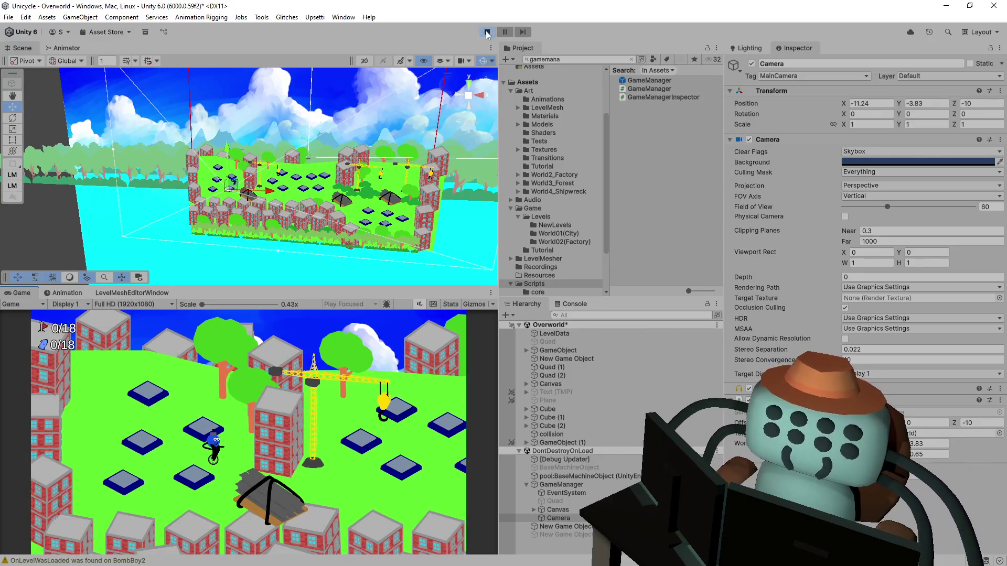
Filter the Hierarchy by 'ow', select OWPlayer, and run a Ctrl+P play test
click(612, 317)
text(ow)
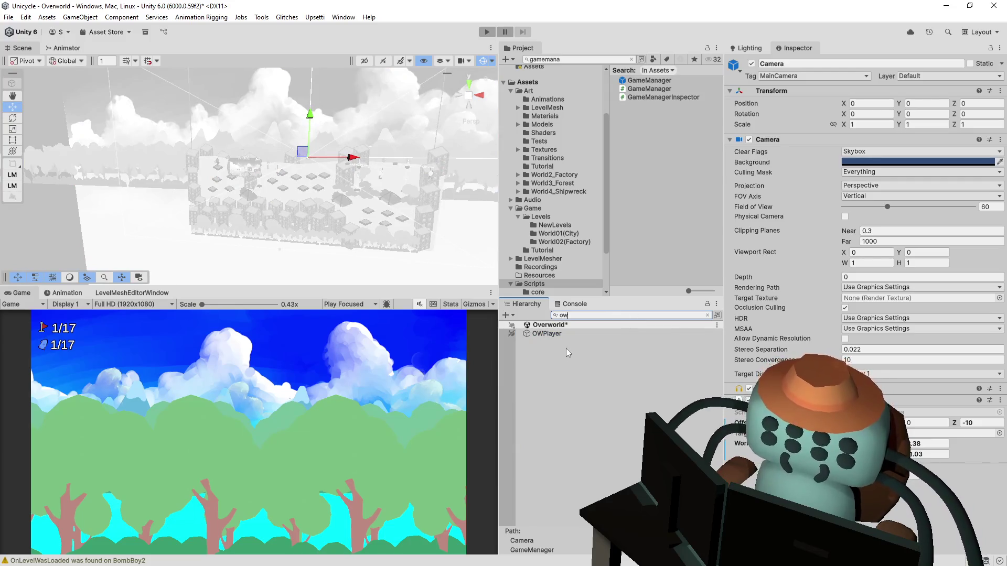
click(569, 334)
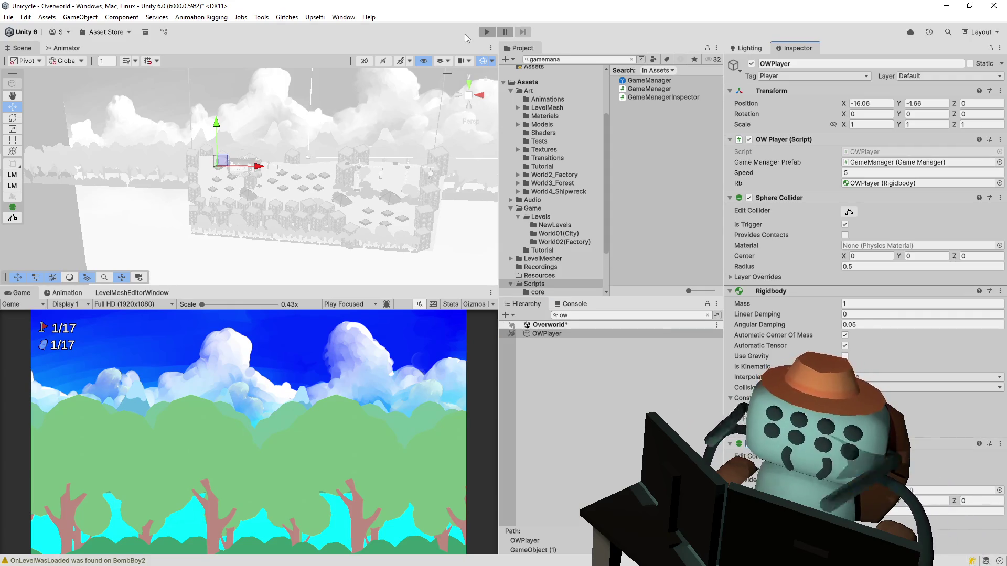
key(ctrl+p)
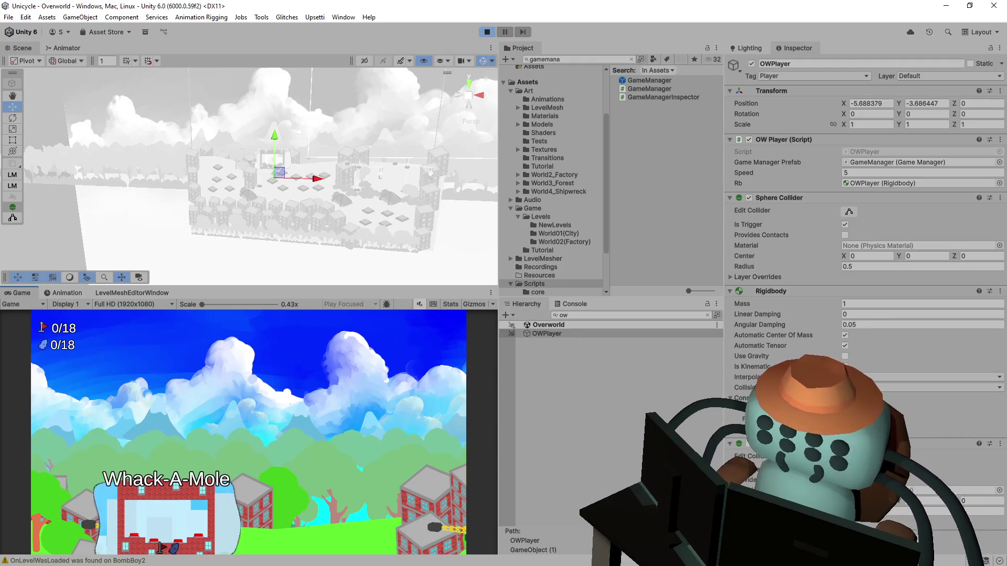
click(486, 32)
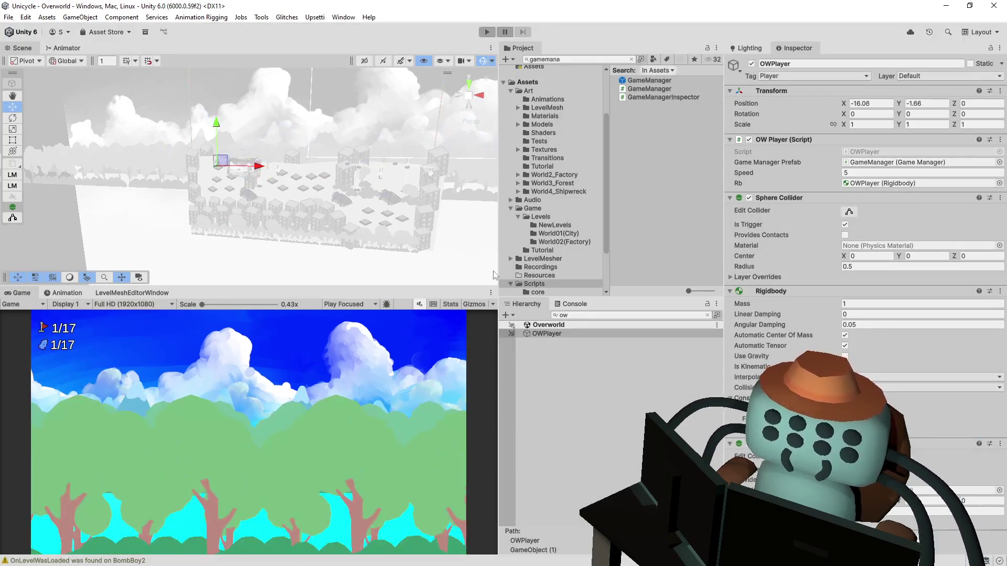
Clear the Hierarchy filter, then inspect the GameManager prefab's settings and its Camera child
click(537, 335)
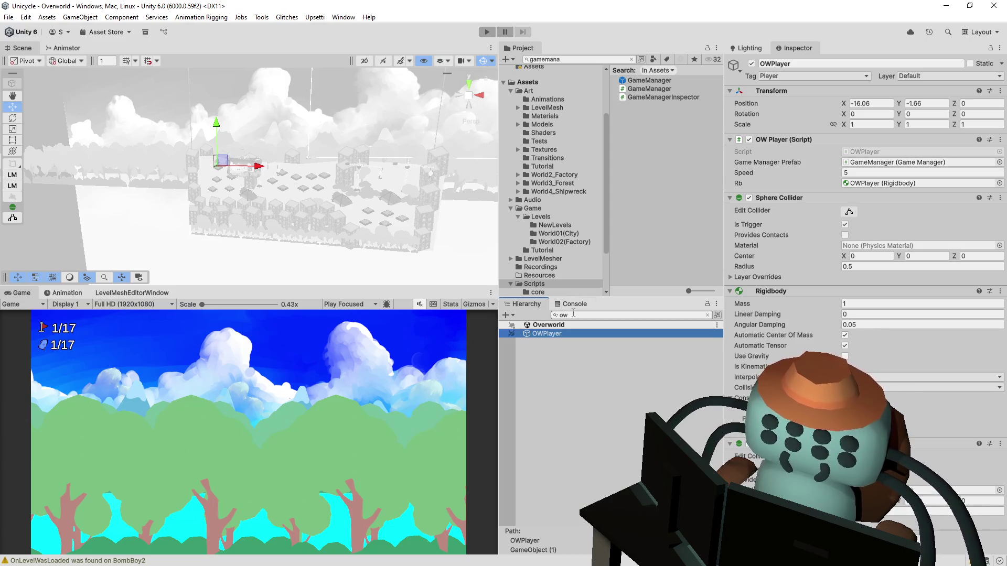
click(573, 314)
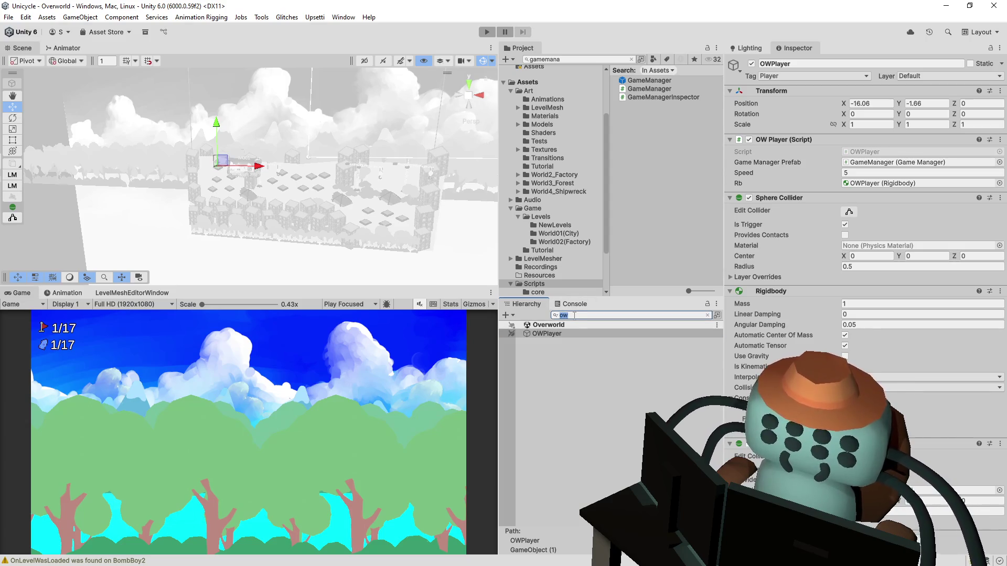
key(BackSpace)
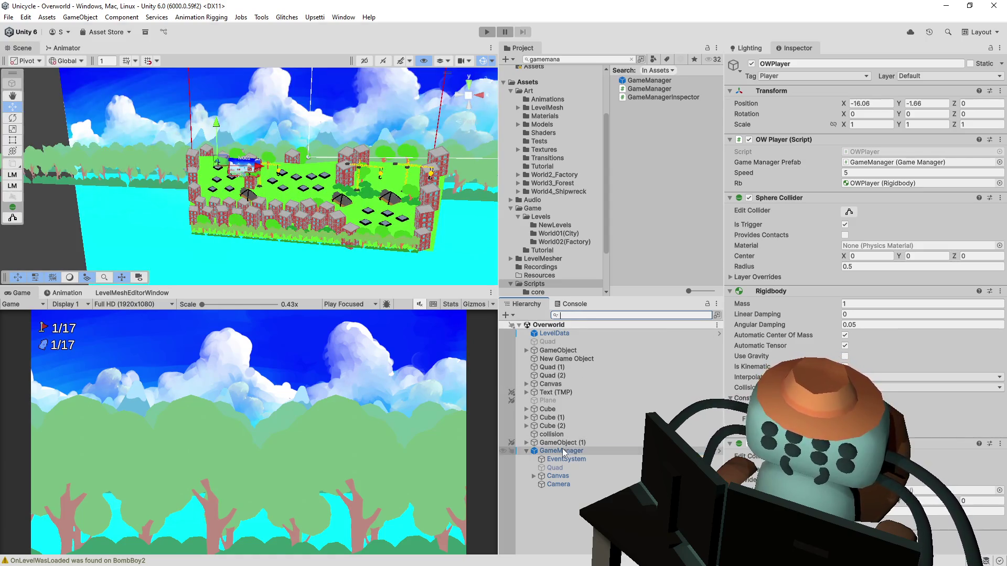
click(562, 451)
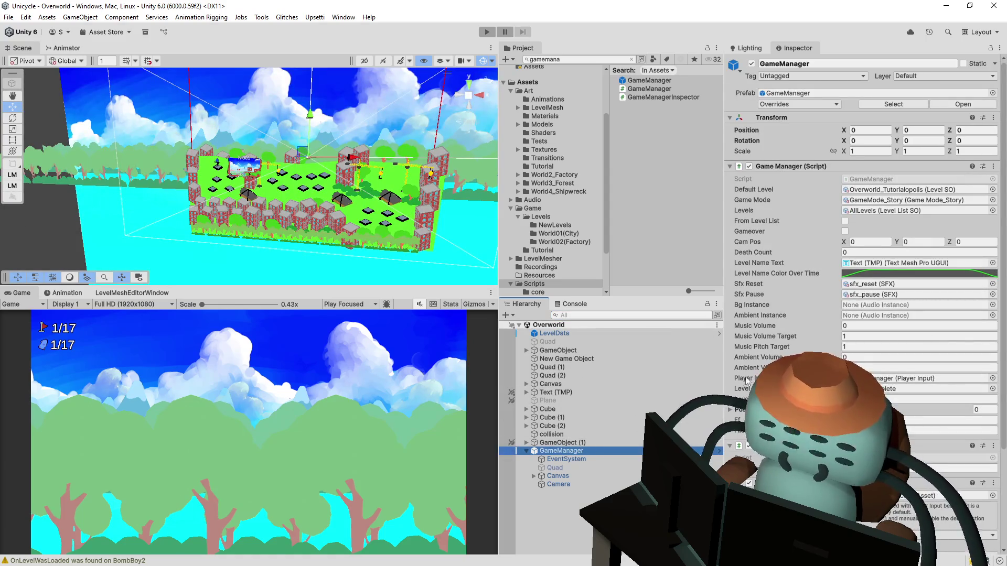
scroll(857, 335, down, 2)
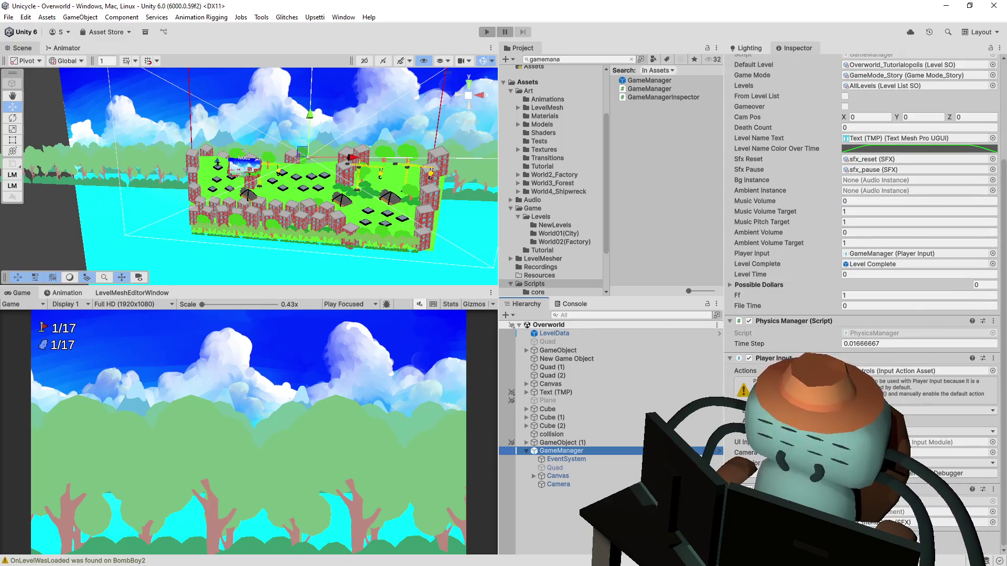
scroll(857, 335, down, 2)
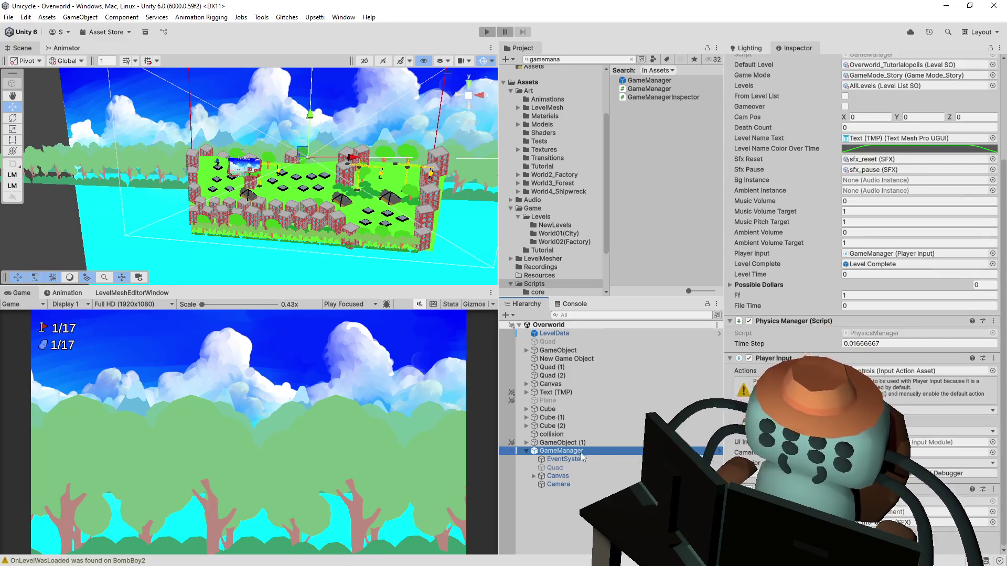
click(574, 485)
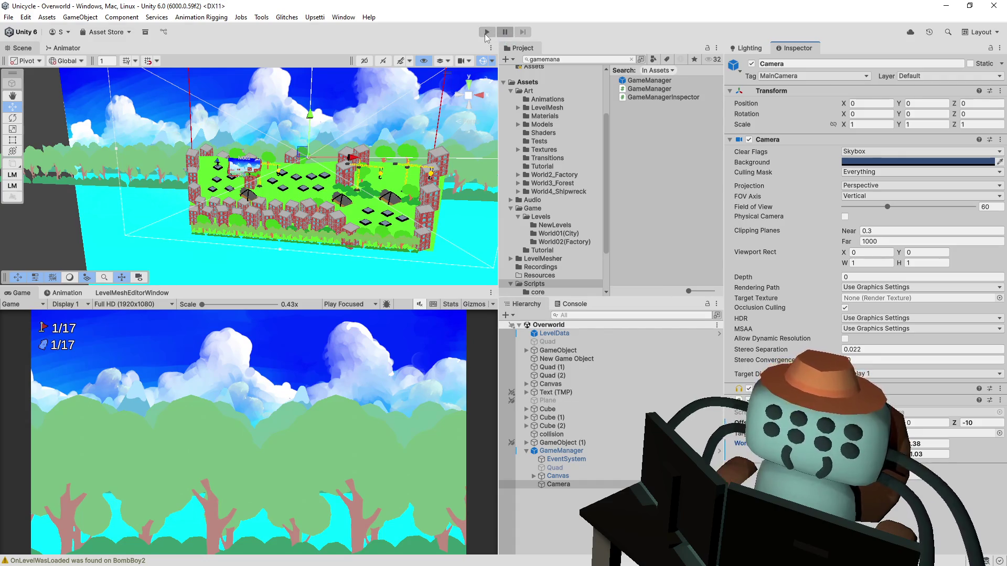
Start play mode and move the character down and up between nearby tiles
click(488, 32)
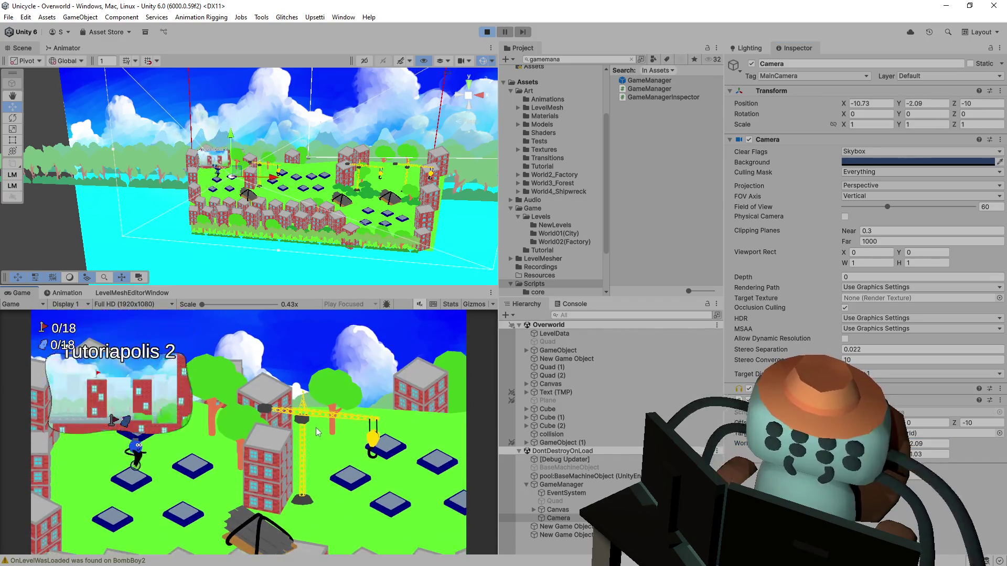
key(Down)
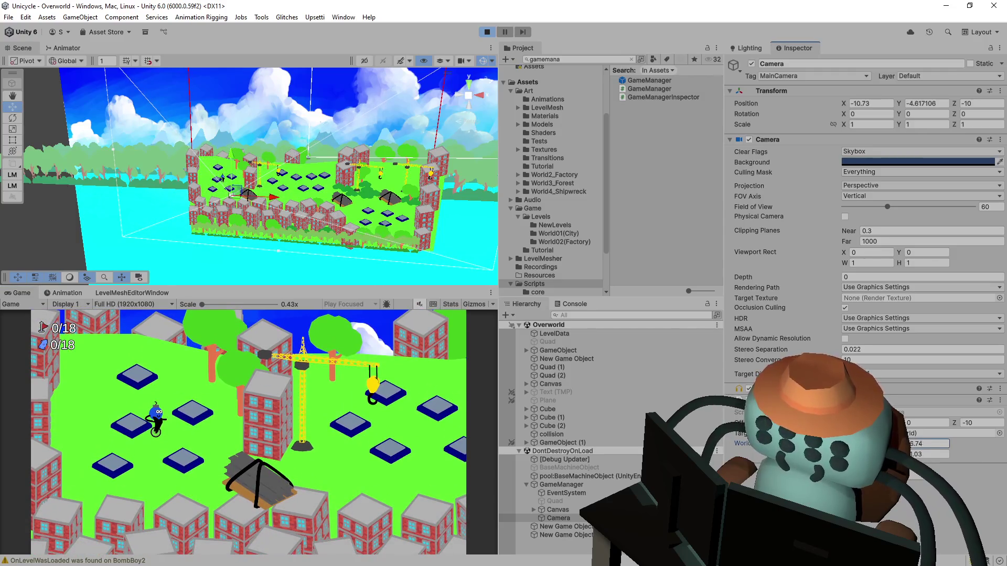
key(Down)
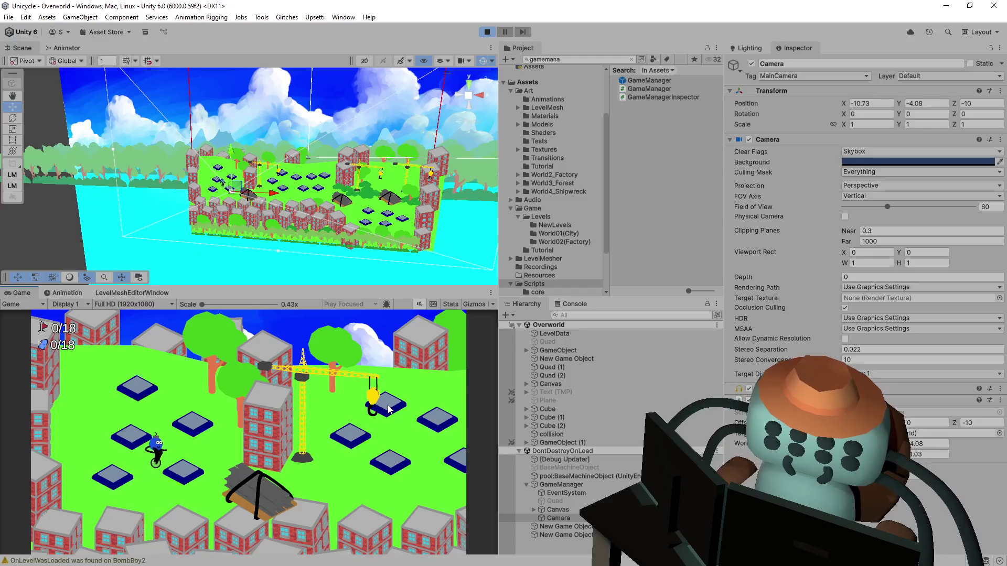
key(Up)
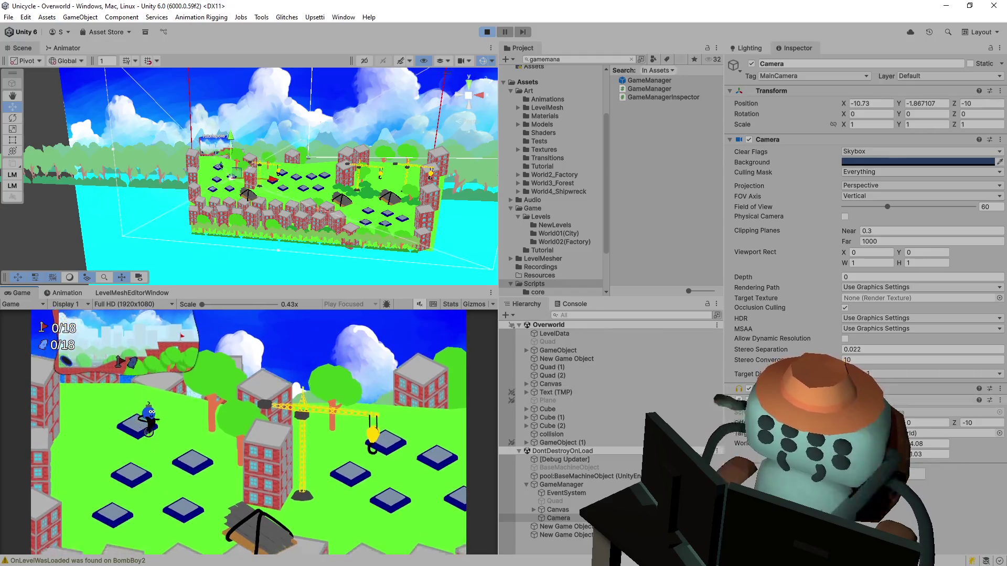
key(Down)
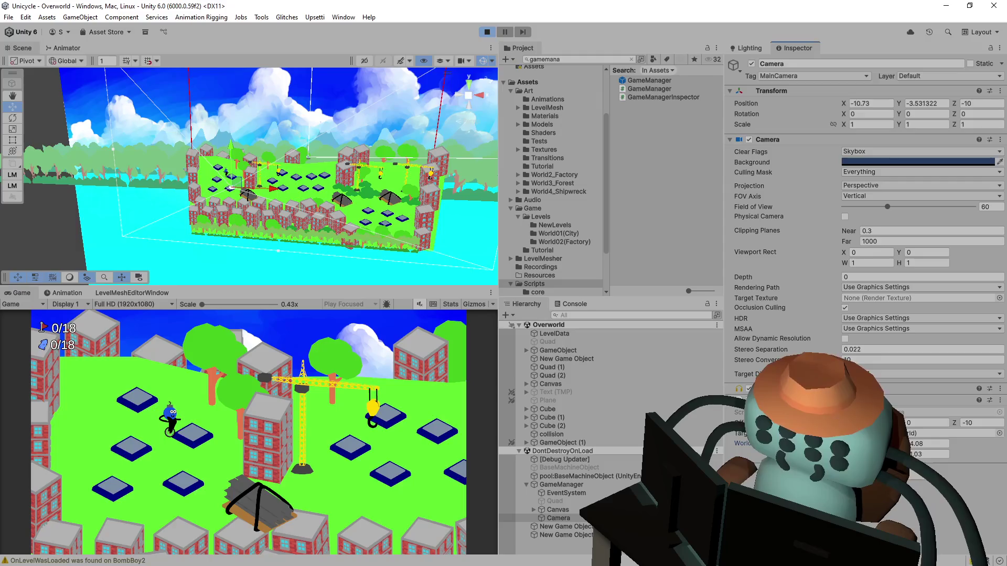
Ride the character right across the map, then down, left and up as the camera follows
key(Right)
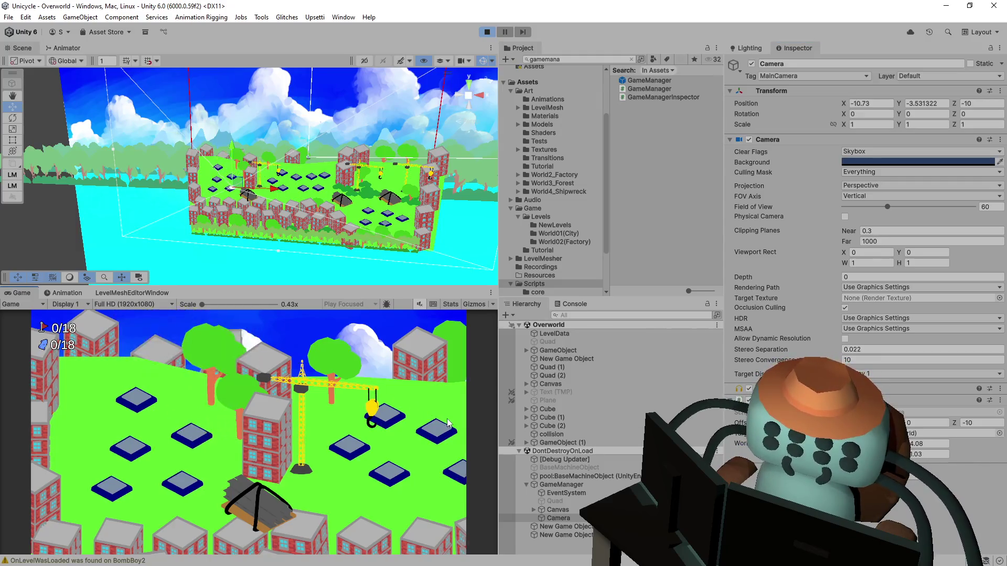
key(Right)
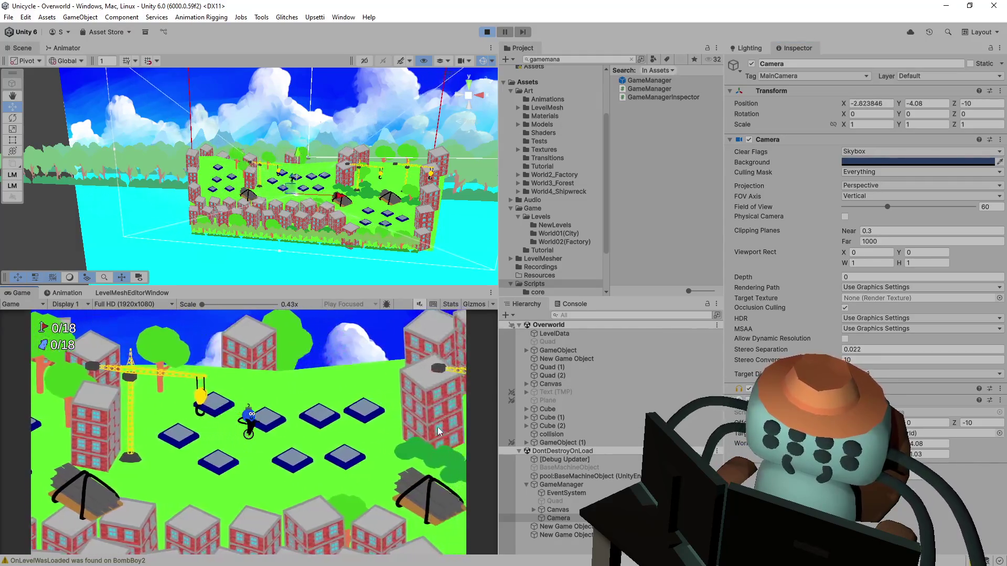
key(Right)
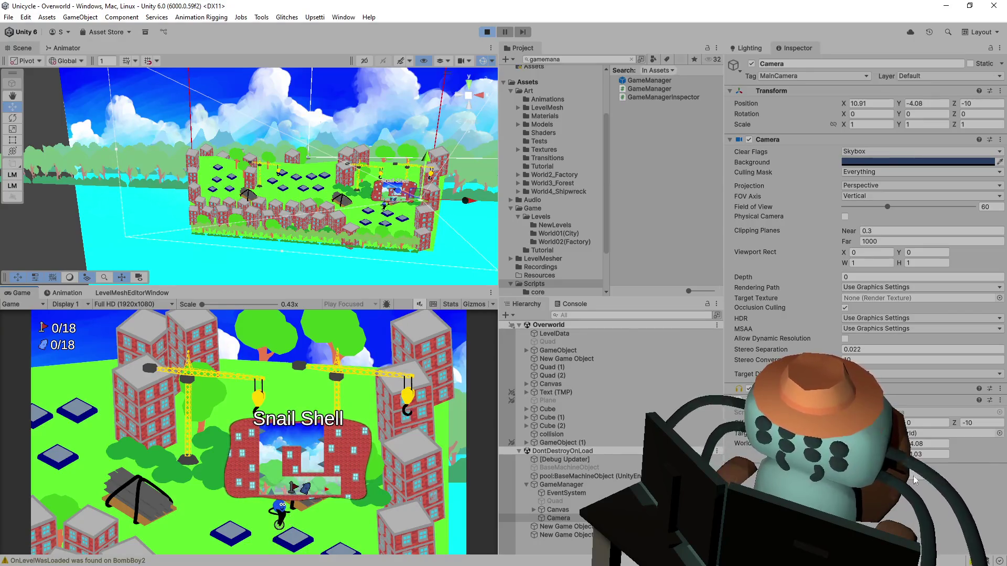
key(Down)
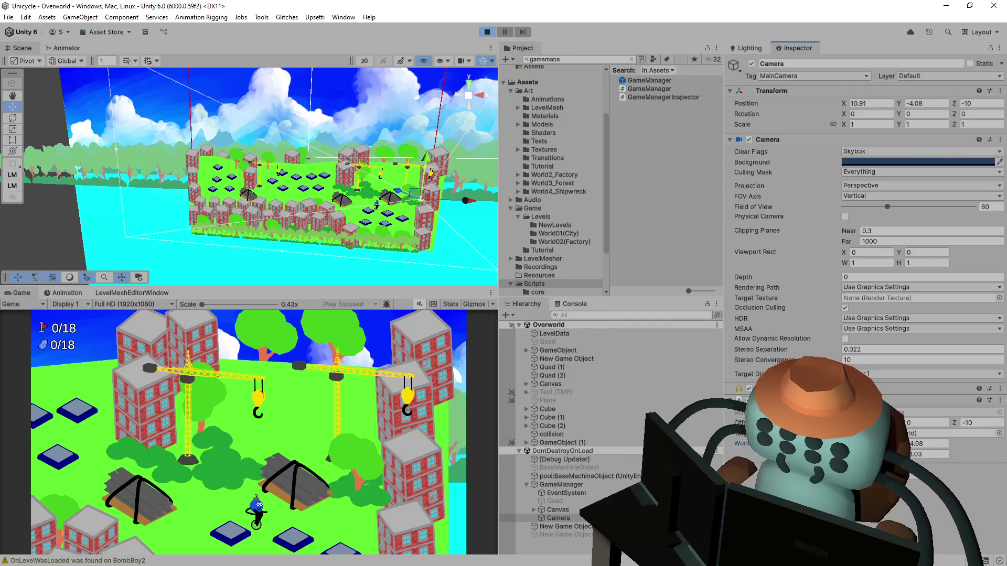
key(Left)
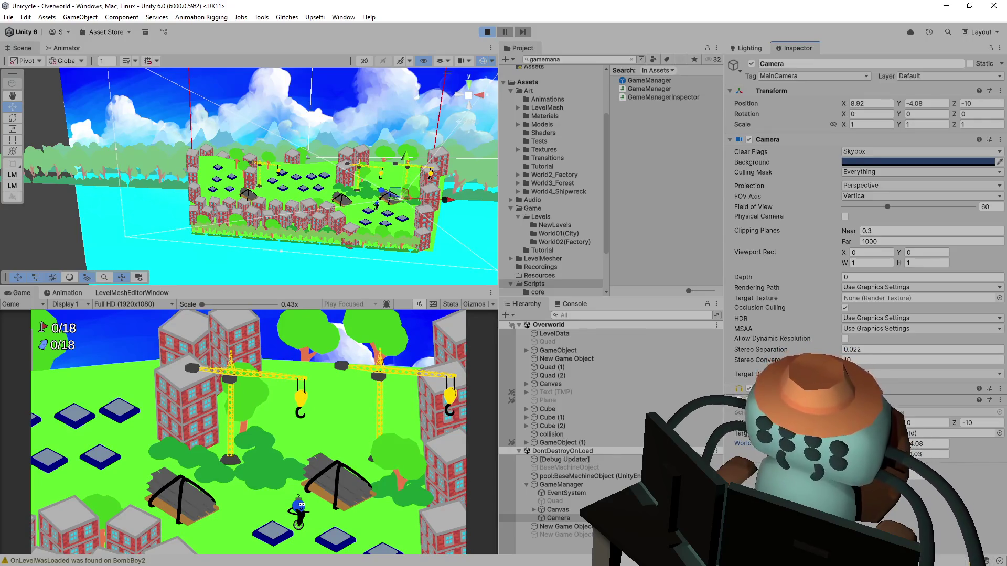
key(Down)
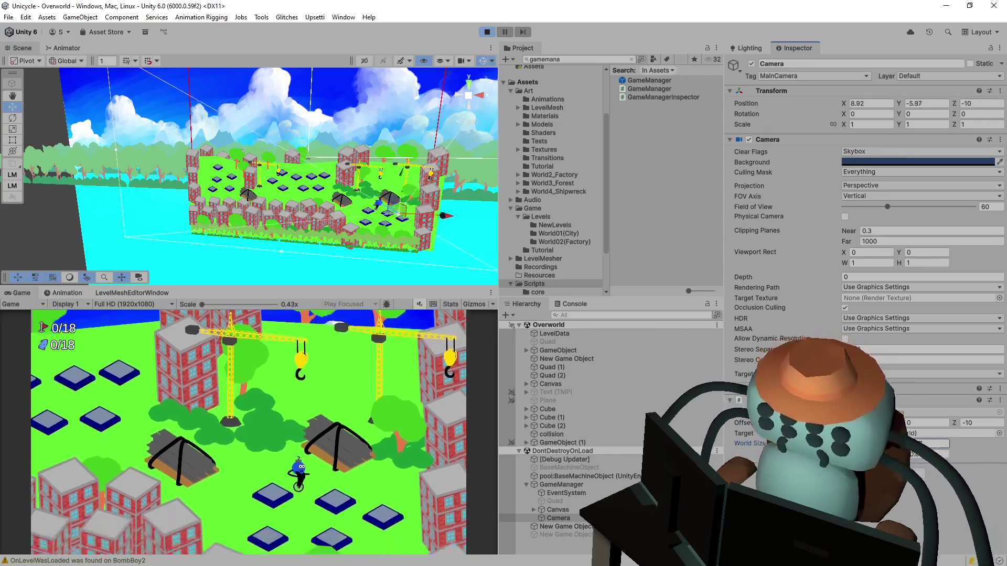
key(Up)
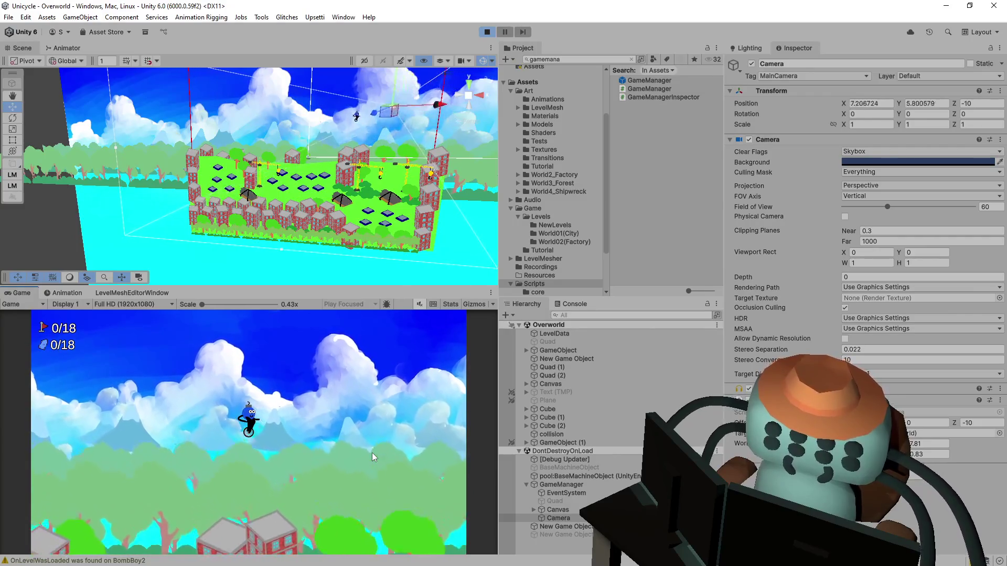
Steer the character past the Pinwheels node to the upper-left node and enter Level038, To the Point
key(Down)
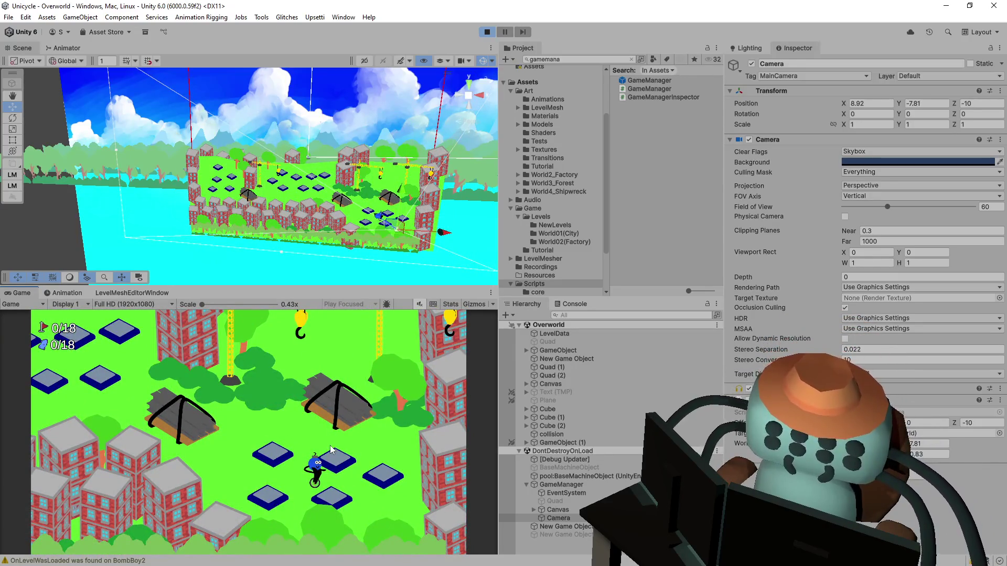
key(Left)
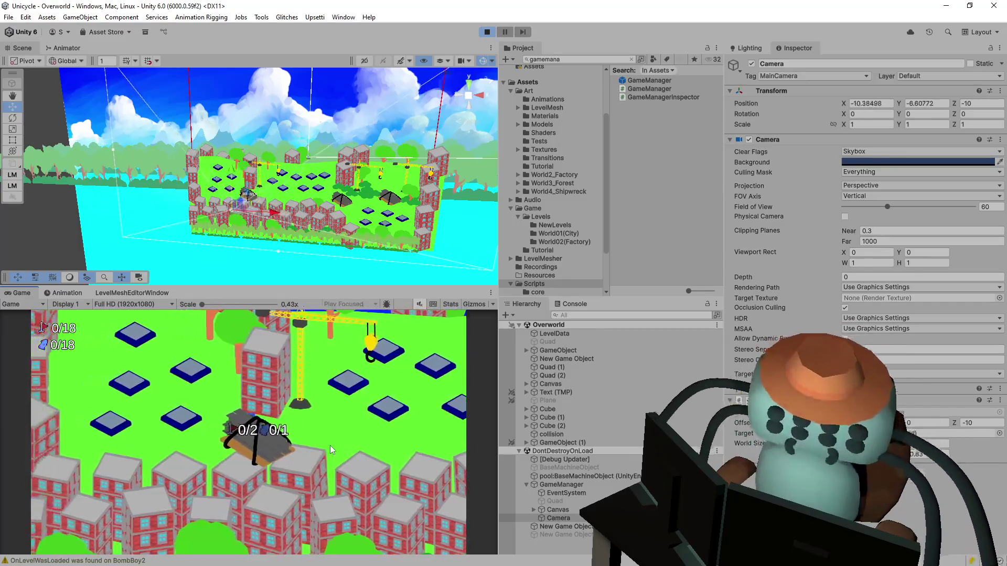
key(Up)
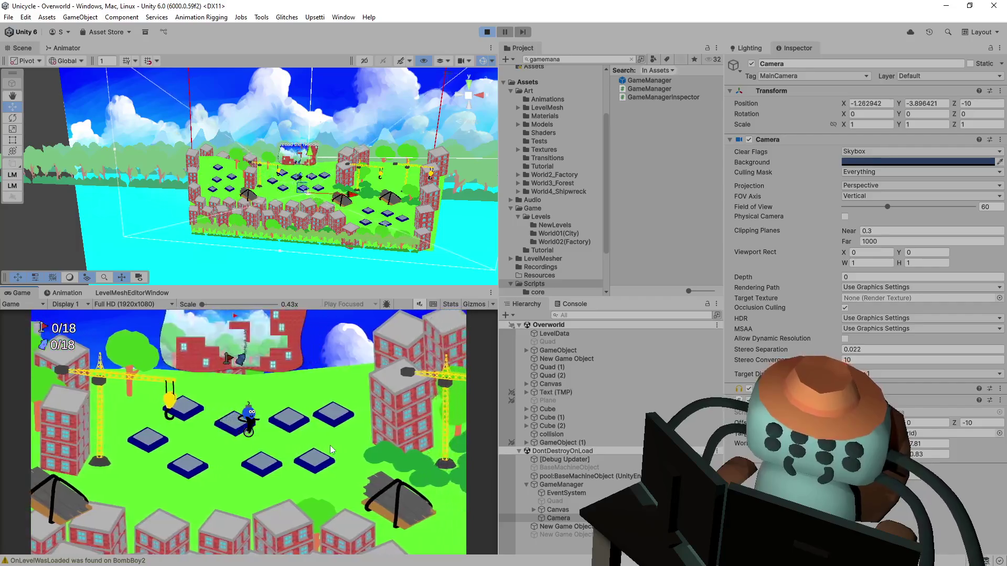
key(Right)
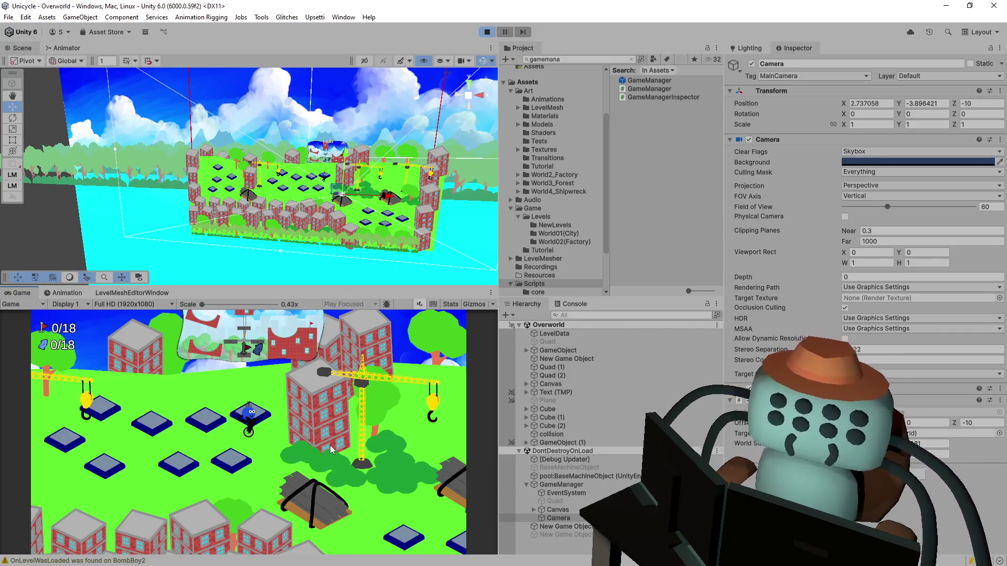
key(Left)
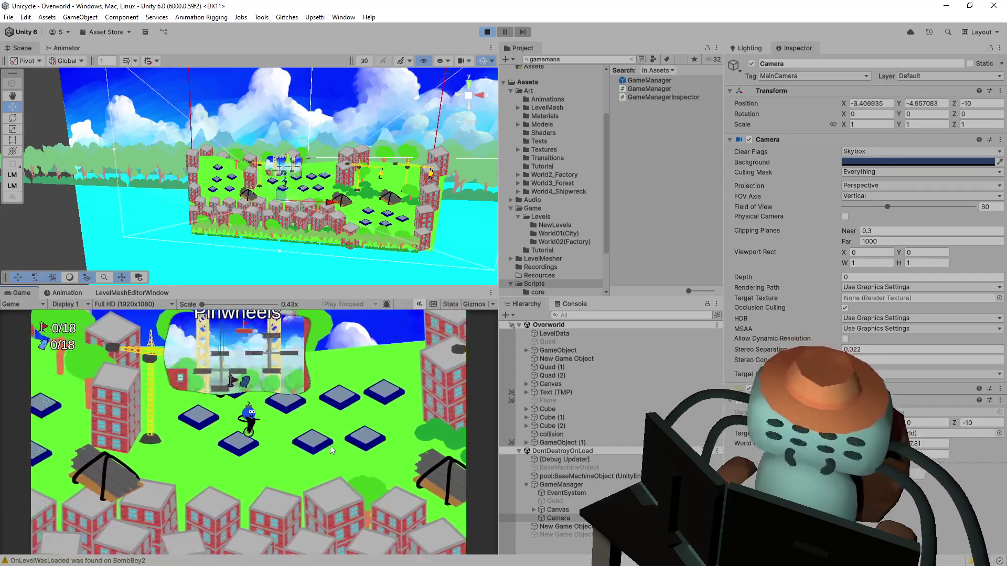
key(Left)
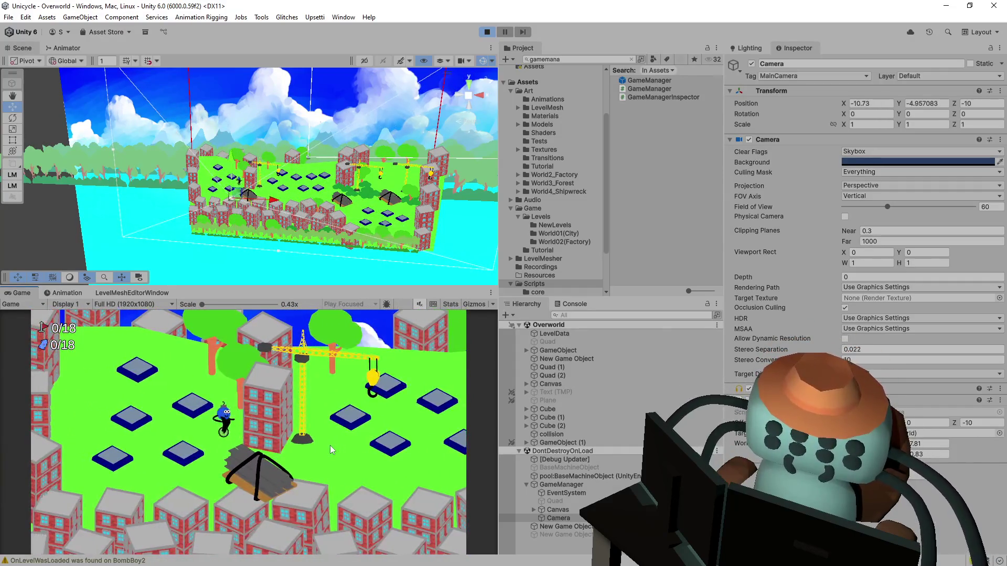
key(Up)
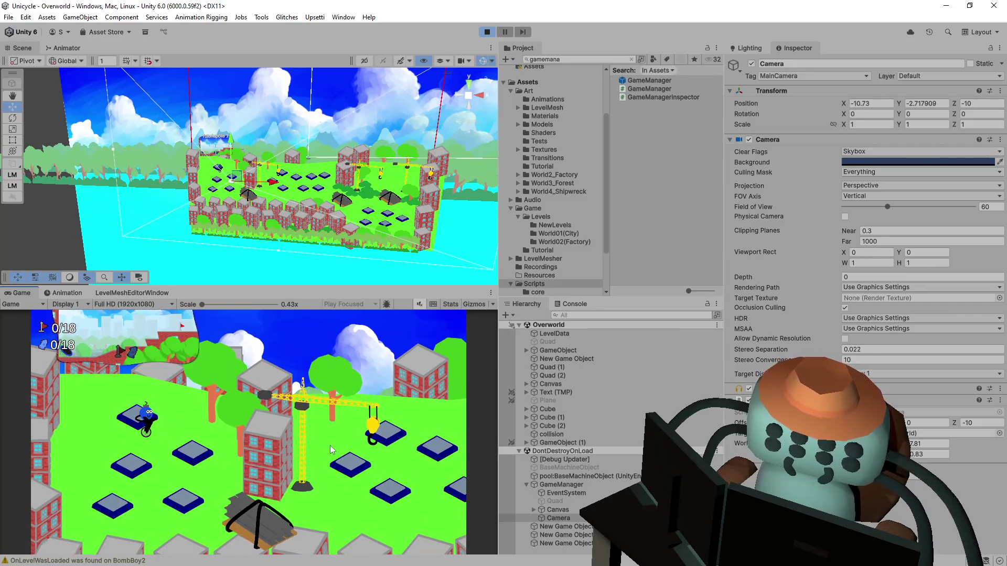
key(space)
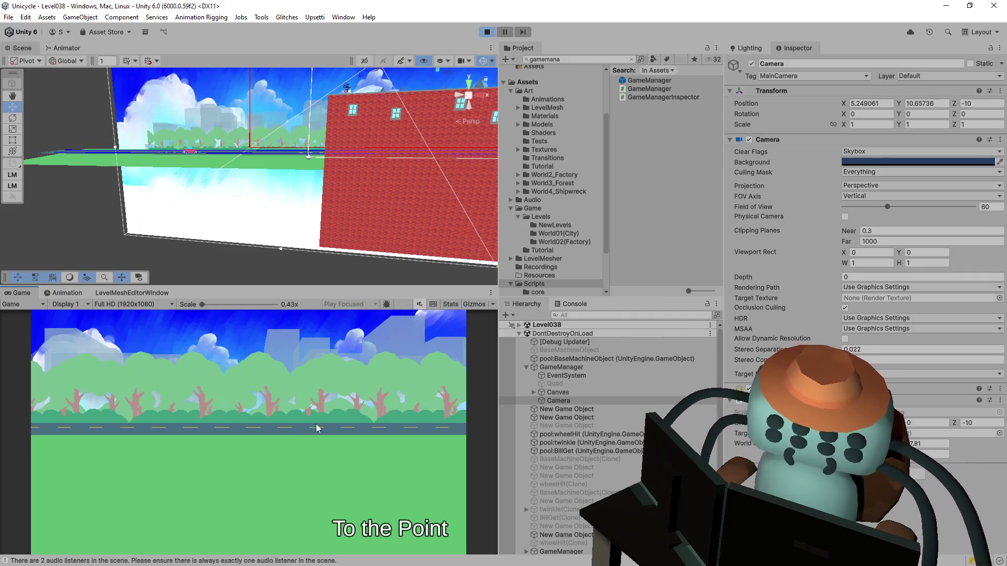
Stop play mode with Ctrl+P and orbit the Scene view over the level
key(ctrl+p)
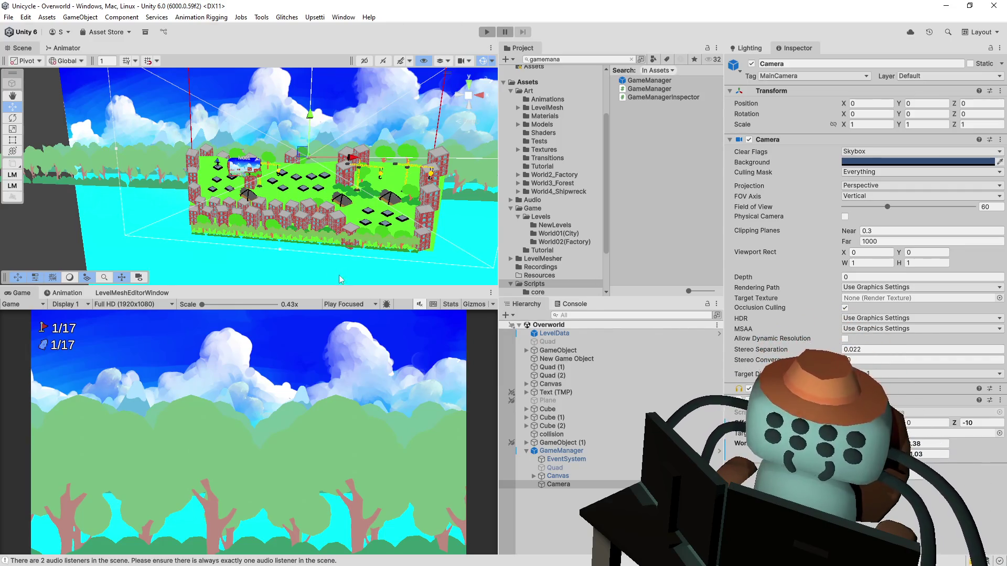
drag(329, 248, 427, 200)
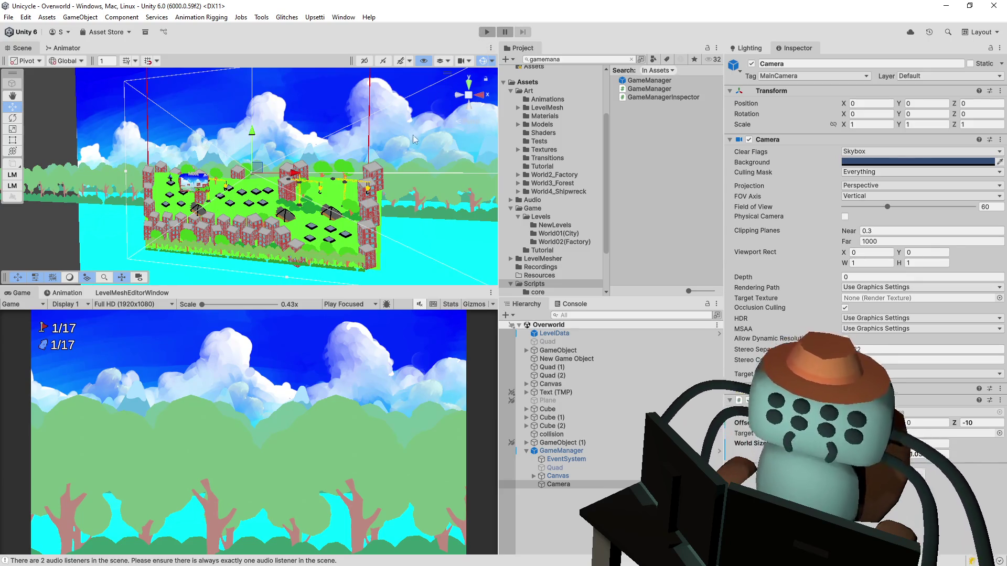
mouse_move(414, 139)
mouse_down()
mouse_move(418, 153)
mouse_move(398, 167)
mouse_move(325, 204)
mouse_up()
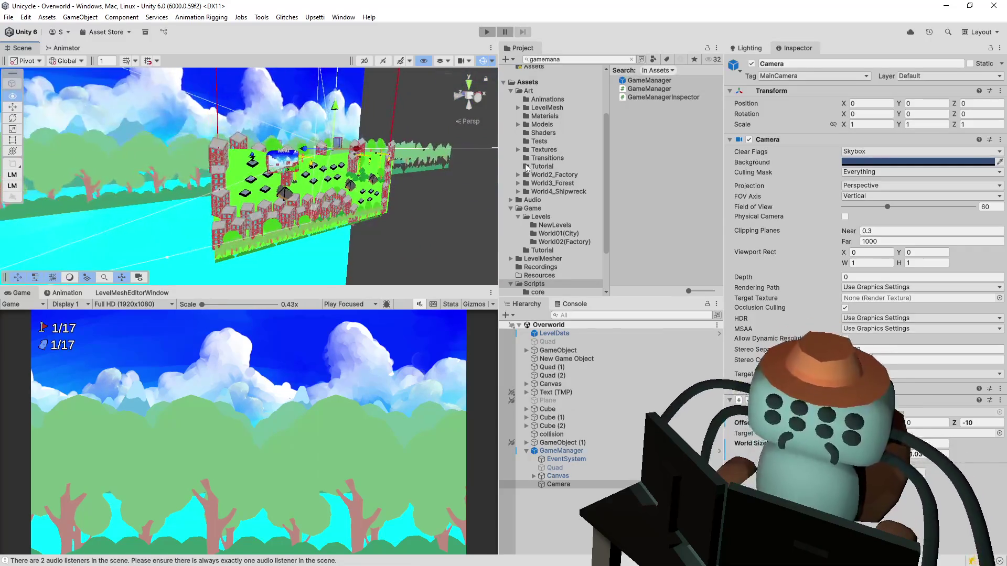
Inspect the overworld Canvas and LevelData's Level Border values, orbiting the scene to a frontal angle
click(550, 384)
click(546, 158)
drag(450, 160, 387, 137)
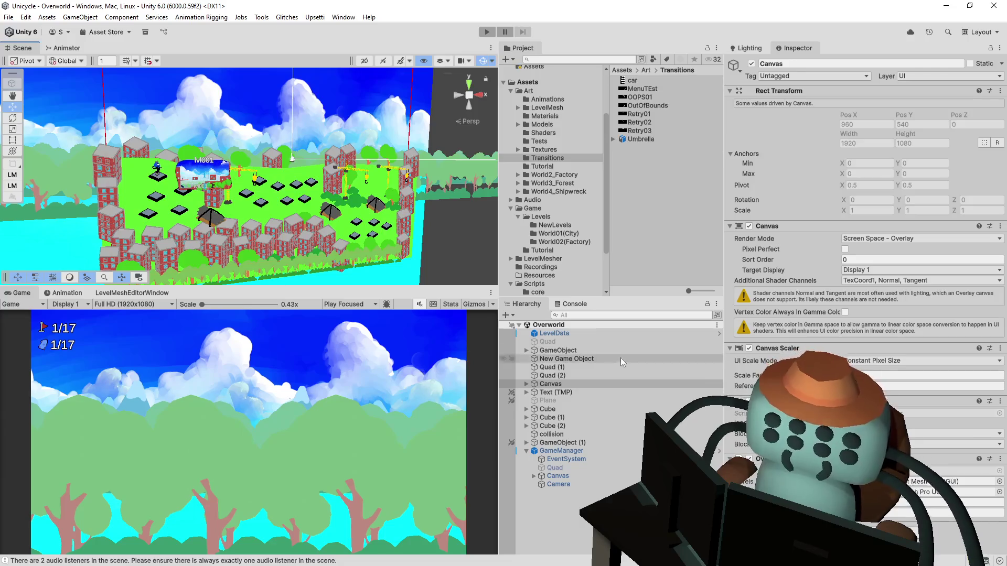
click(594, 334)
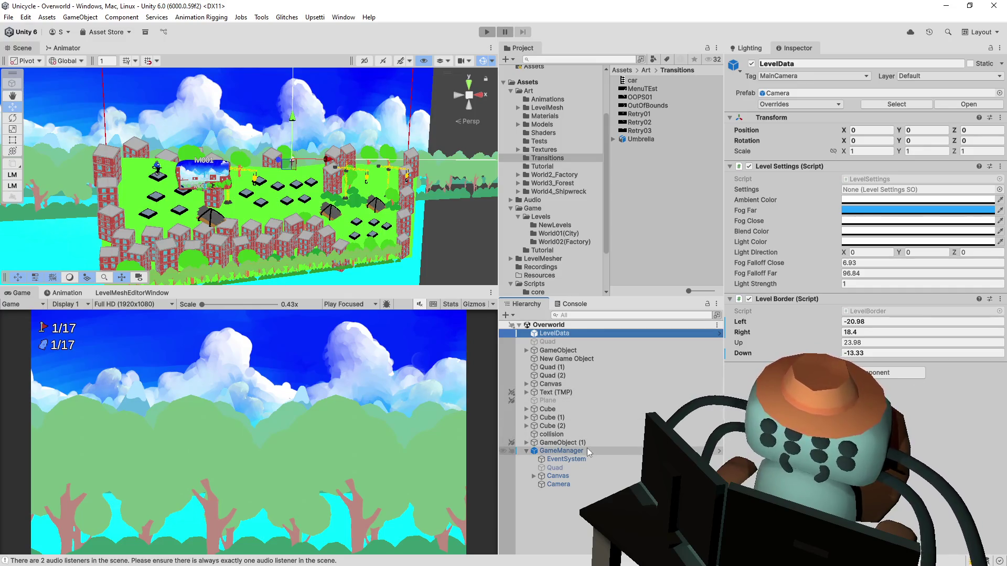
Edit the GameManager camera's World Size value and start play mode to test it
click(570, 483)
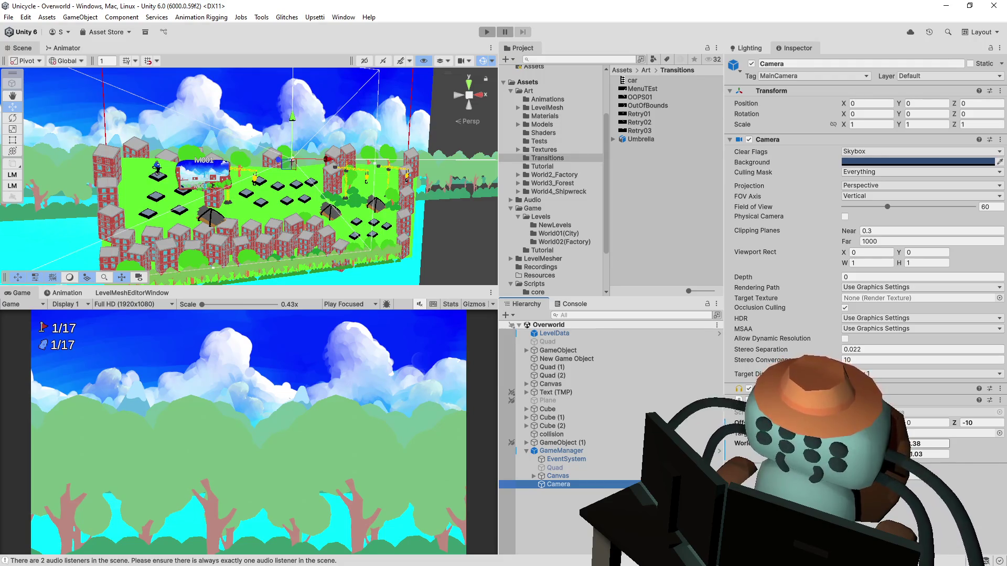
click(928, 444)
text(6.4)
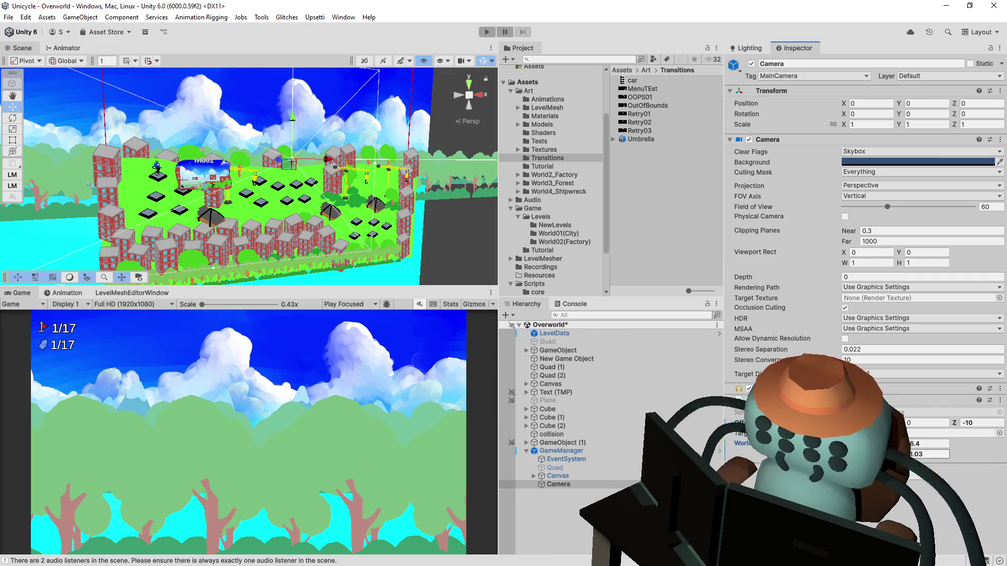
click(486, 32)
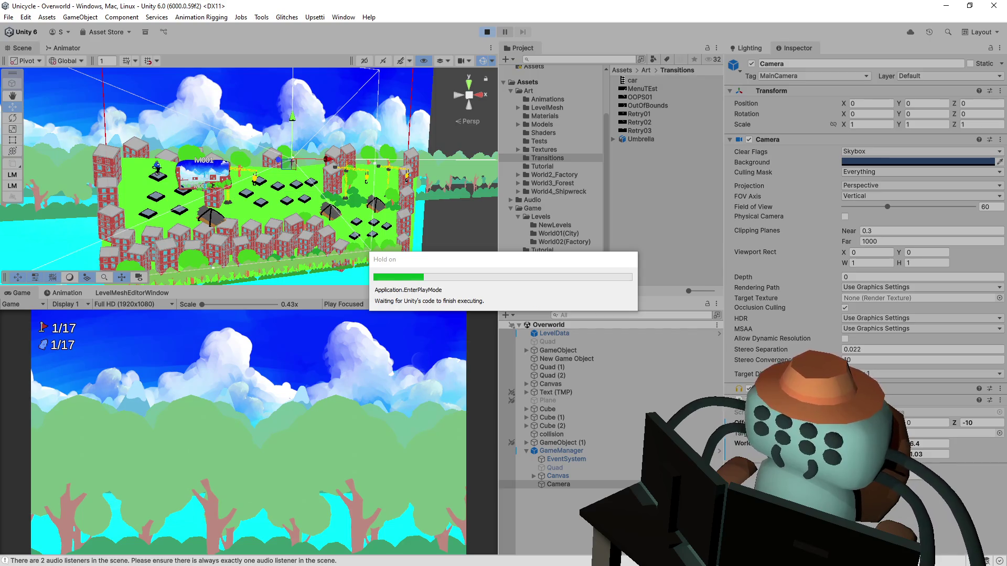
Move the player down and right across platforms, adjust the camera's World Size, then step to the next tile
key(Down)
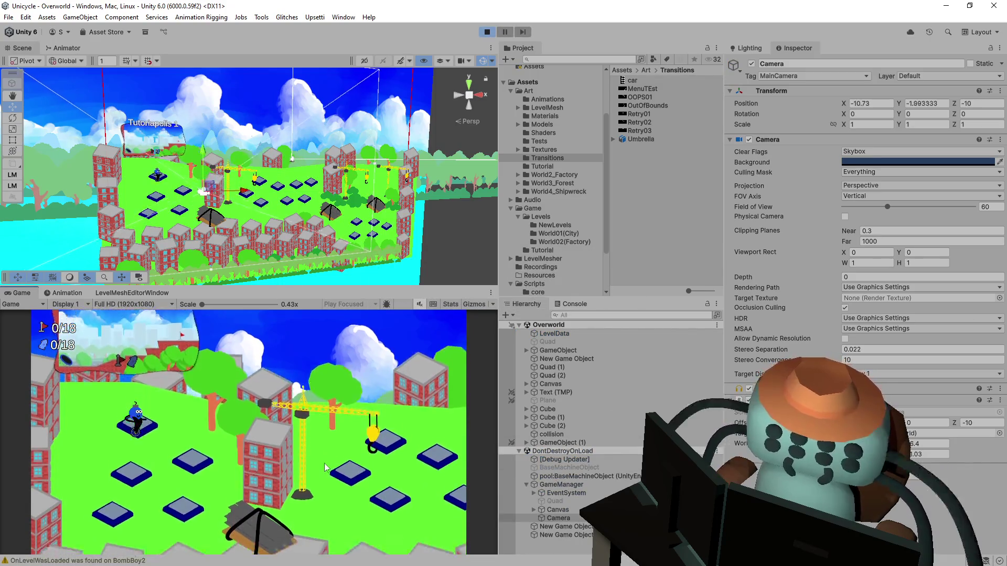
key(Right)
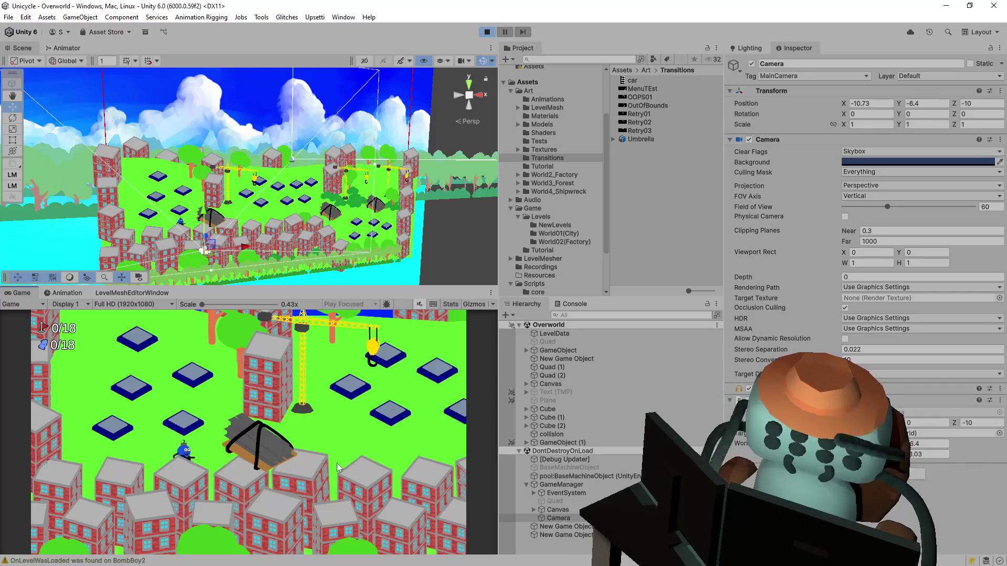
key(Right)
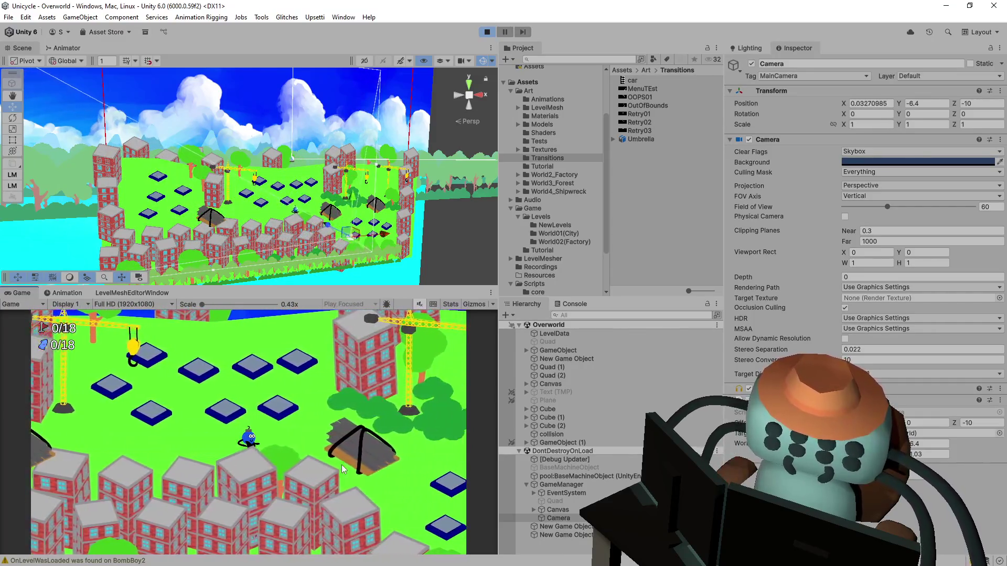
key(Right)
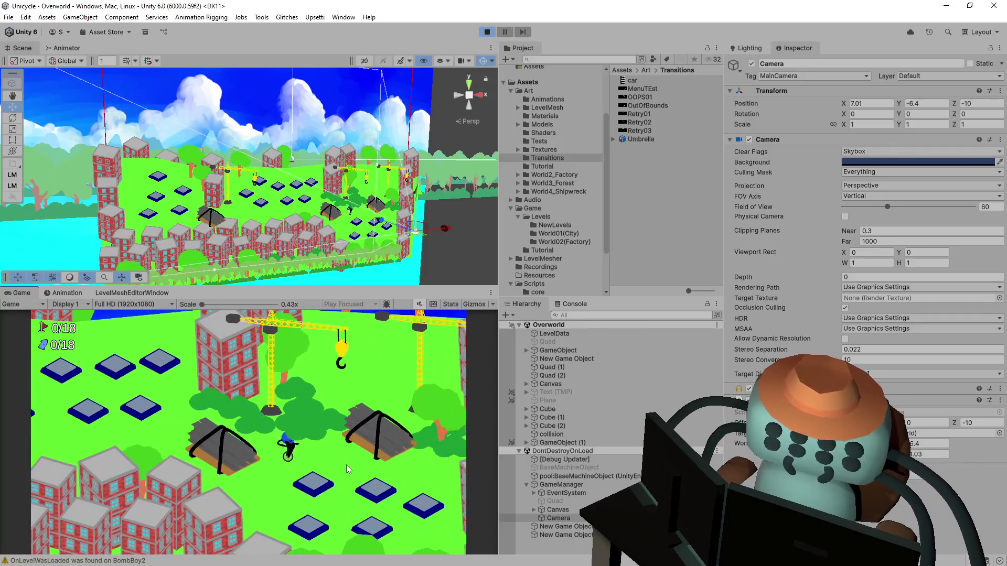
key(Down)
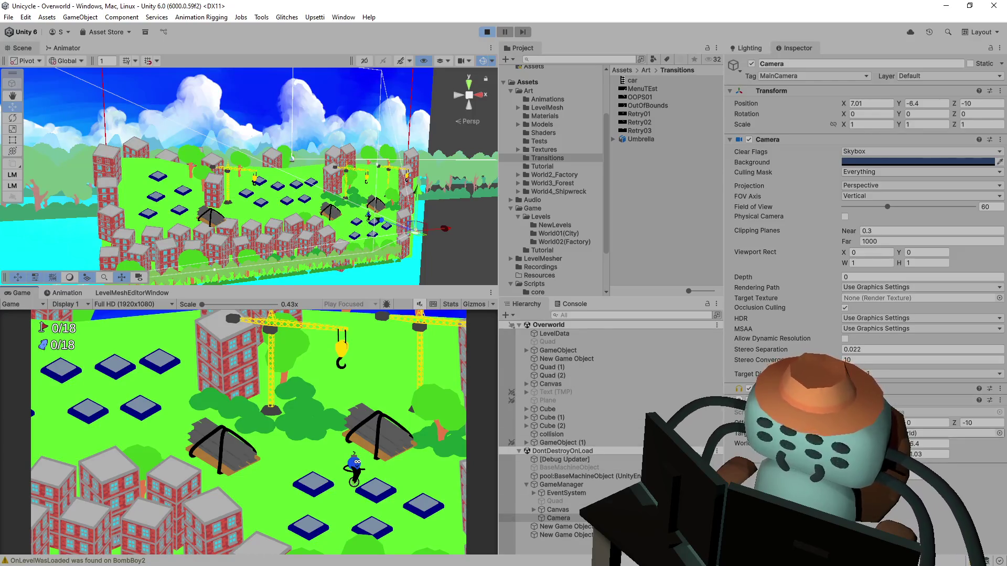
key(Right)
key(Right)
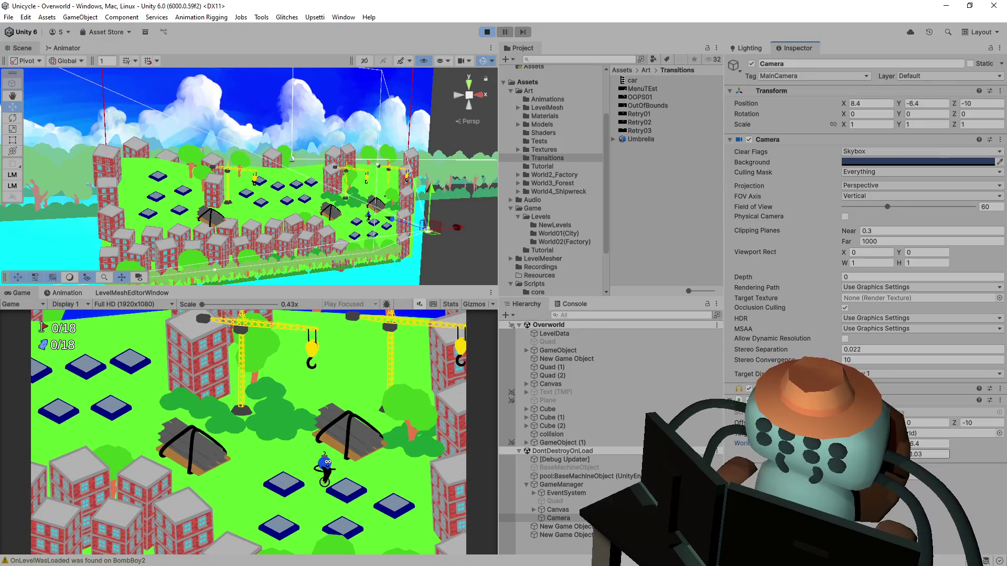
click(928, 454)
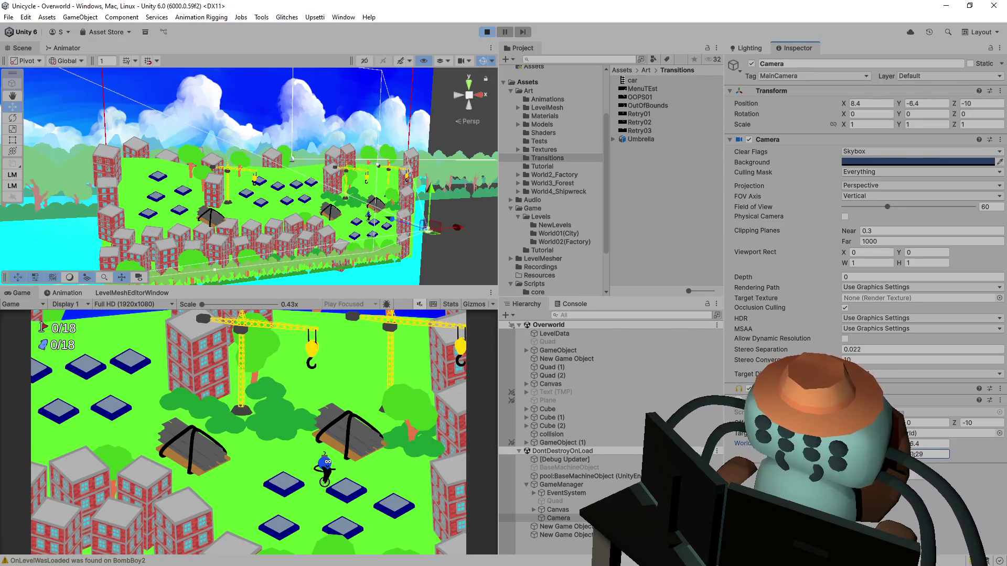
key(Down)
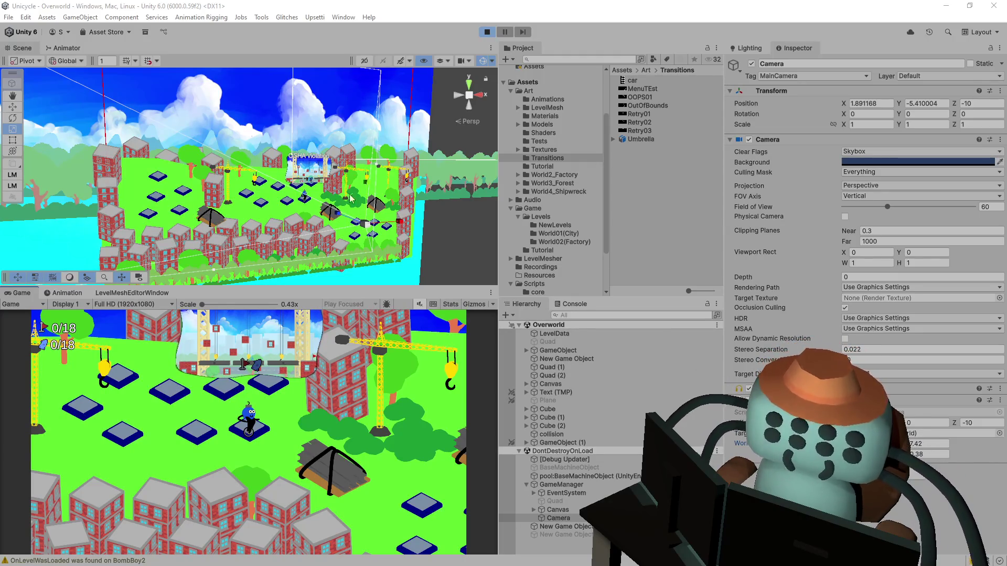
Move the player between level nodes including As All Things Should Be, then select the GameManager camera
mouse_move(351, 199)
mouse_down()
mouse_move(298, 168)
mouse_move(306, 155)
mouse_up()
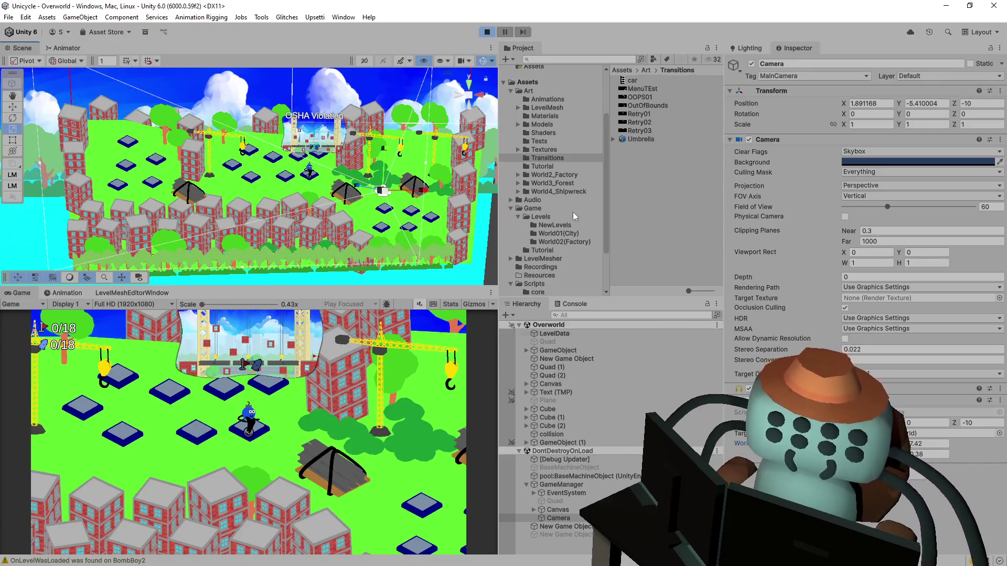
click(379, 412)
key(Left)
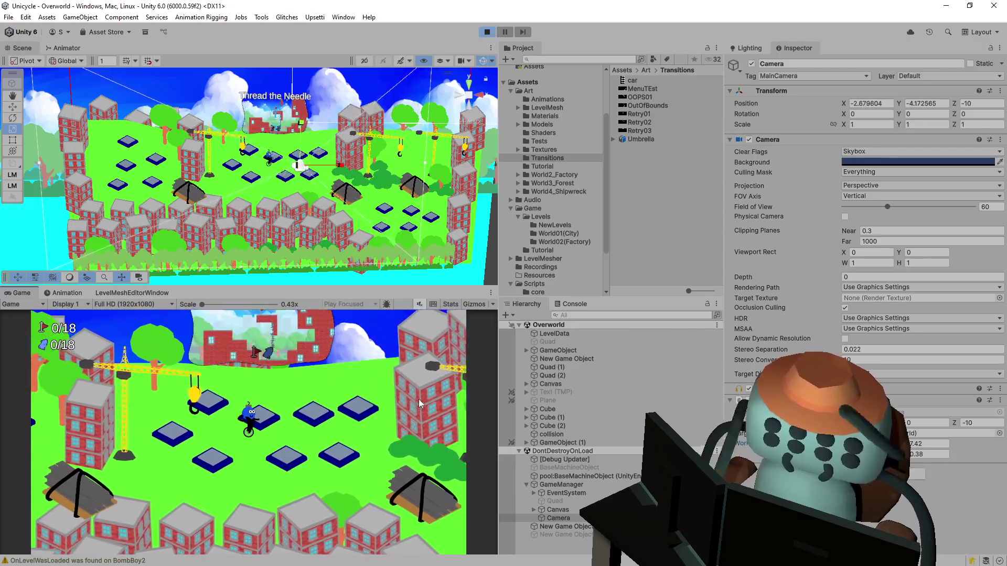
key(Right)
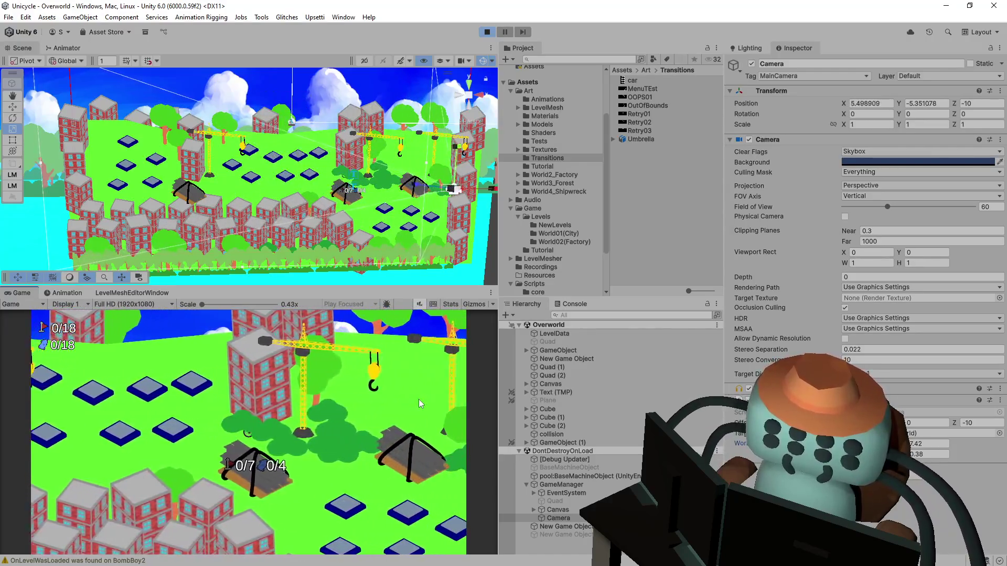
key(Right)
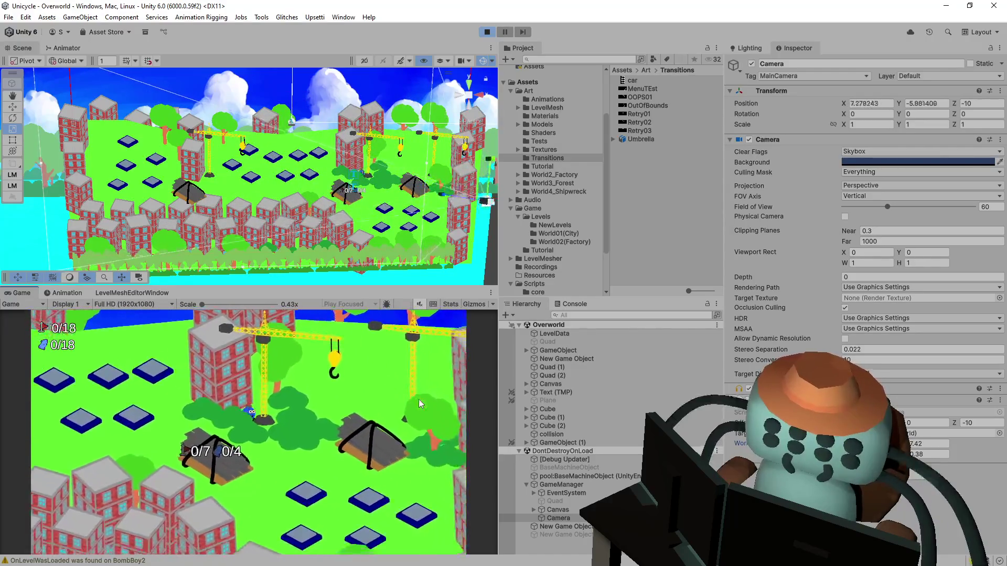
key(Up)
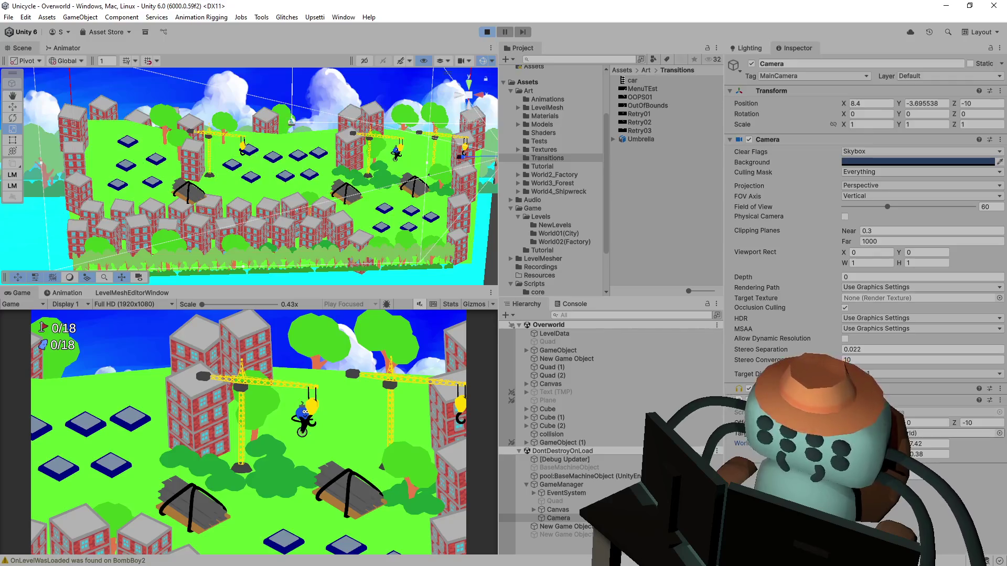
click(581, 518)
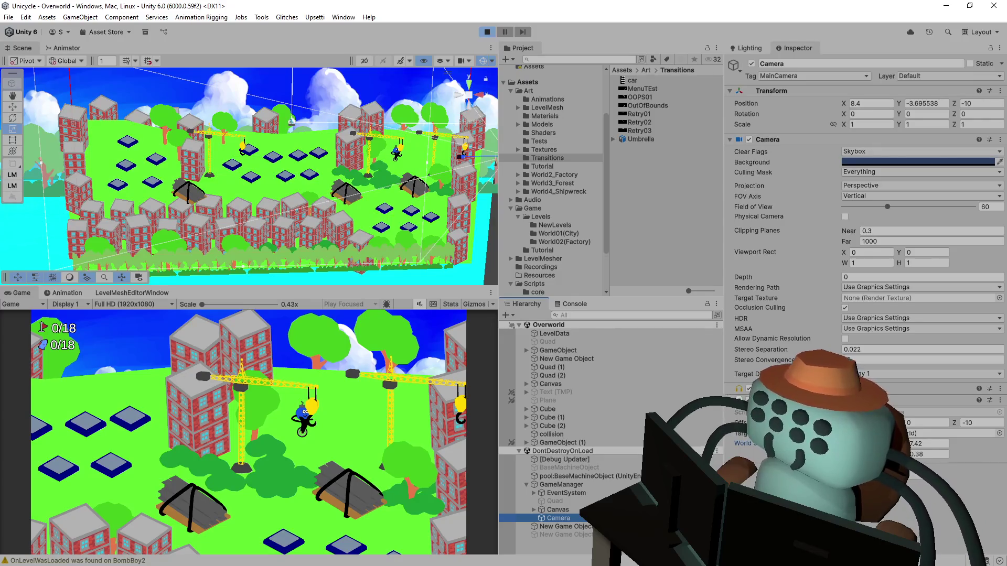
Select the Camera under GameManager, stop the running play-test and start a new one
click(408, 40)
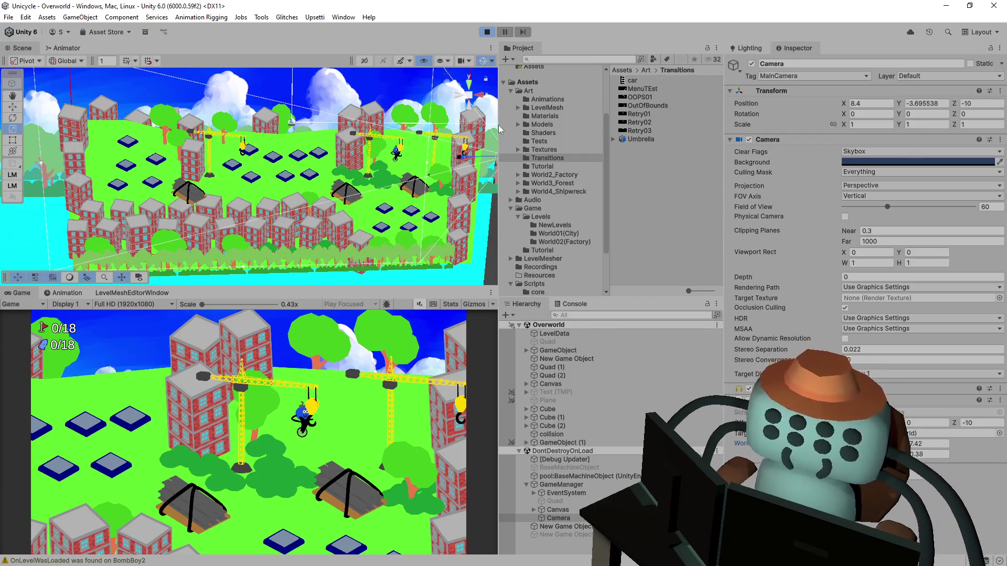
key(ctrl+p)
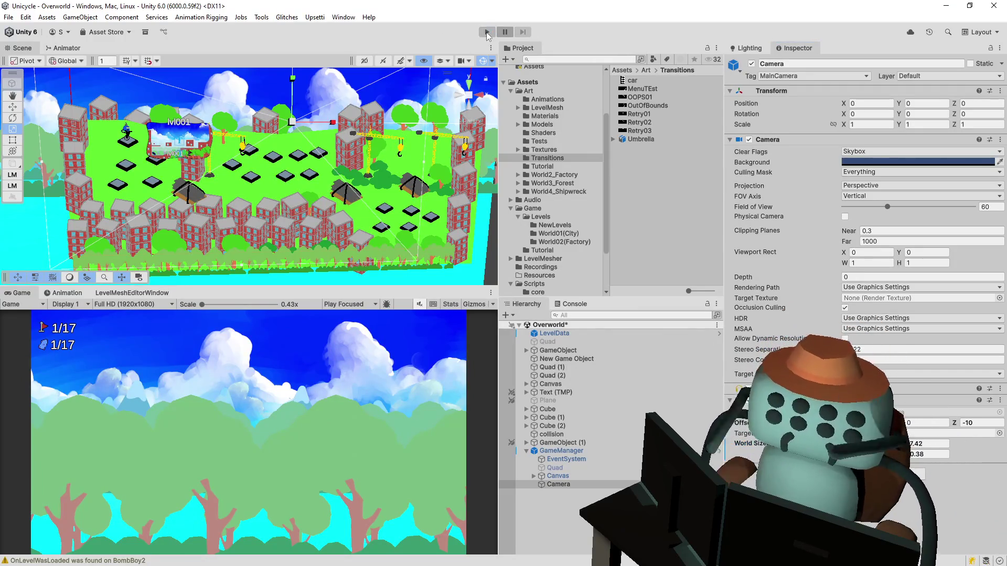
click(487, 33)
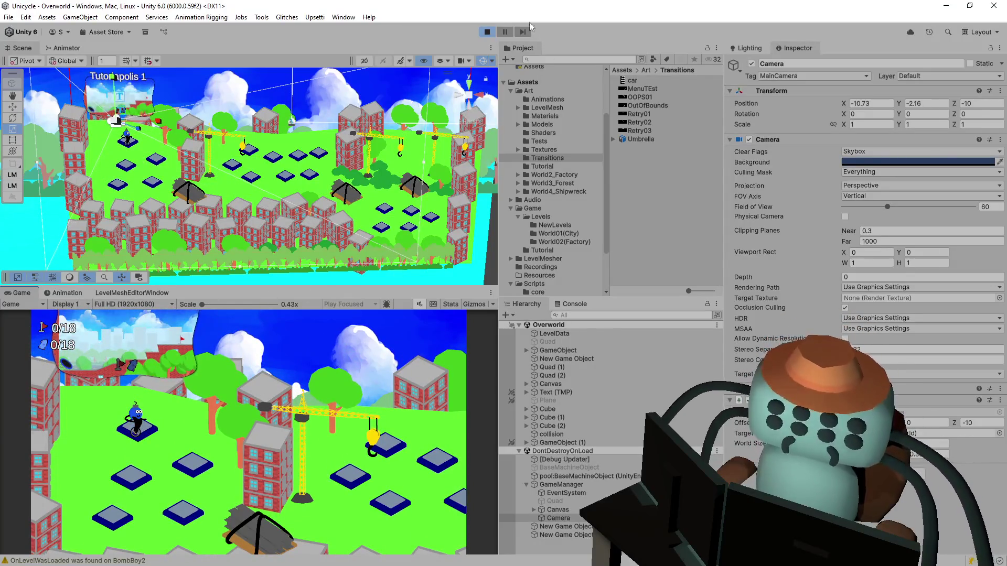
Turn on Play Maximized and enter the tutorial level from the Overworld
click(357, 308)
click(346, 327)
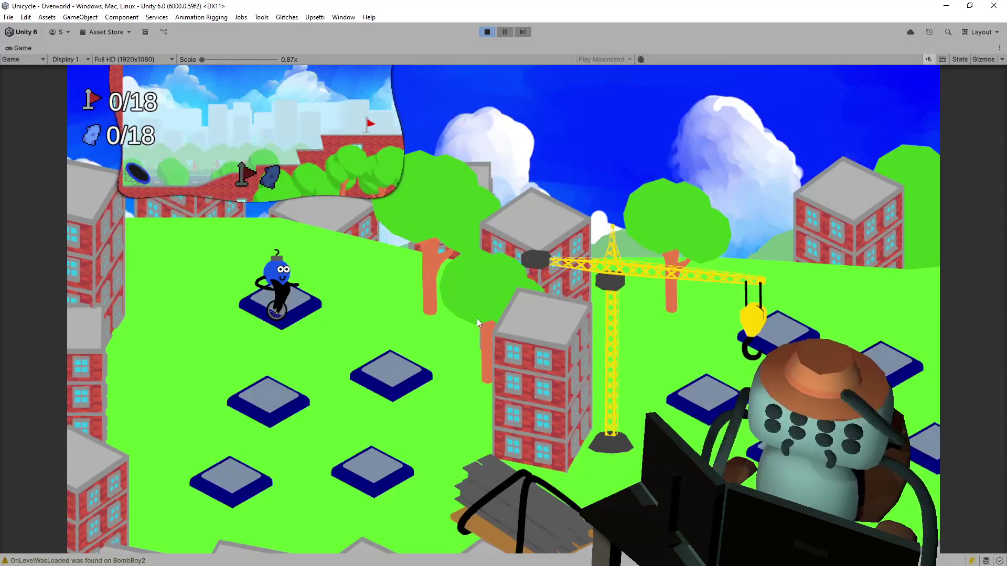
key(space)
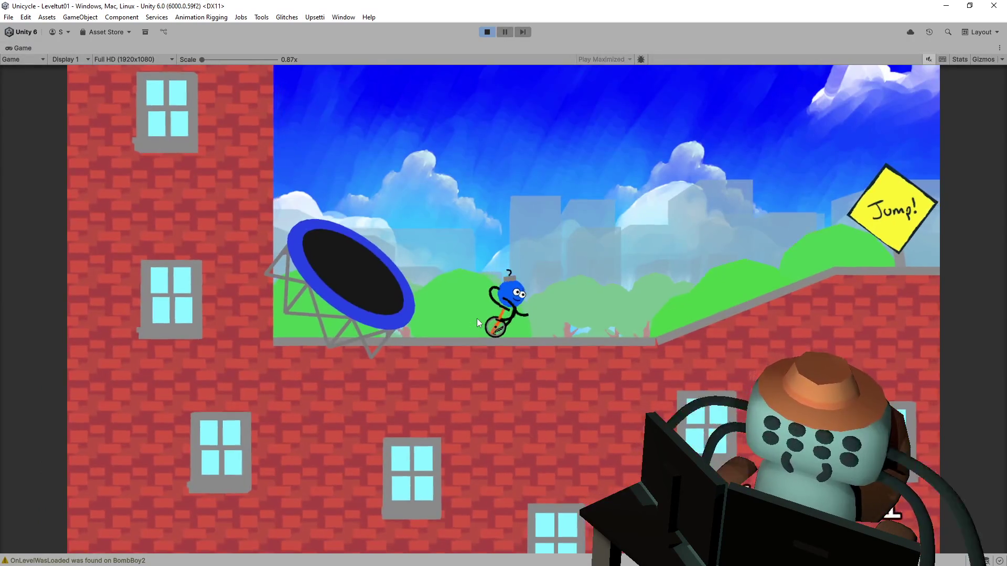
Ride up the ramp and flip over the gap to the flag, then exit to the Overworld and stop playing
key(Right)
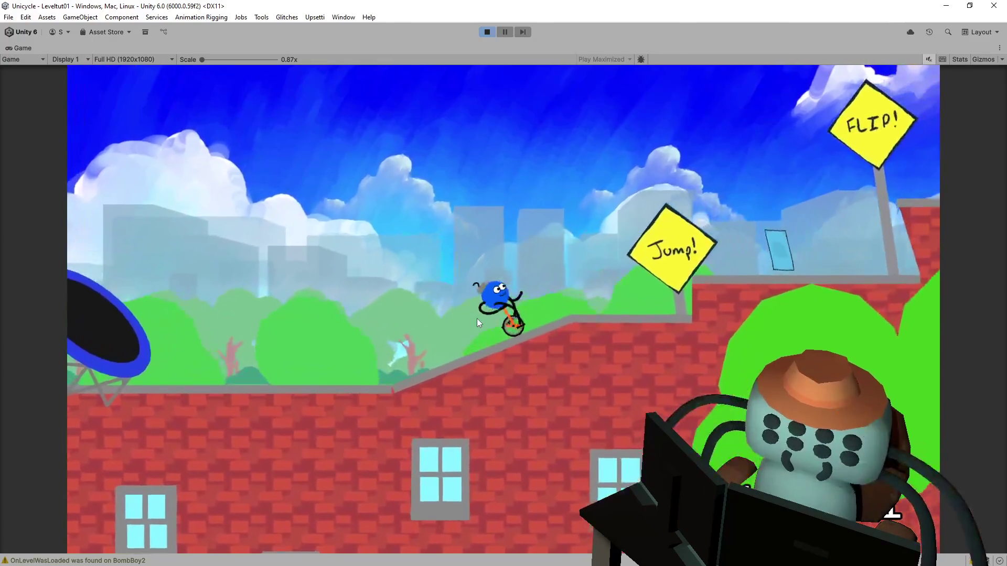
key(space)
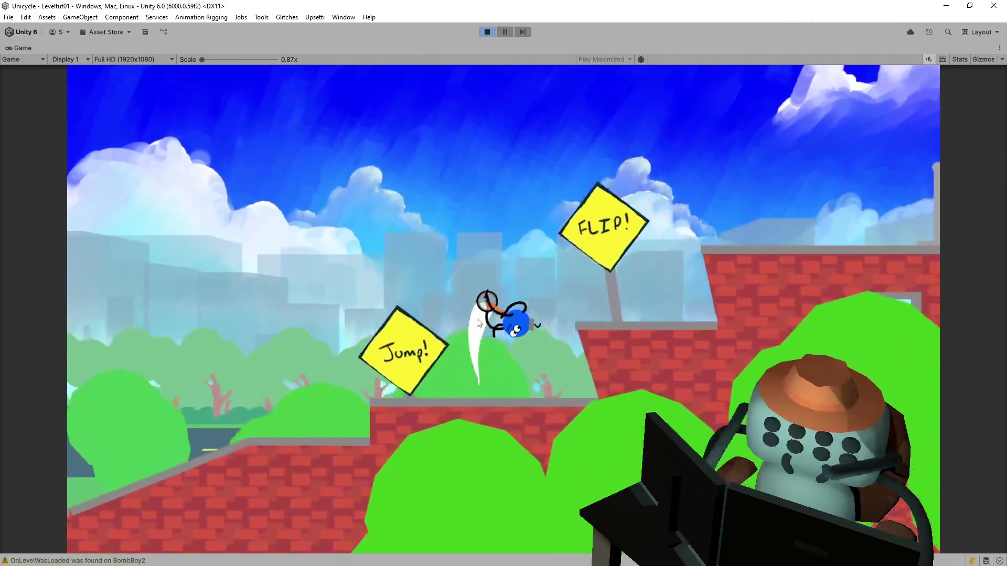
key(Right)
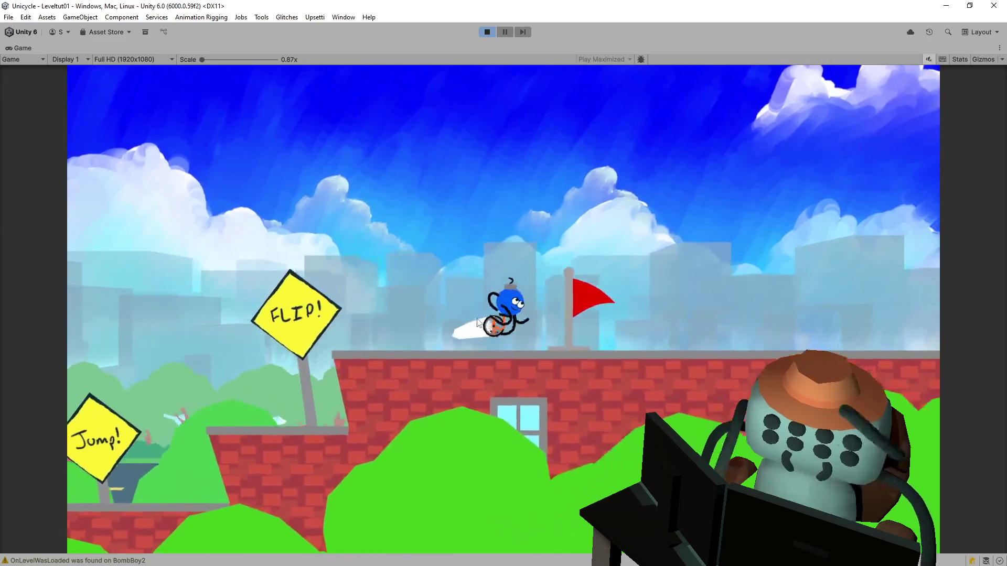
key(space)
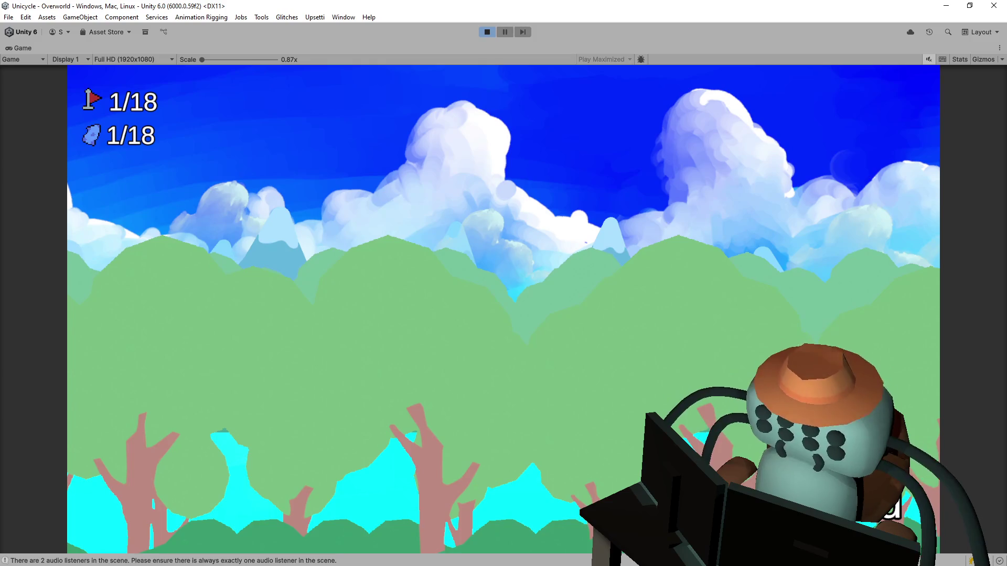
click(488, 33)
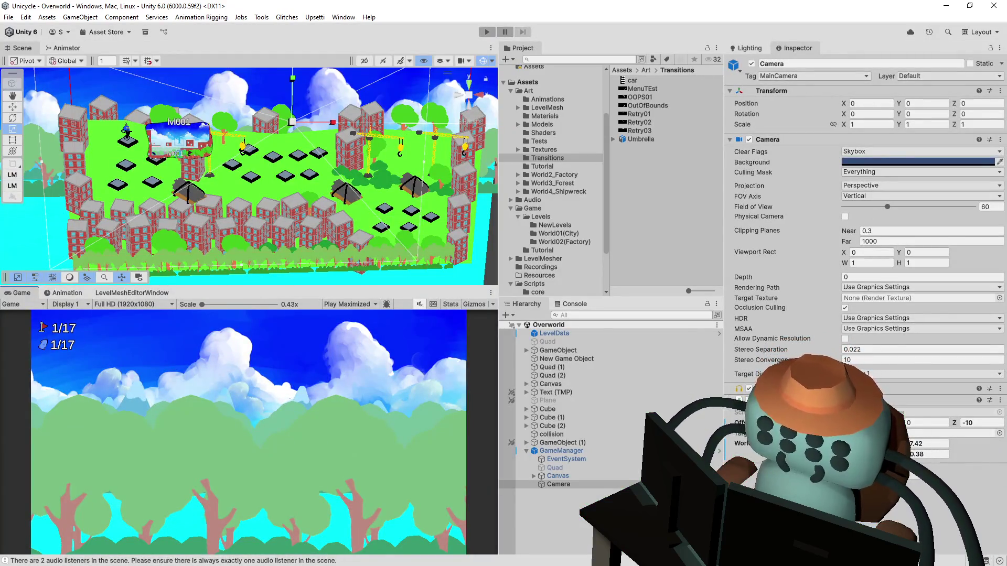
Open OverworldCamera.cs in Visual Studio, then play-test again and enter Tutoriapolis 1
double_click(934, 412)
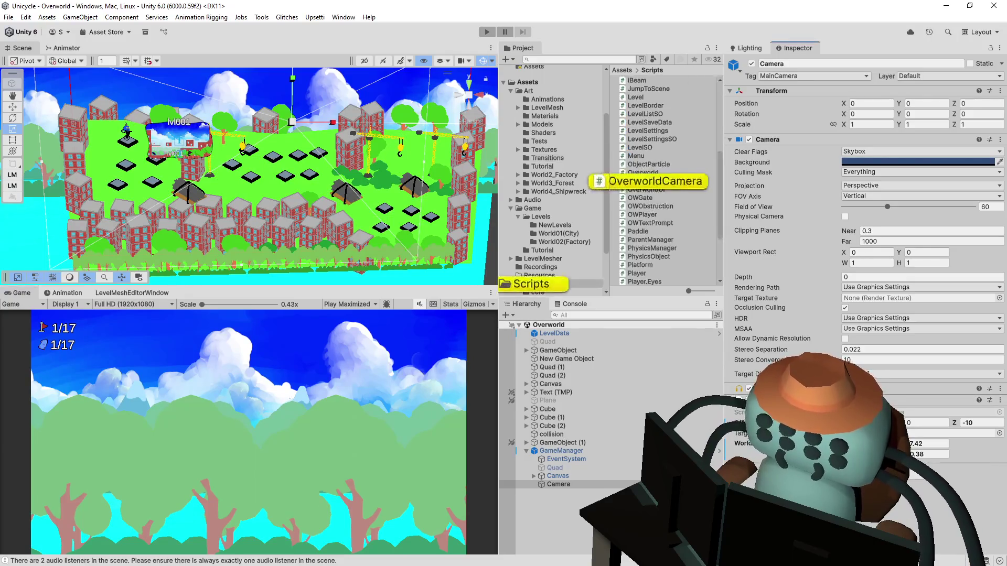
key(alt+Tab)
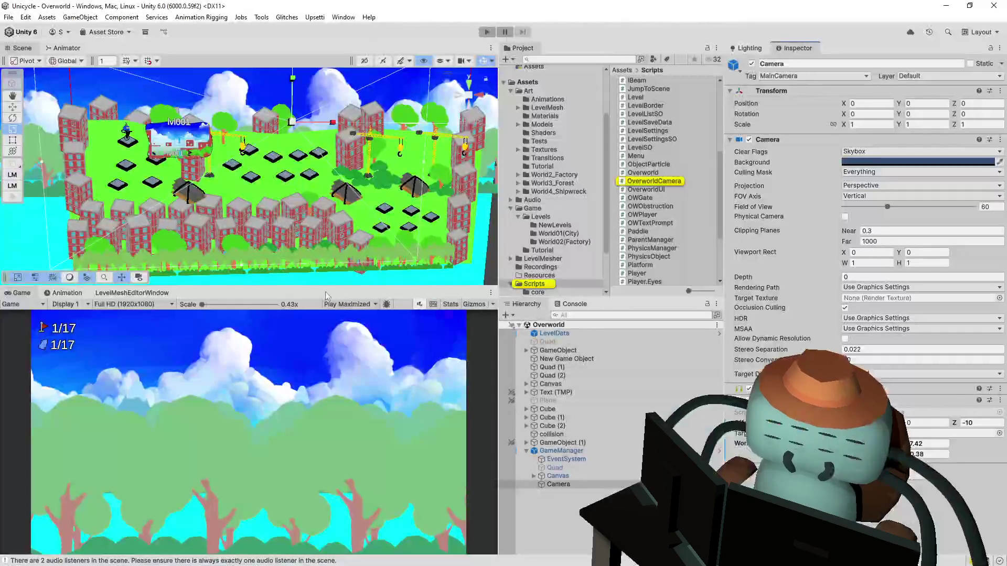
click(349, 304)
click(346, 315)
click(488, 34)
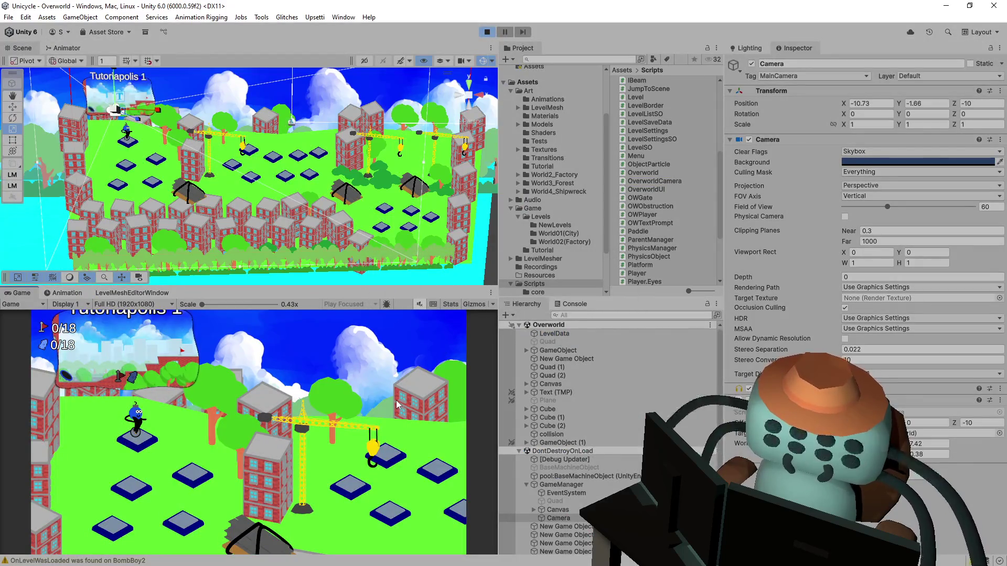
key(space)
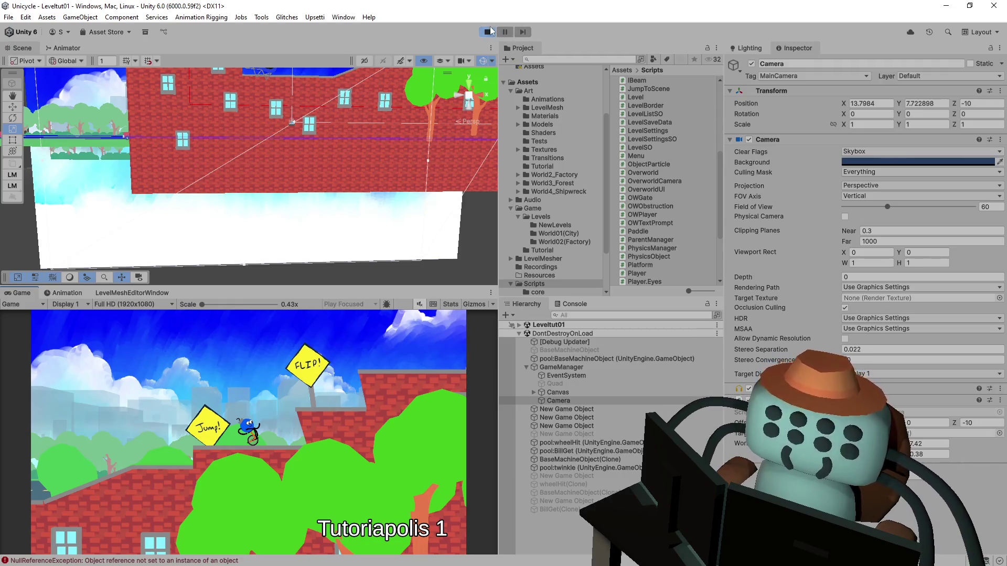
Stop the Tutoriapolis 1 run, play-test it a second time, then stop again
click(492, 32)
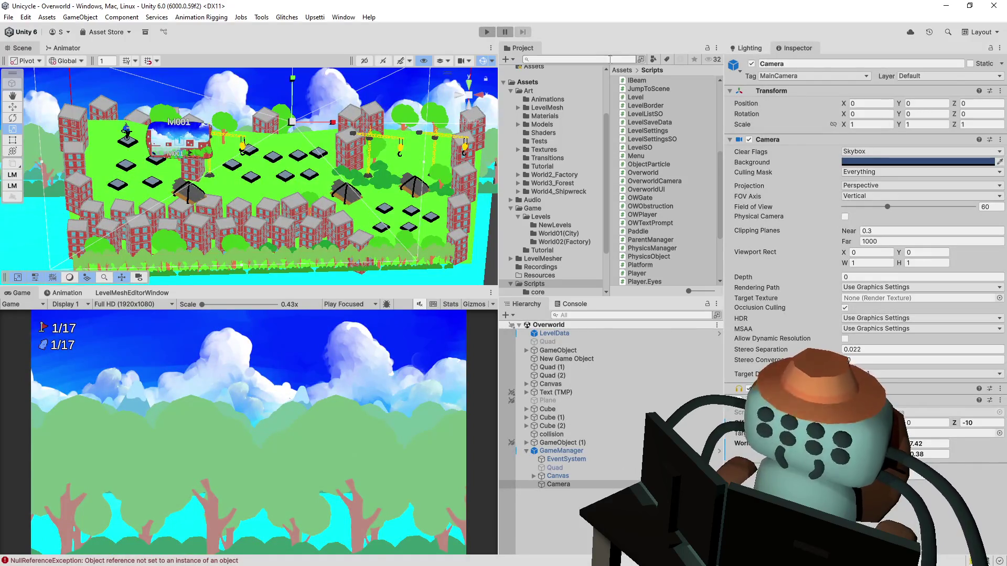
click(481, 33)
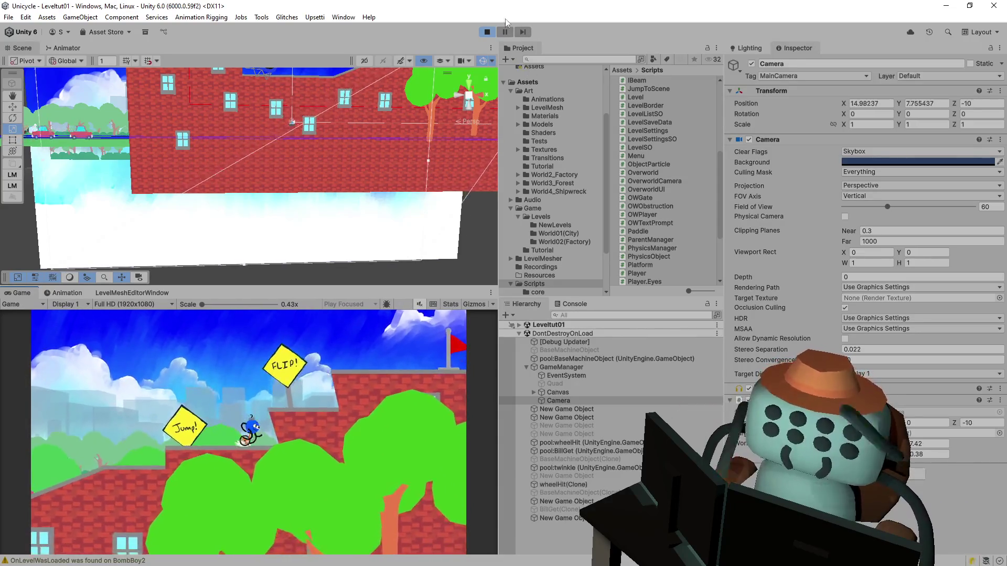
key(ctrl+p)
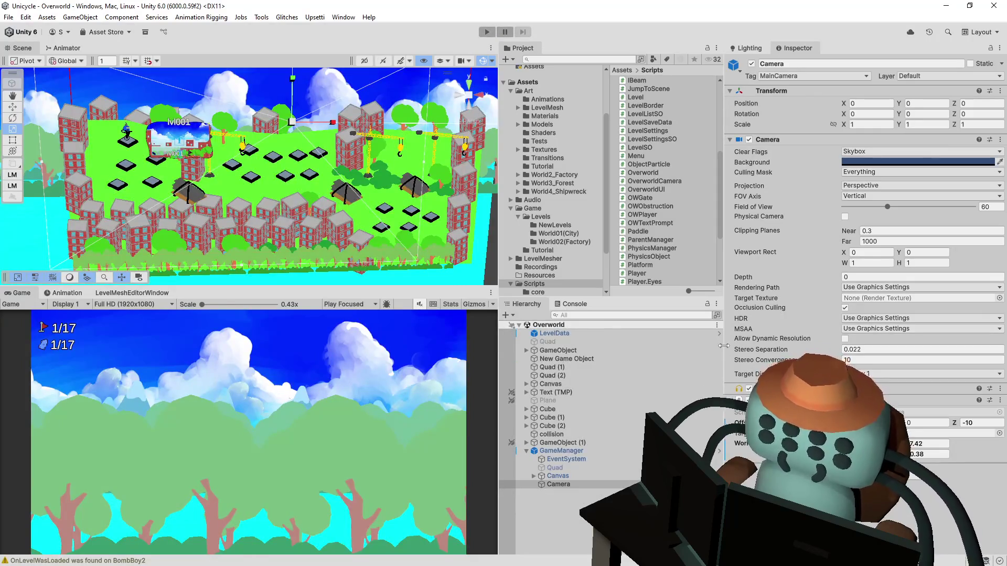
Select GameManager, review its prefab overrides, and delete it from the Overworld scene
click(584, 458)
click(589, 451)
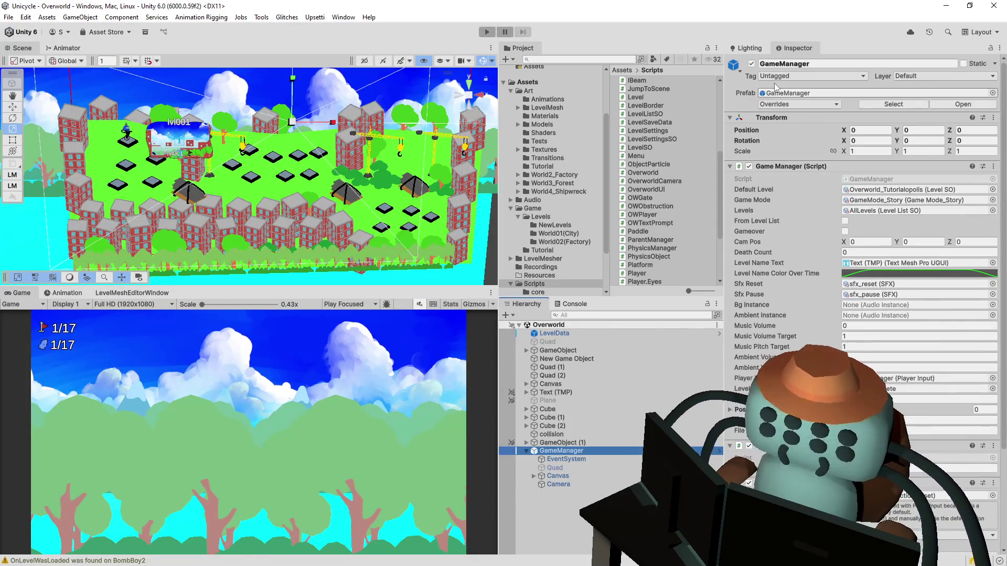
click(800, 104)
click(896, 180)
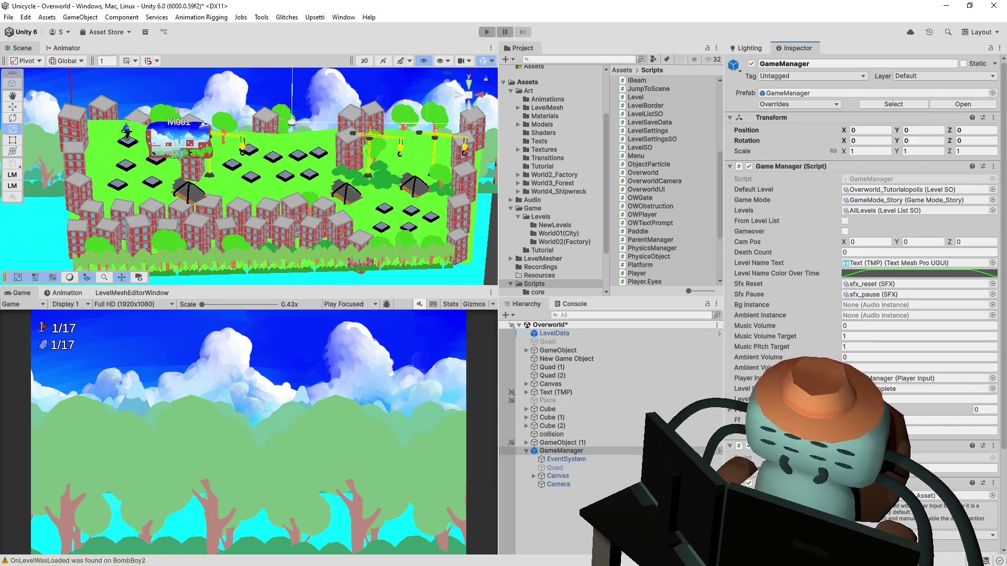
key(Delete)
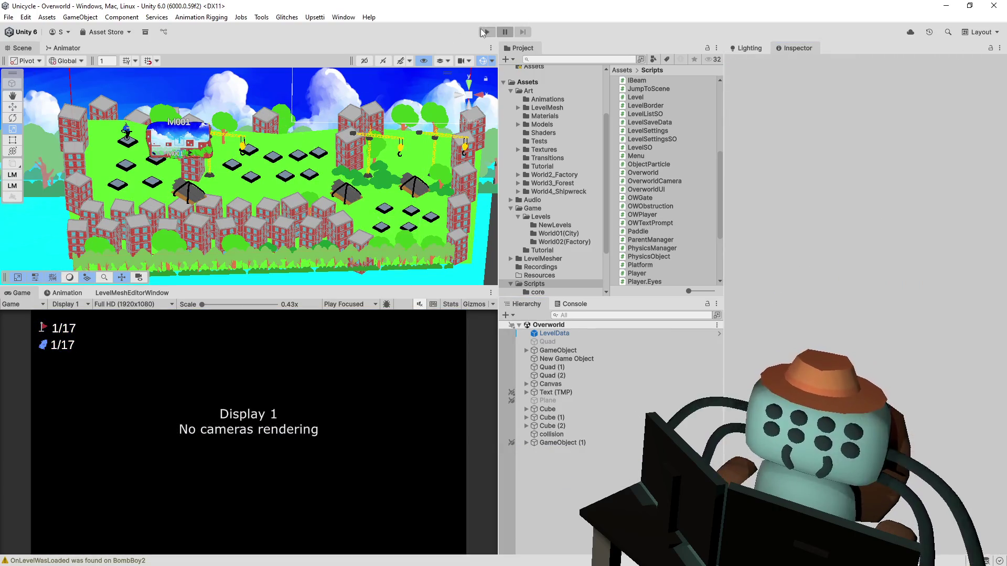
Play-test maximized without GameManager, moving across the overworld pads and entering Leveltut01
click(483, 33)
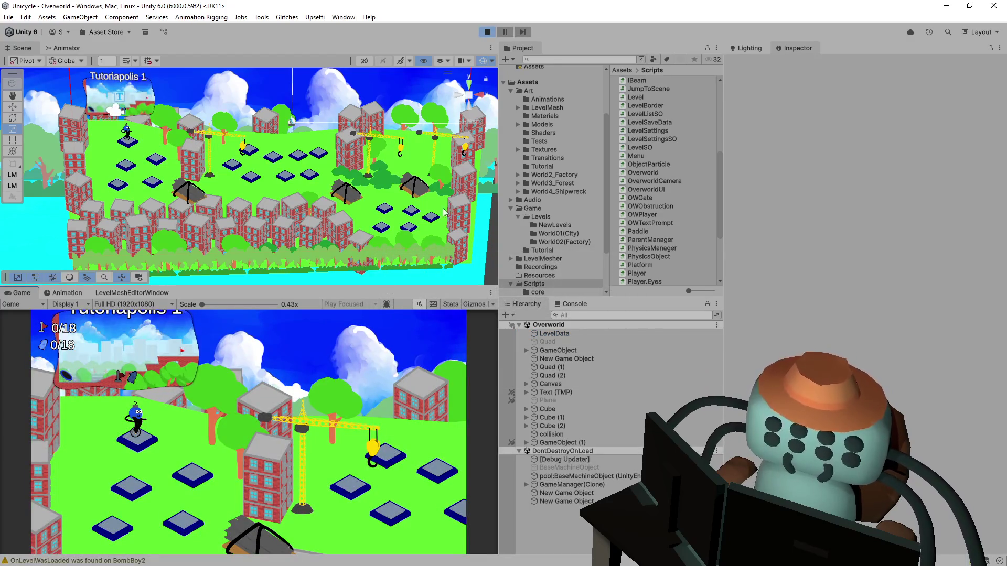
click(354, 314)
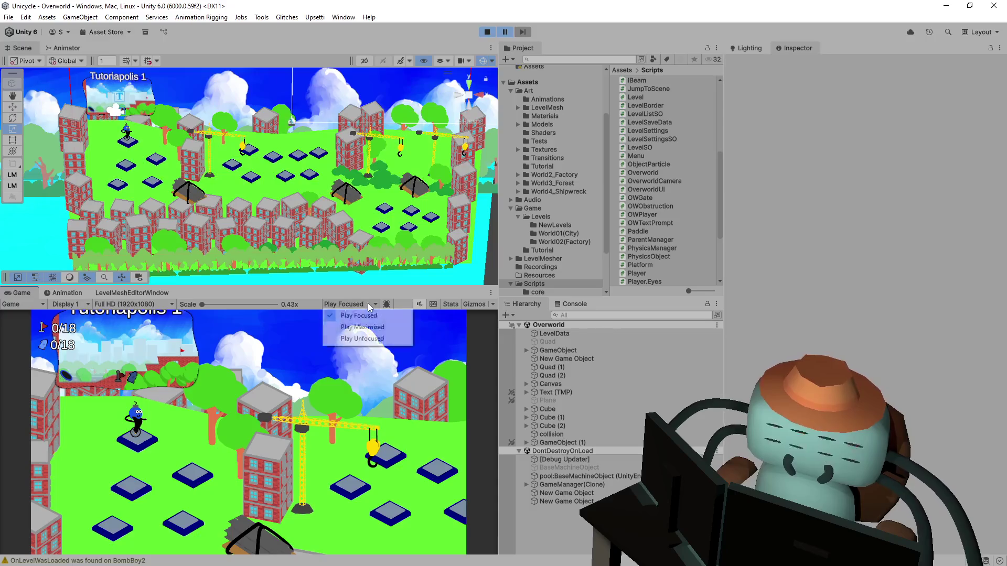
click(362, 327)
key(Right)
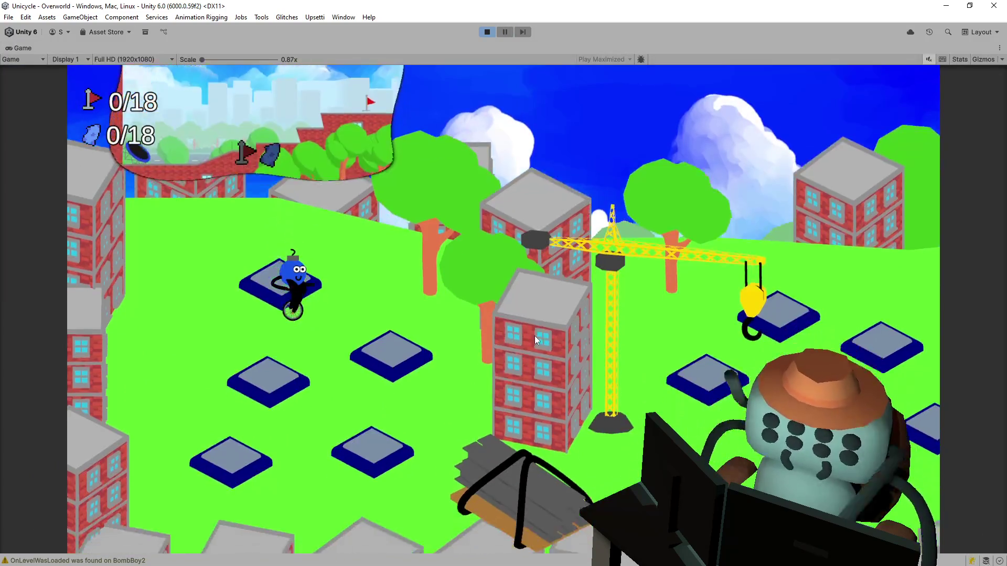
key(Left)
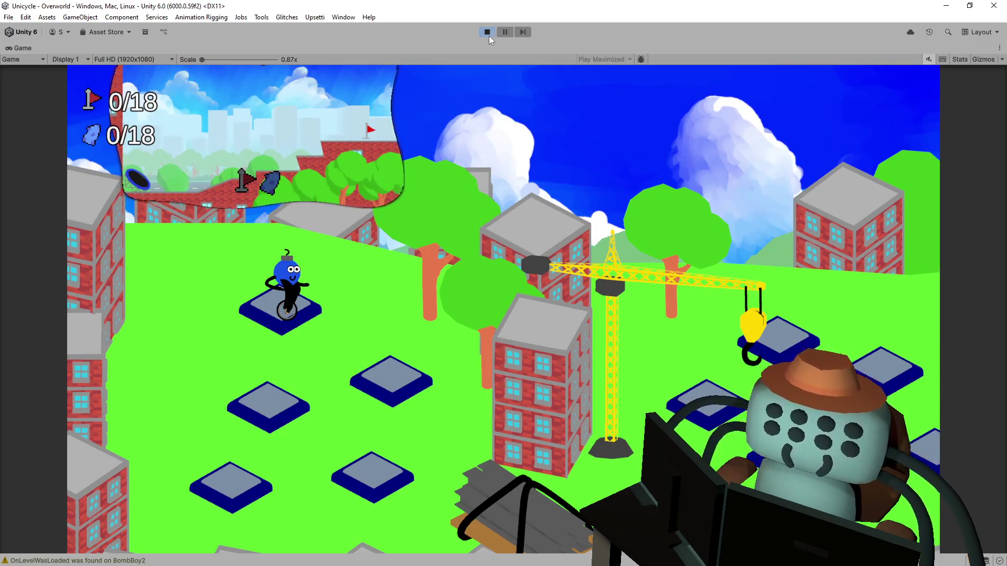
key(Right)
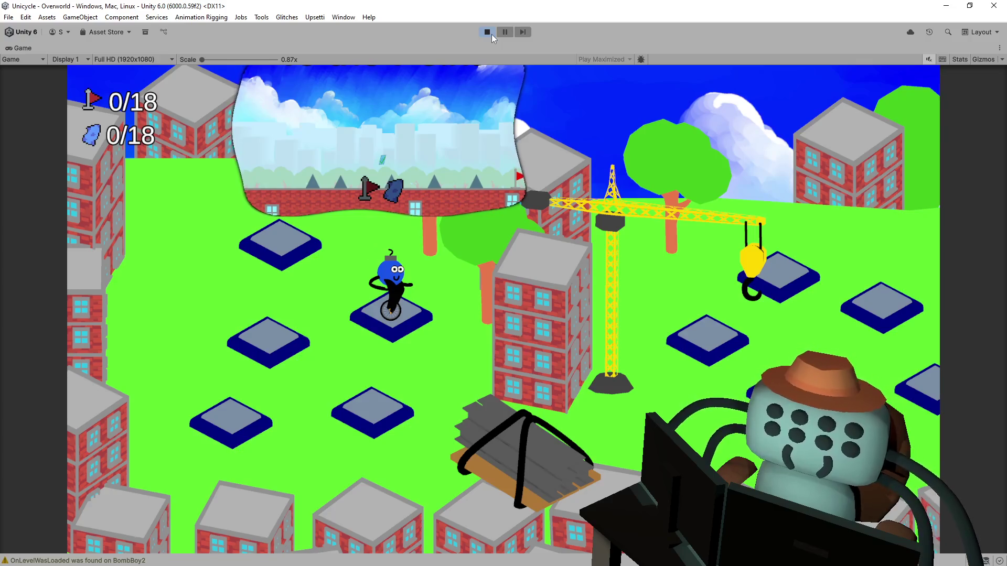
key(Left)
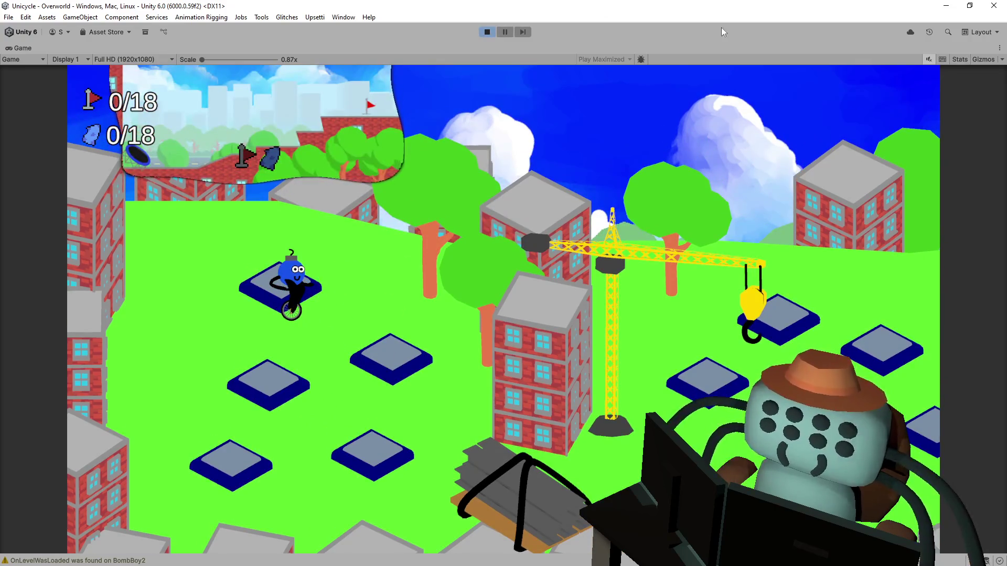
key(Return)
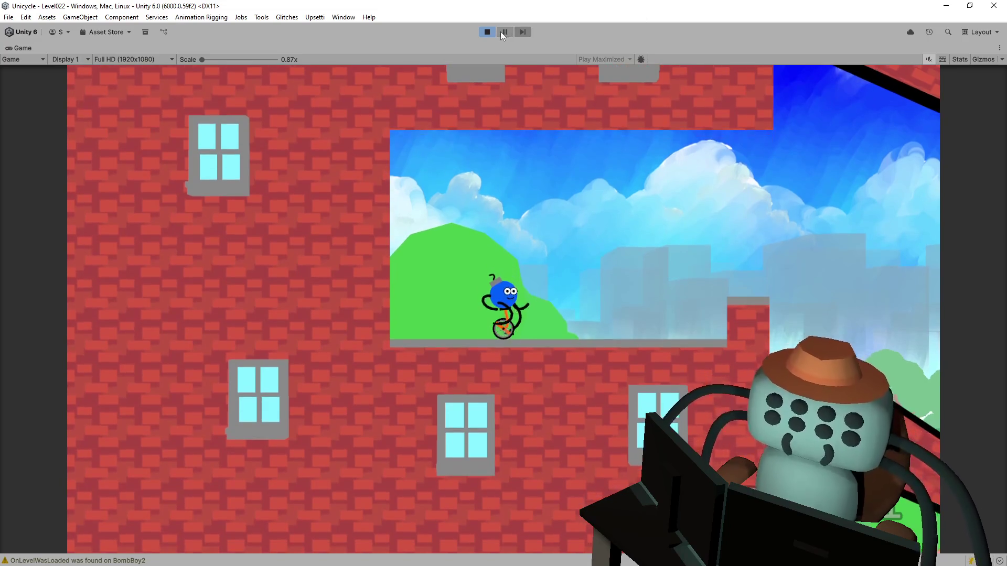
Pause the game, show the Hierarchy list, stop play mode and switch to OverworldCamera.cs
click(503, 31)
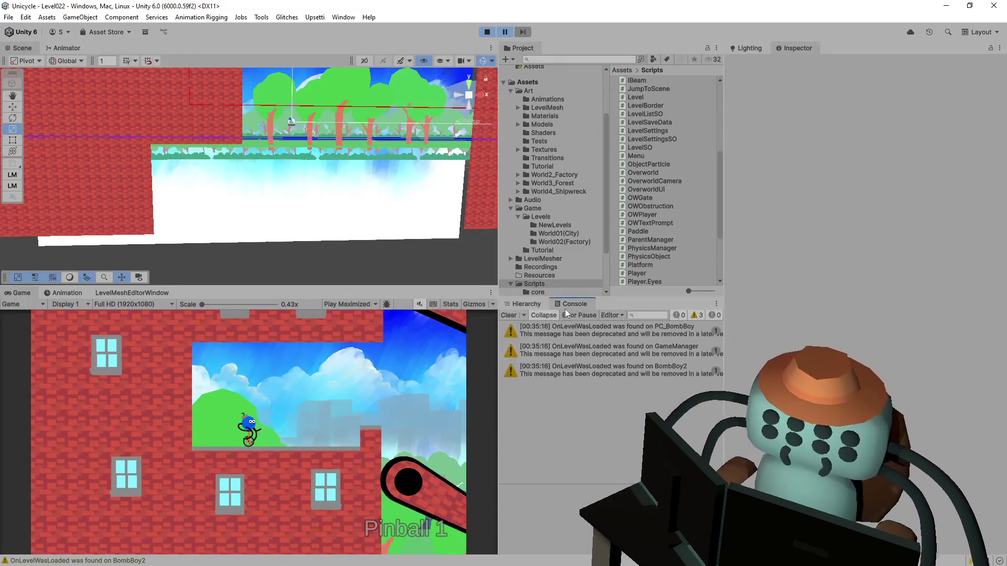
click(527, 304)
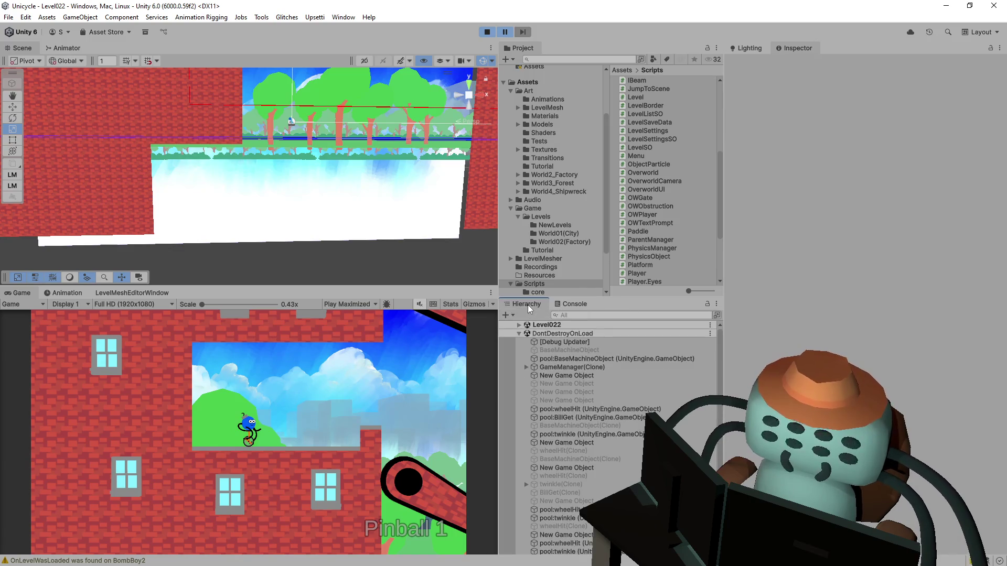
click(490, 32)
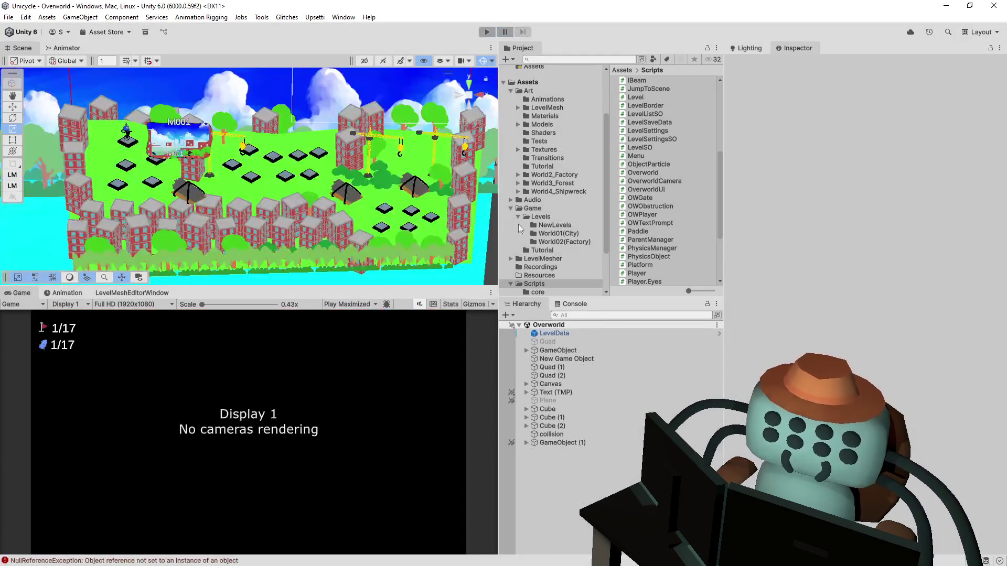
key(alt+Tab)
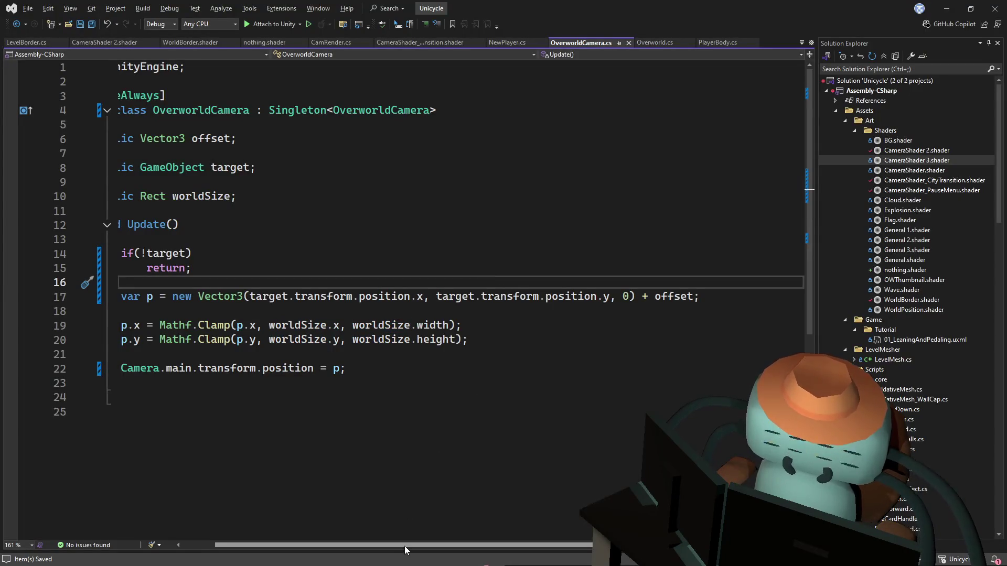
scroll(404, 546, left, 3)
click(365, 215)
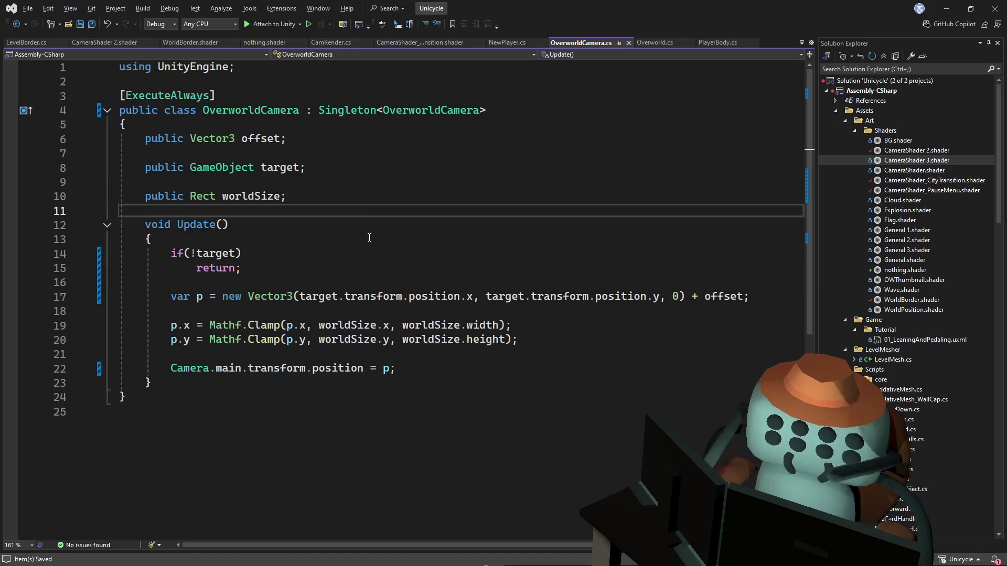
key(alt+Tab)
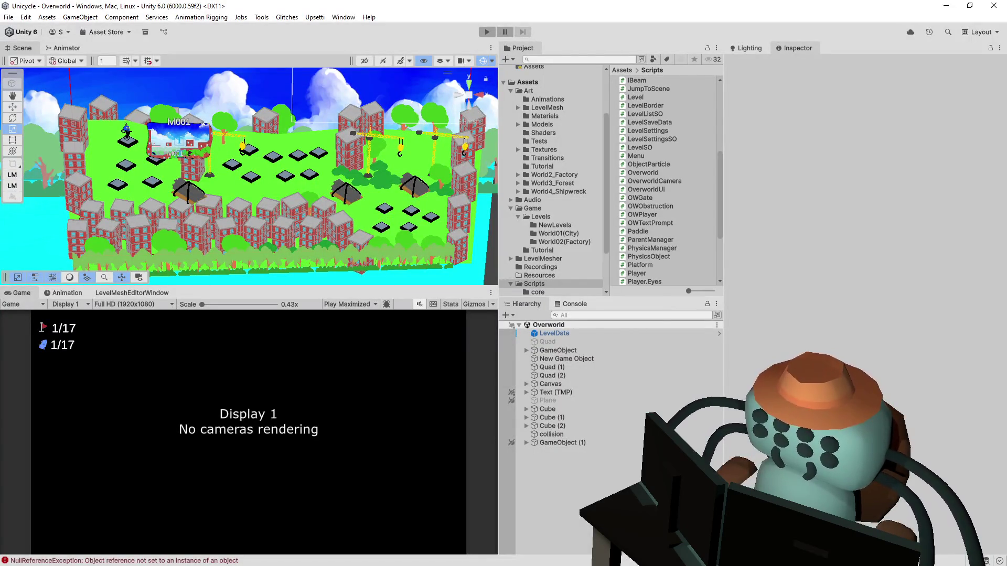
click(492, 33)
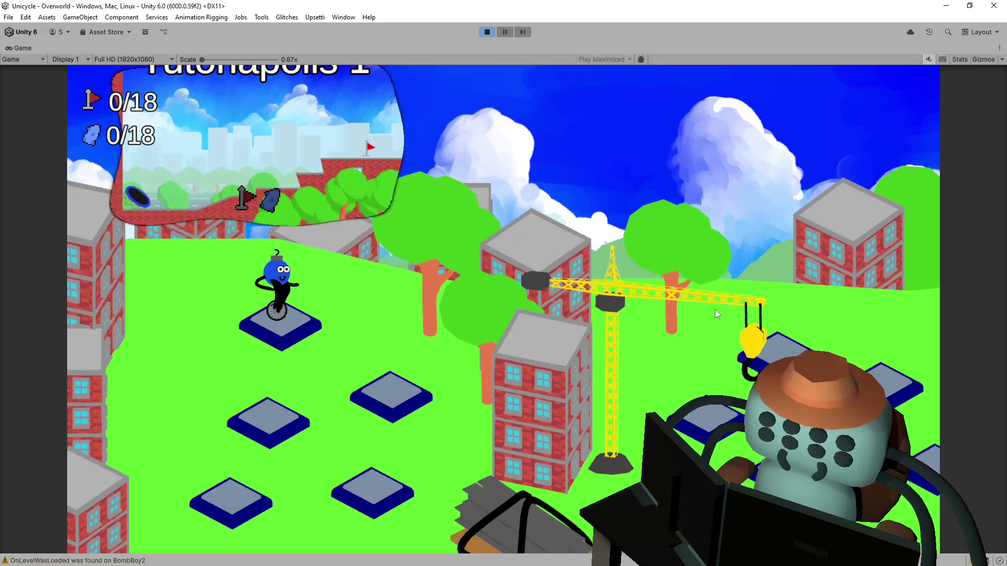
key(space)
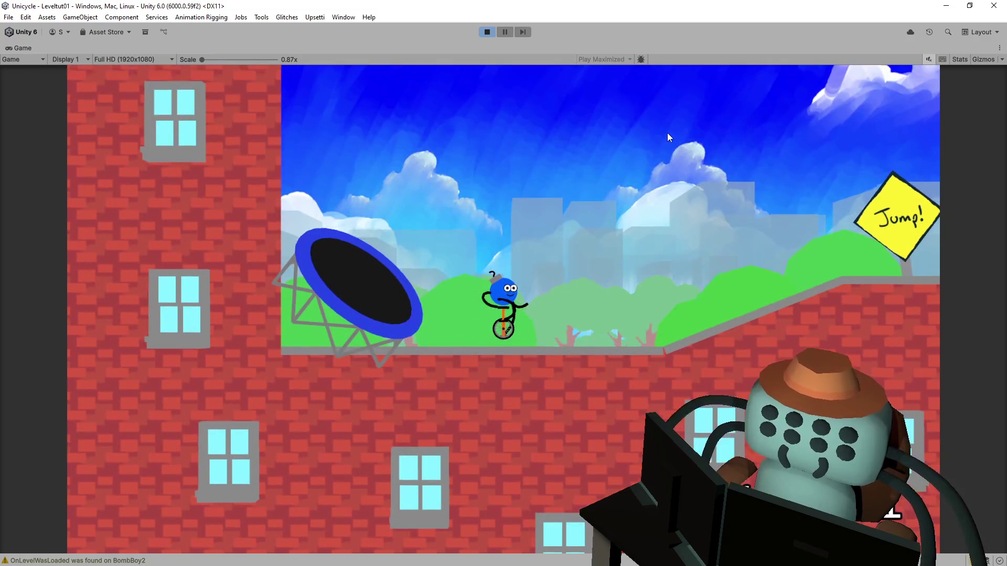
key(Right)
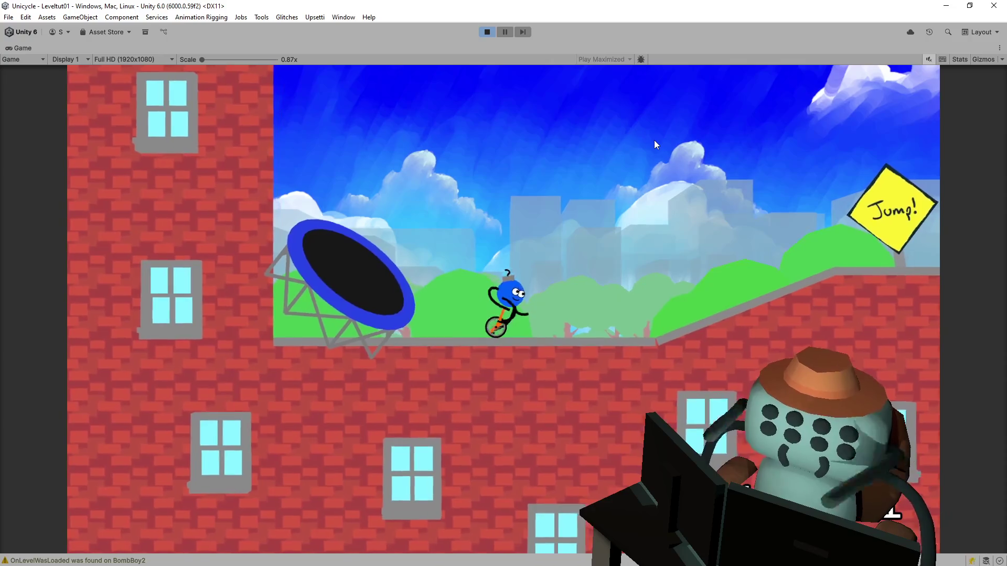
key(Right)
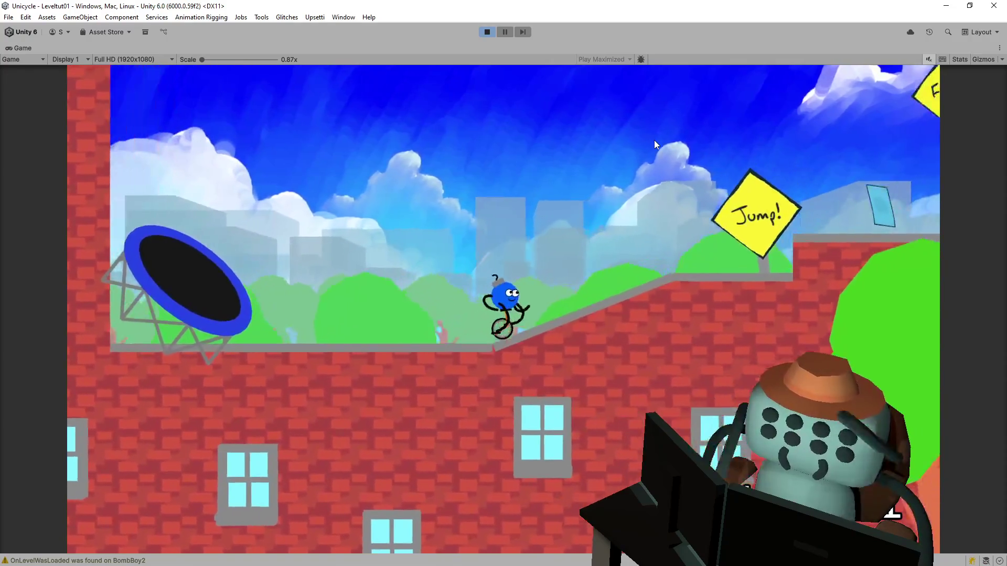
key(Right)
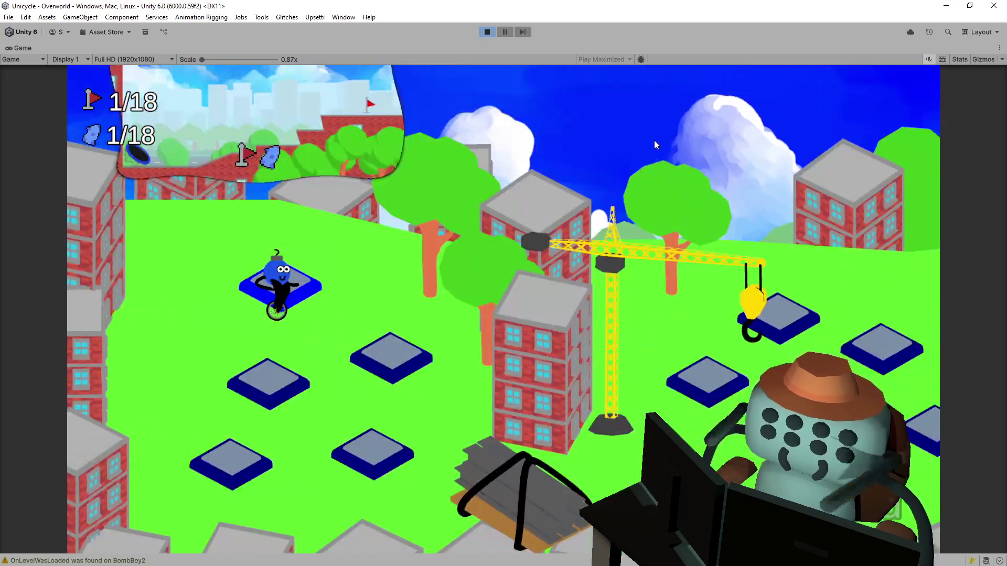
key(space)
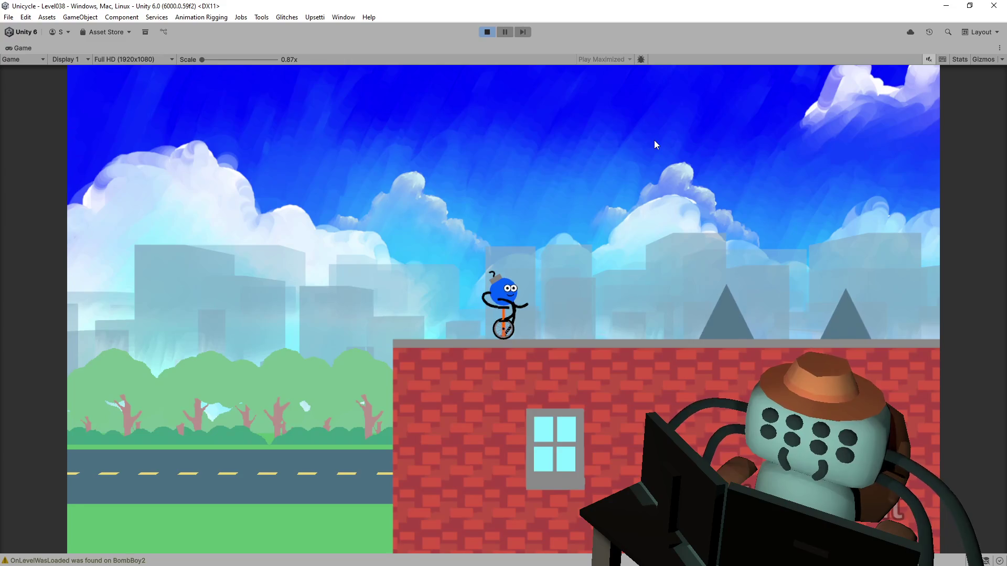
key(Right)
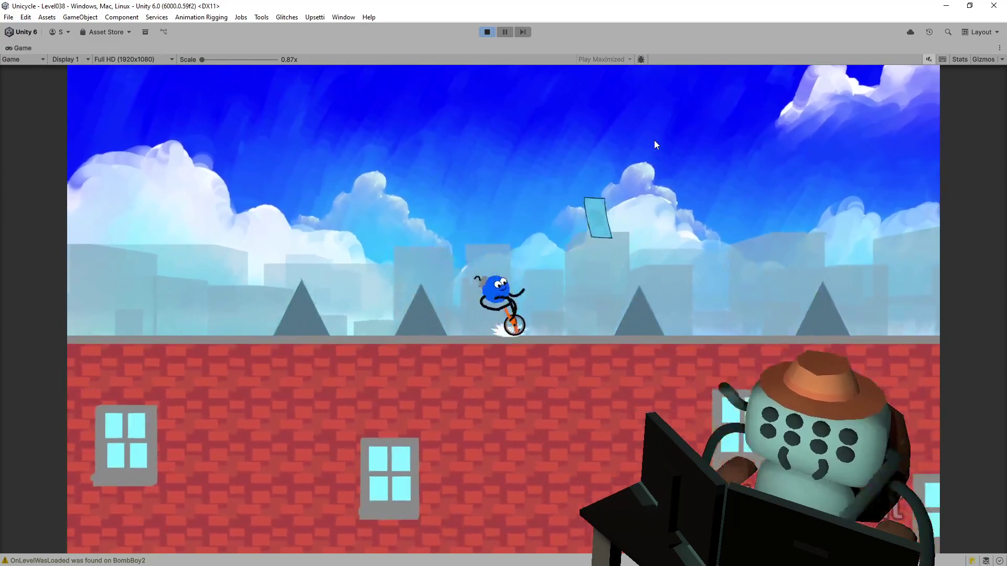
key(space)
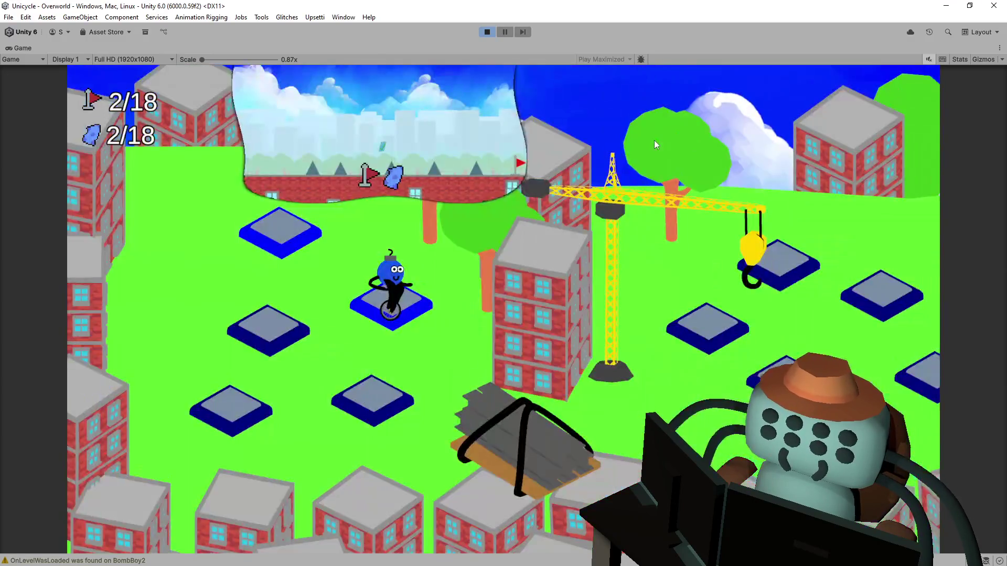
key(space)
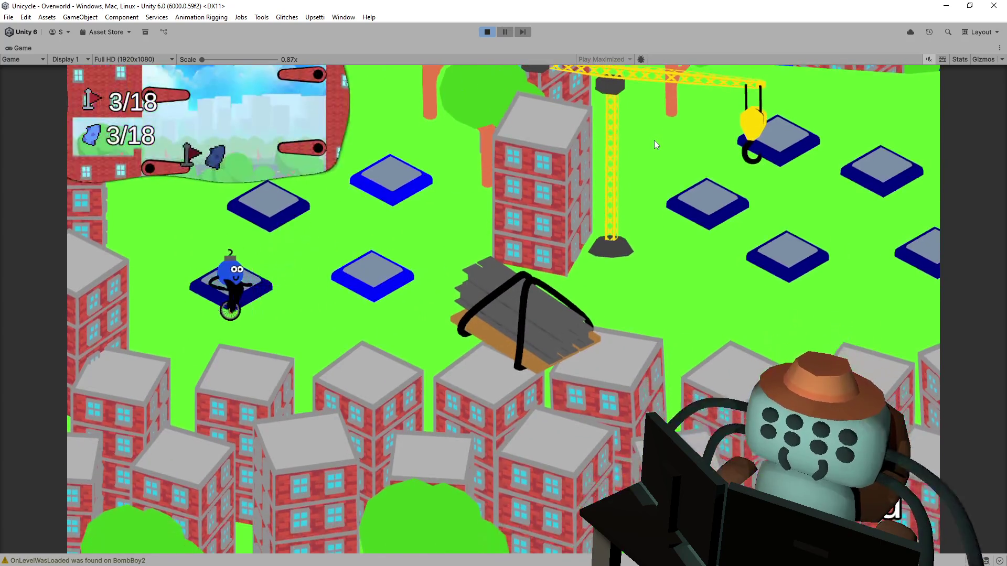
key(space)
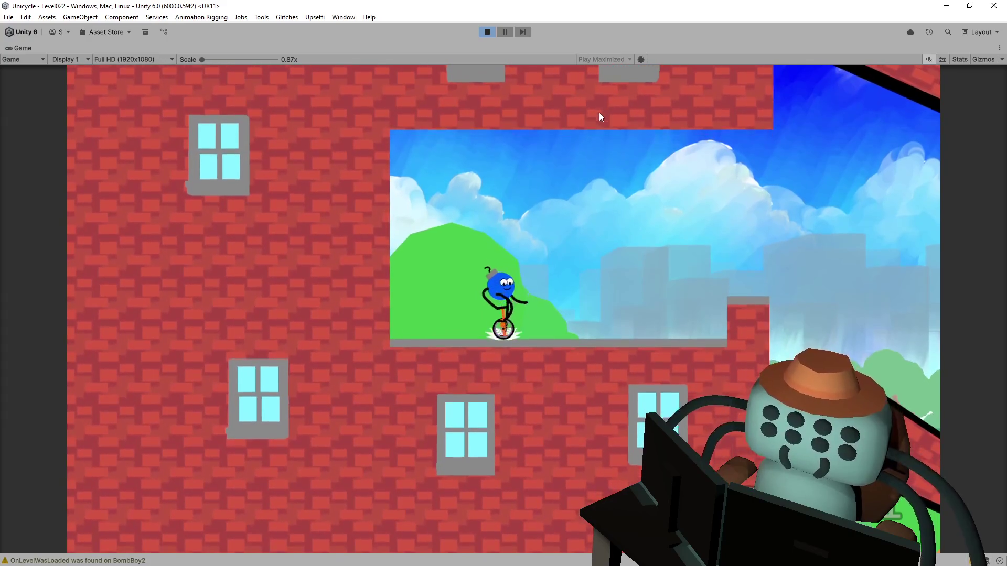
click(487, 32)
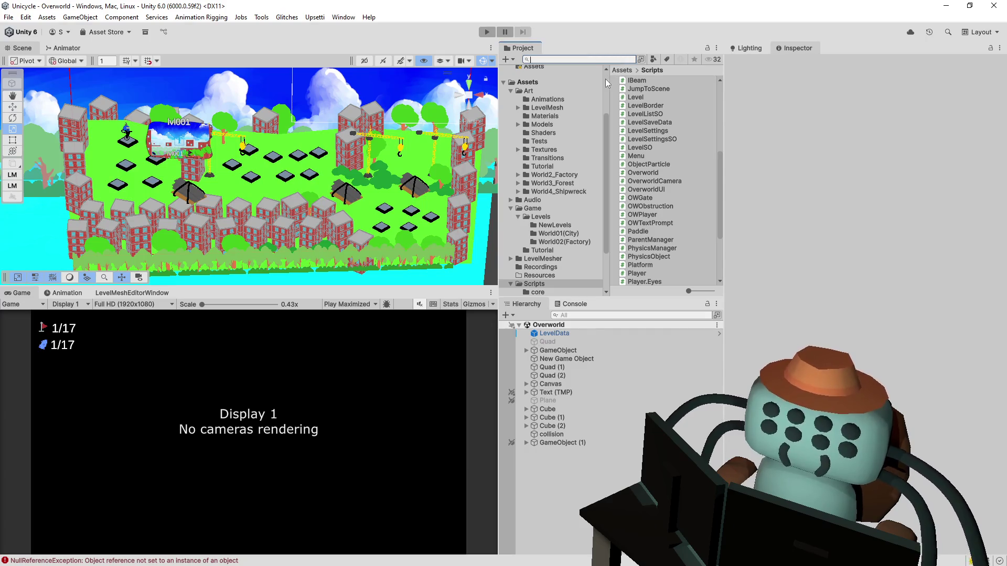
Open the GameManager prefab, enable the Transitions Image component, then play-test and stop
text(gamema)
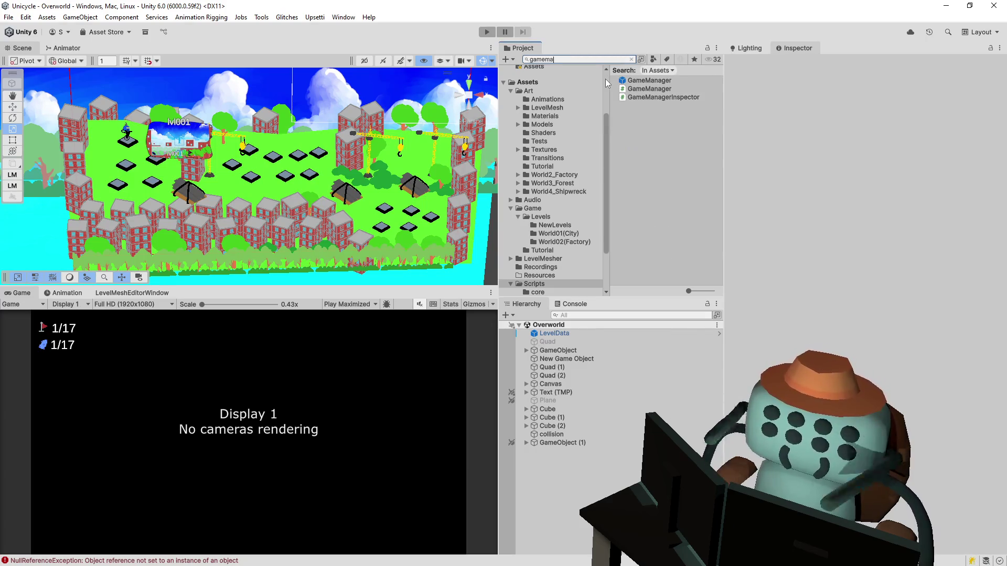
key(Down)
key(Return)
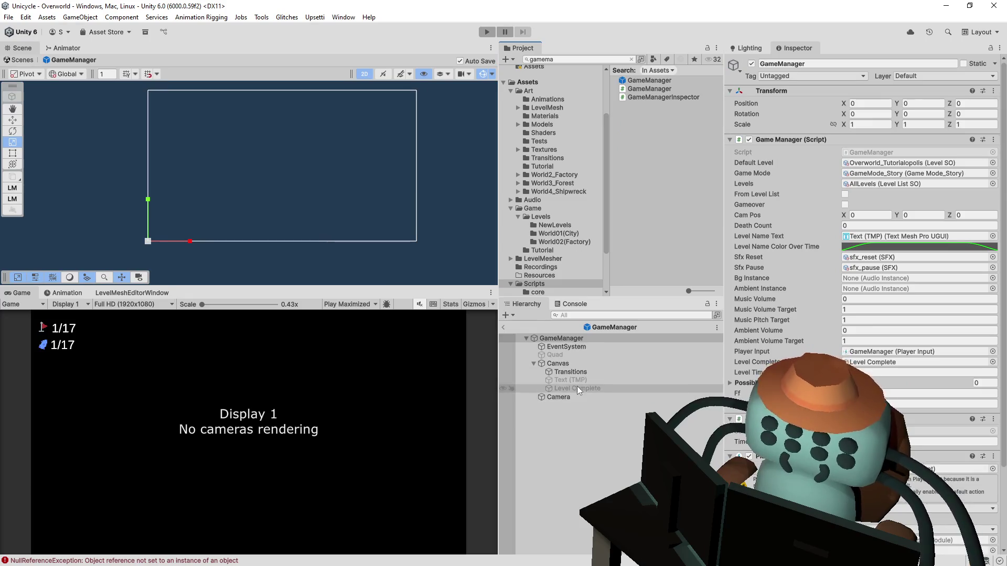
click(578, 372)
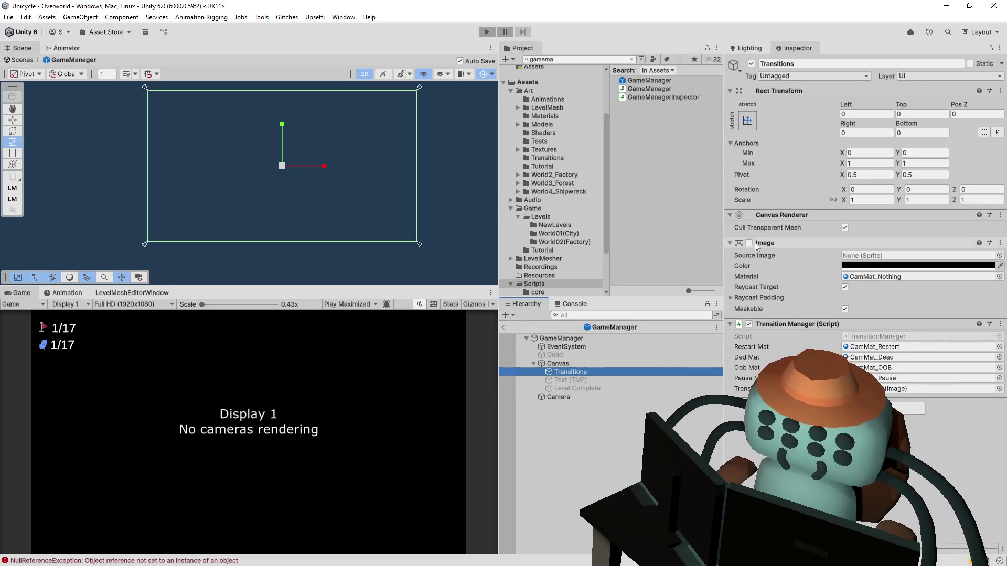
click(750, 242)
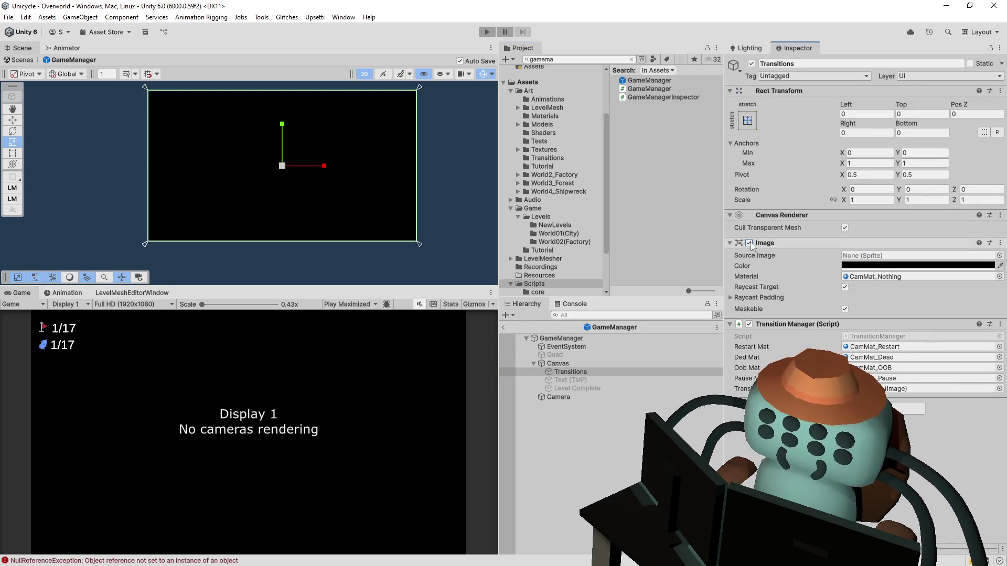
click(485, 32)
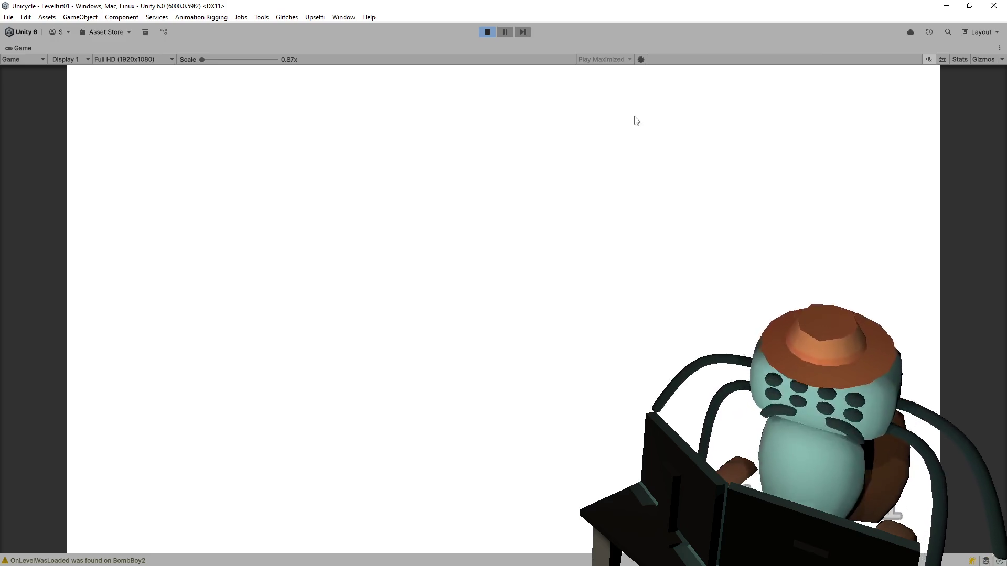
click(491, 33)
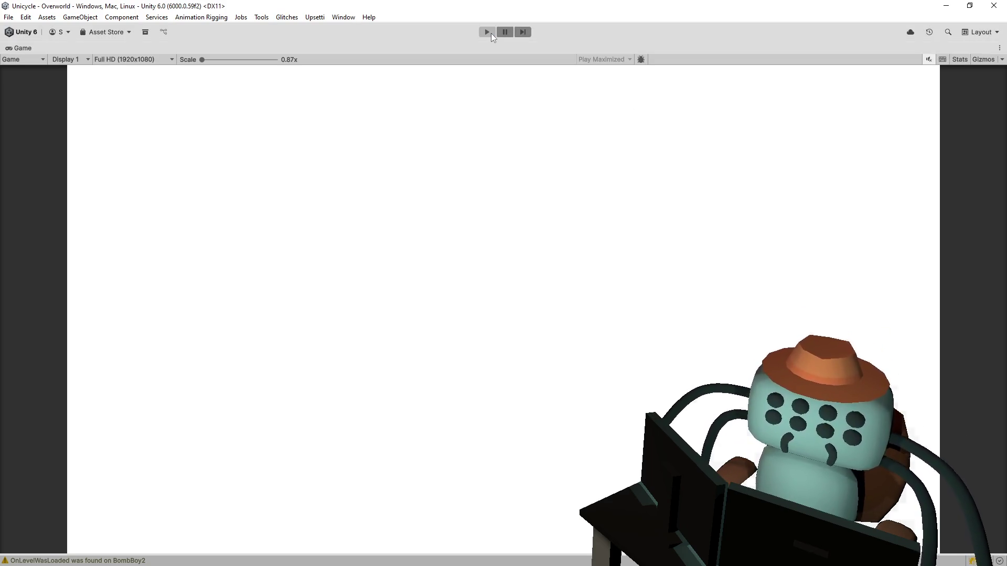
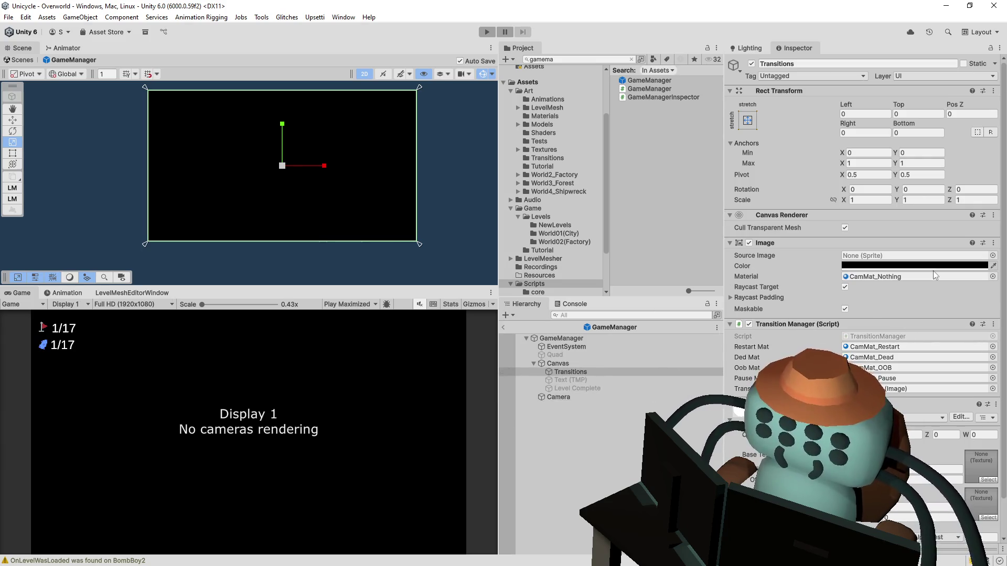
Make the Transitions image colour fully transparent (alpha 0) after briefly trying white
click(949, 272)
key(ctrl+z)
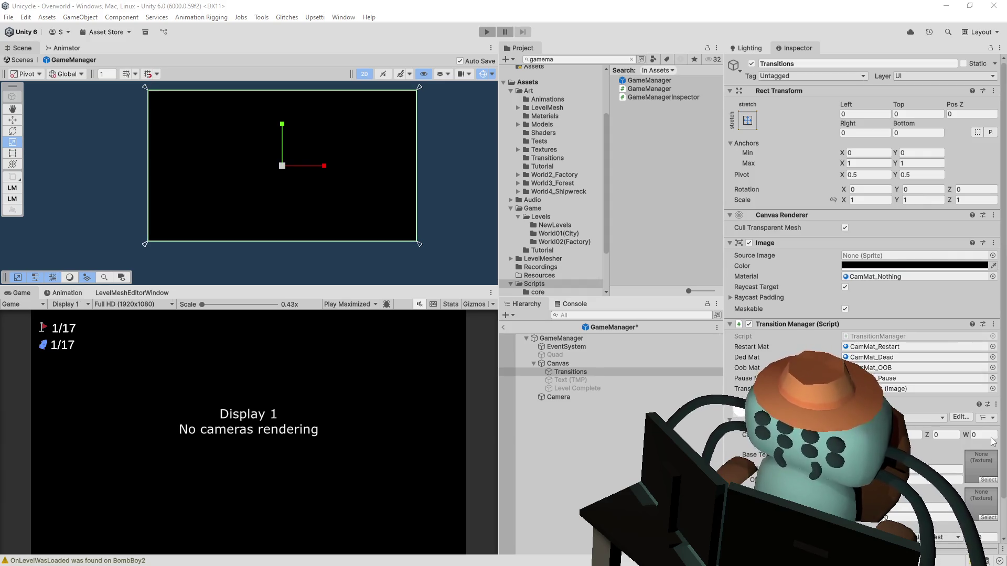
key(ctrl+y)
key(ctrl+z)
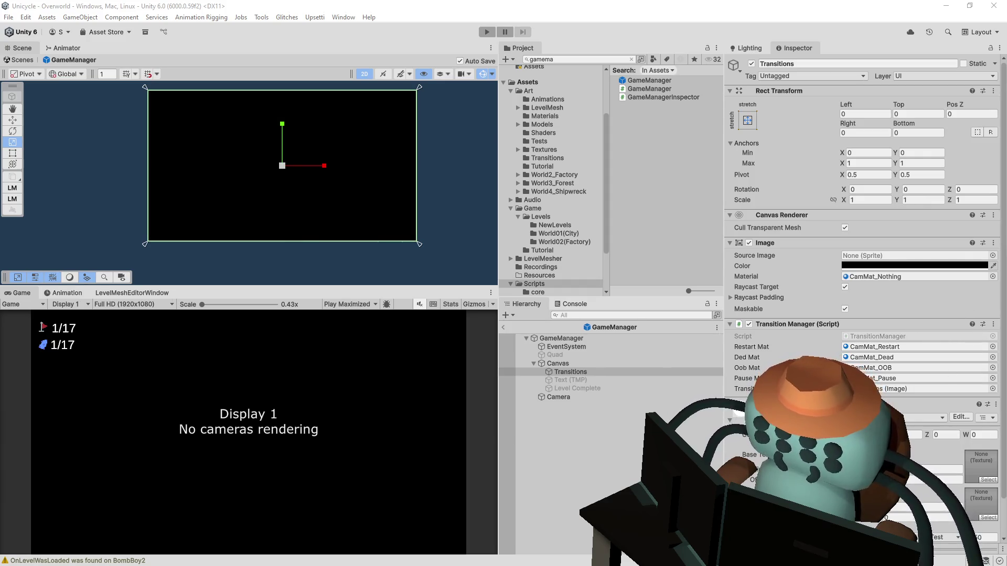
key(ctrl+z)
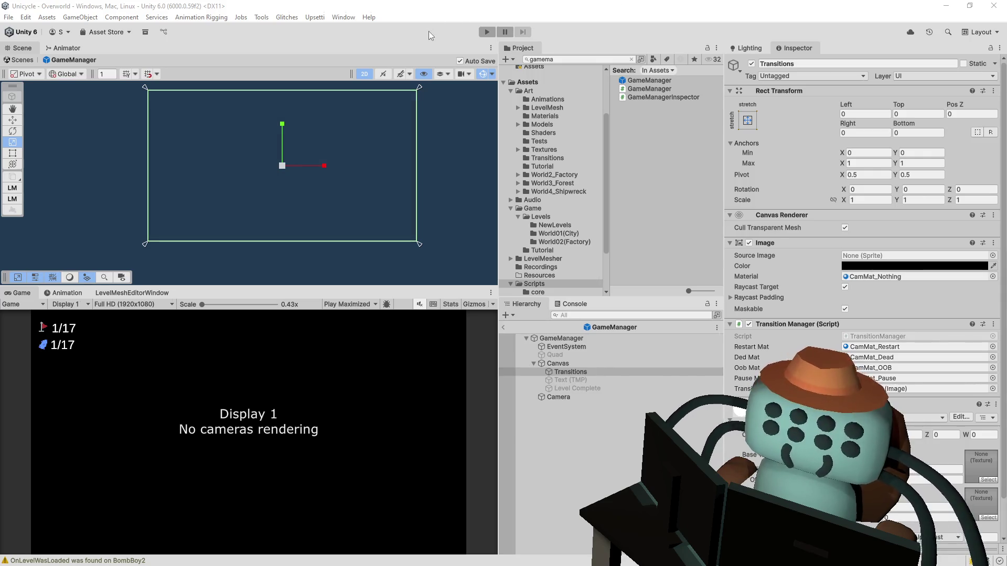
Play-test the Overworld and the first level, then stop the game
click(487, 33)
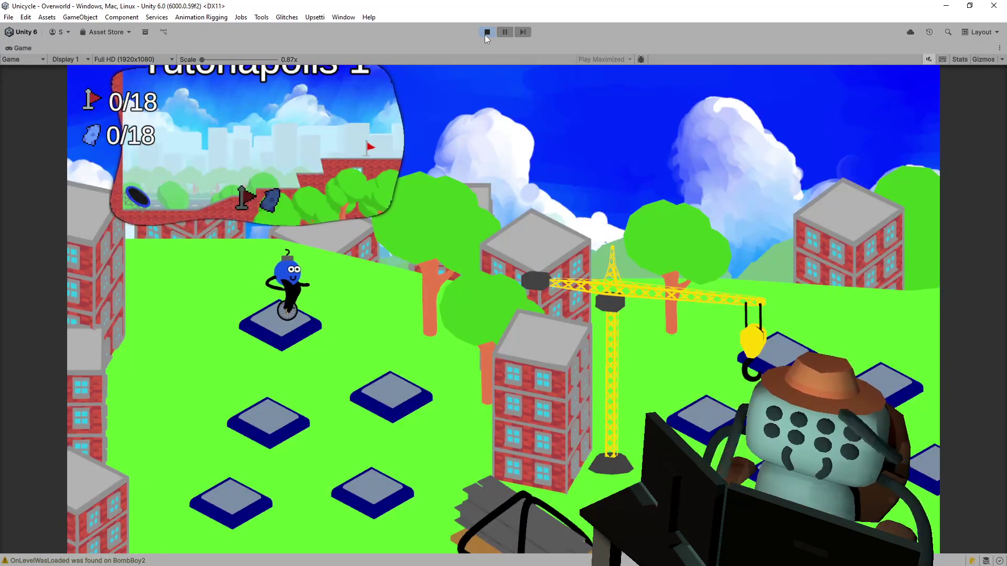
key(space)
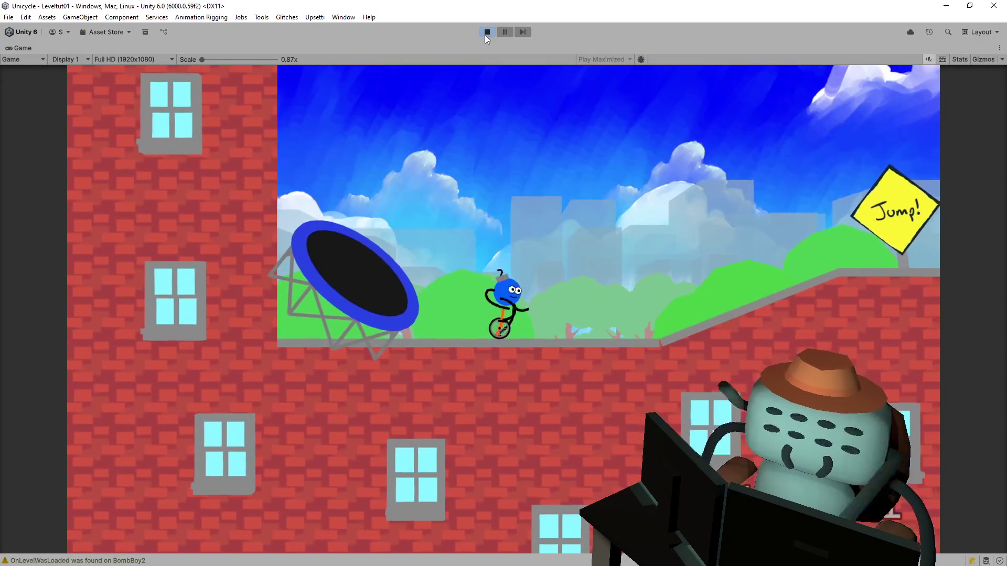
key(space)
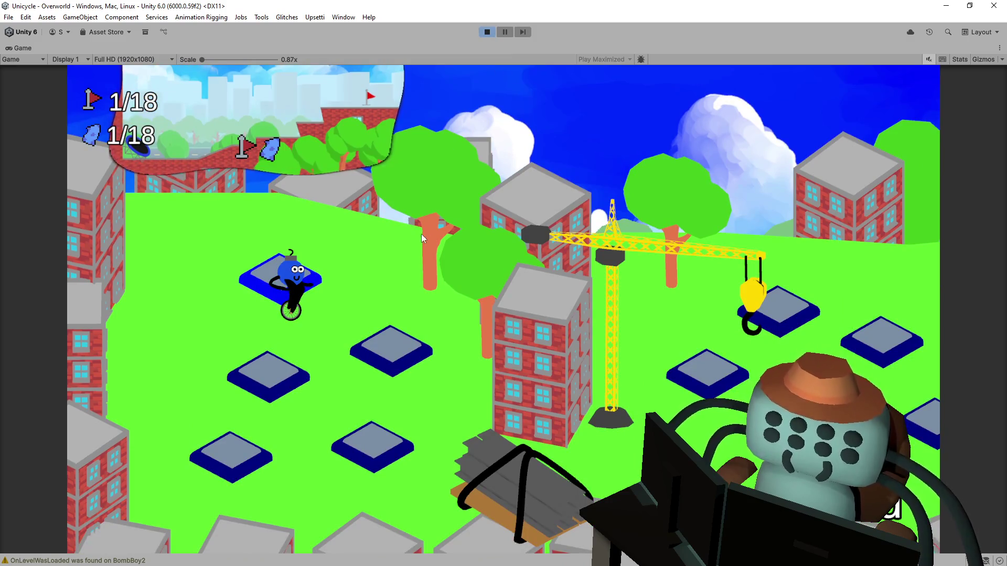
click(487, 32)
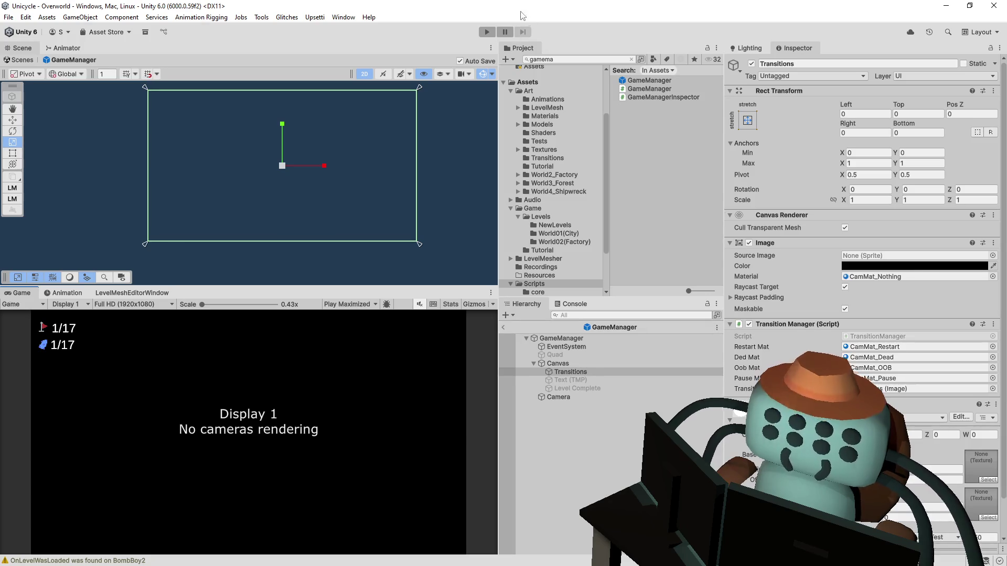
Clear the Project search, inspect the GameManager object, then reselect Transitions
click(565, 59)
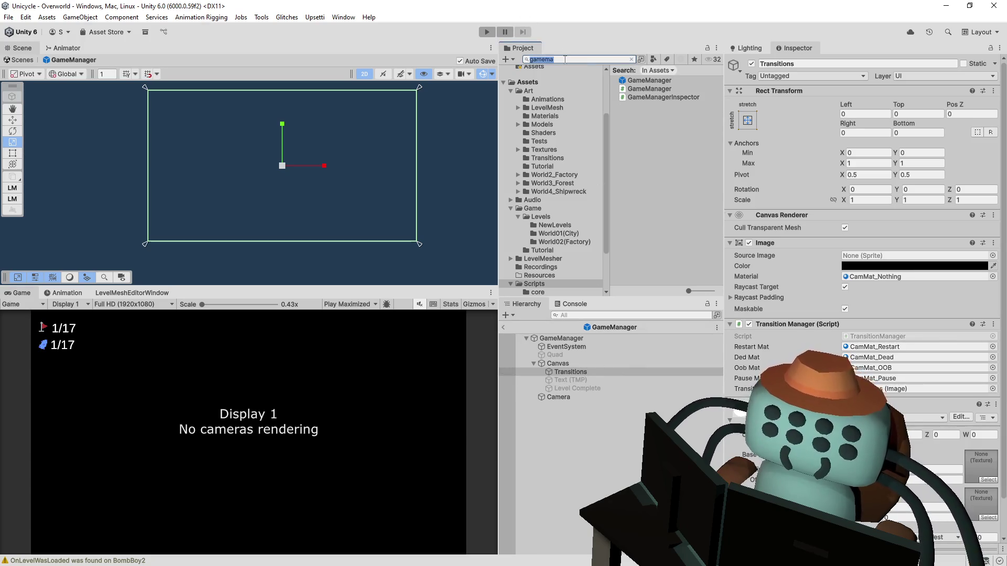
key(BackSpace)
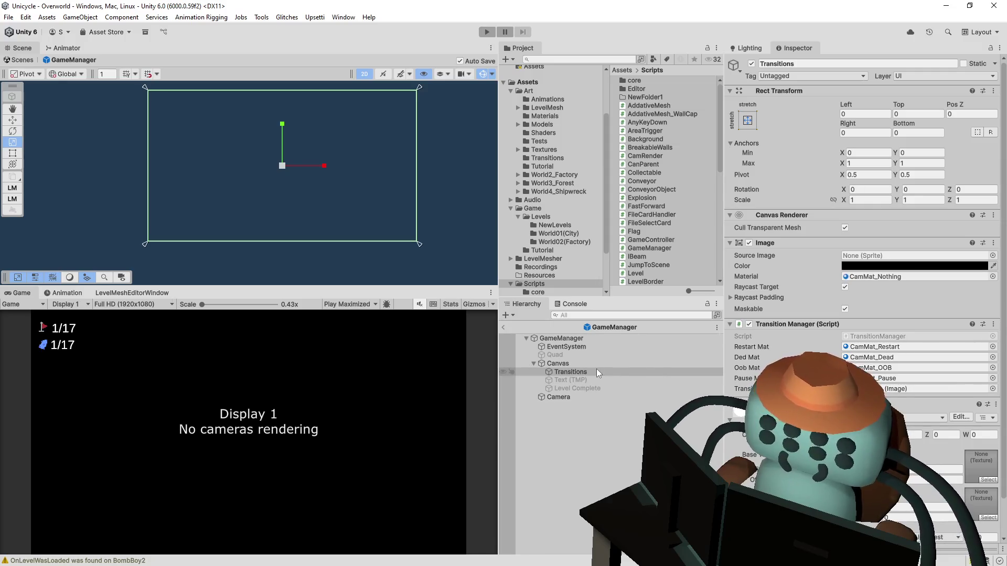
click(596, 338)
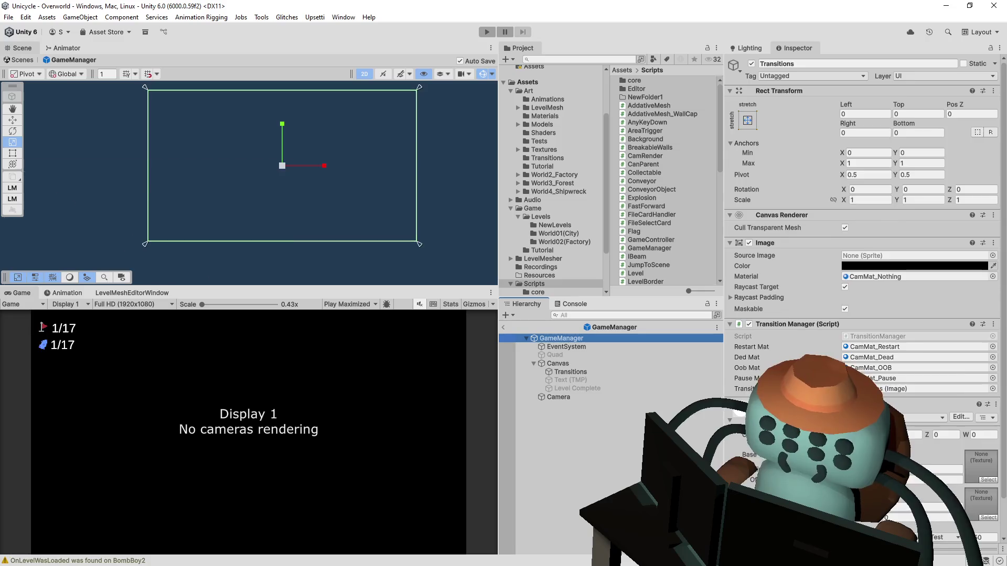
scroll(865, 210, down, 4)
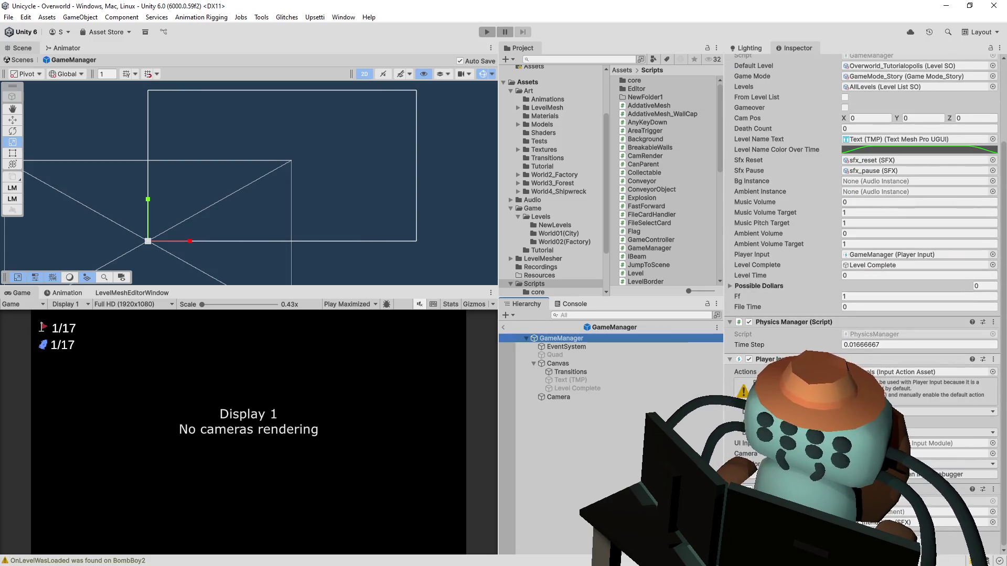
scroll(866, 183, up, 4)
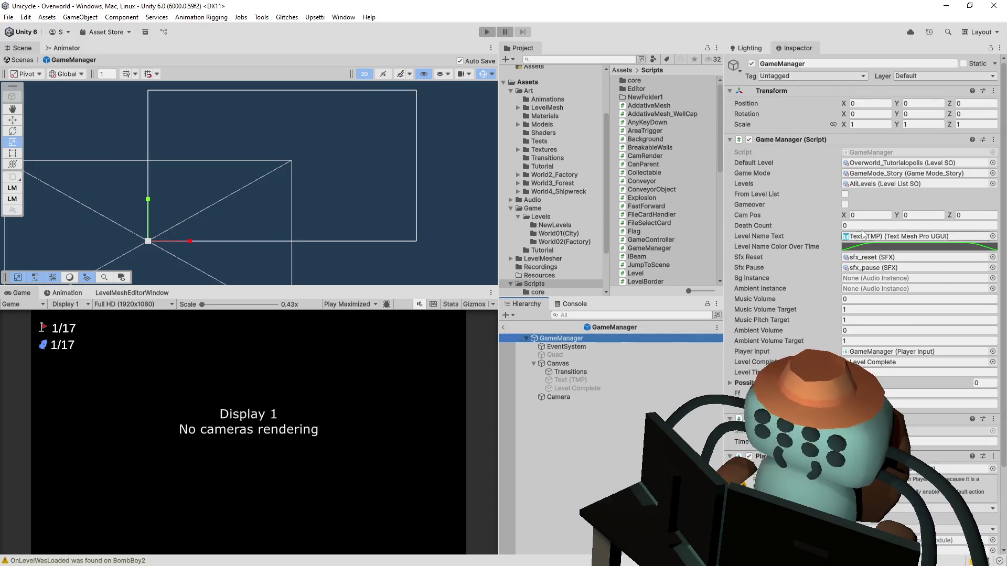
click(373, 35)
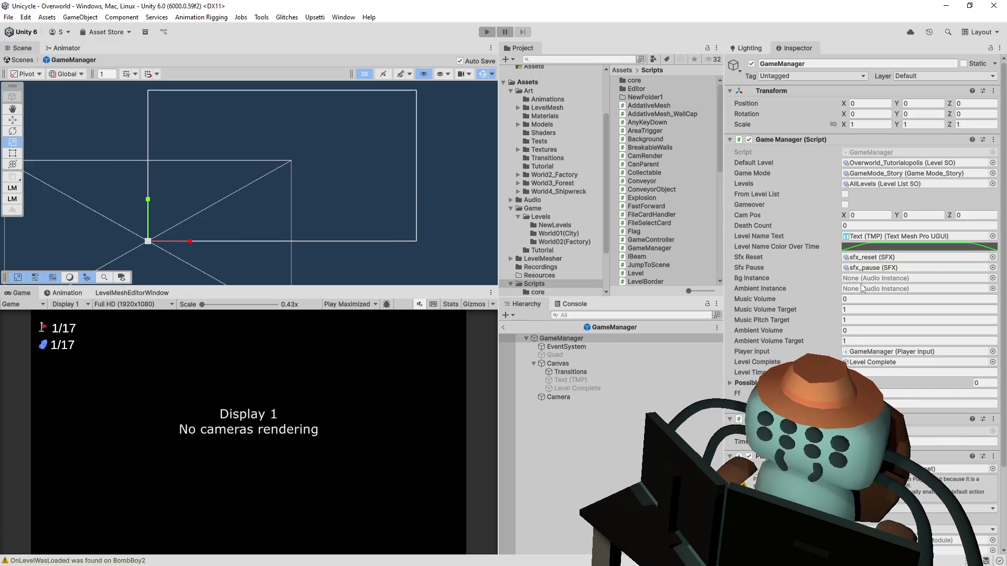
click(584, 371)
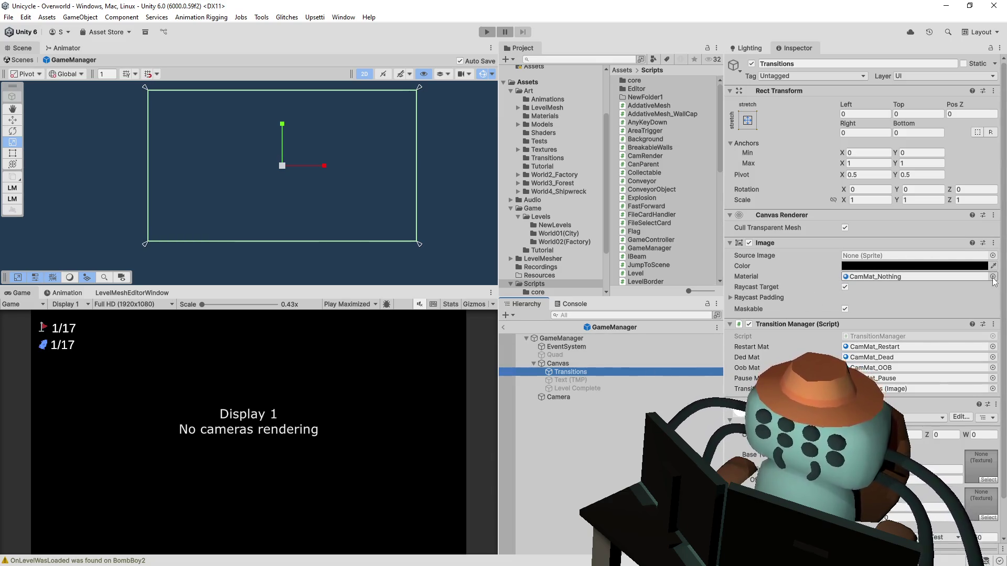
Set the Transitions Image colour to white and run Play to see the white overlay
click(742, 297)
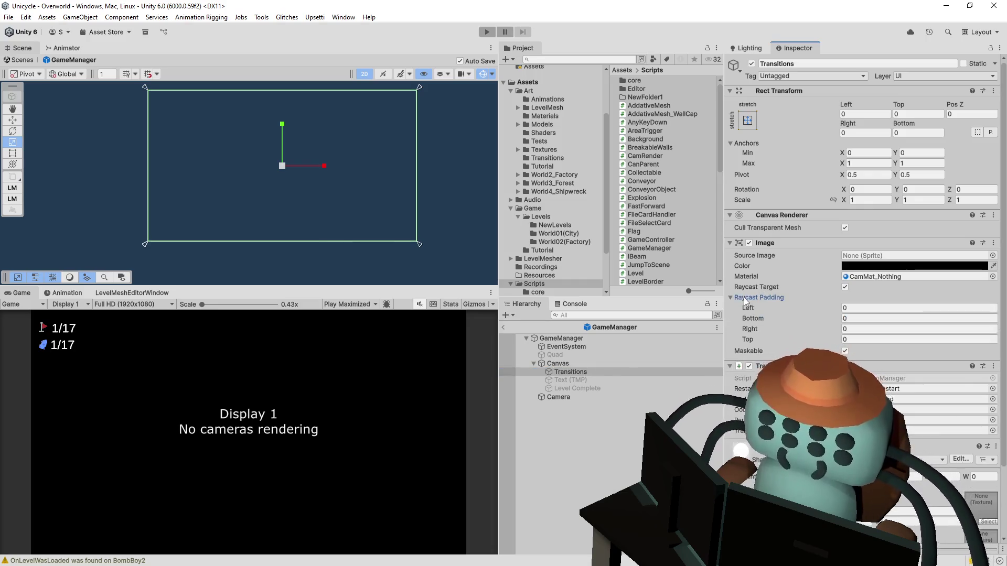
click(745, 299)
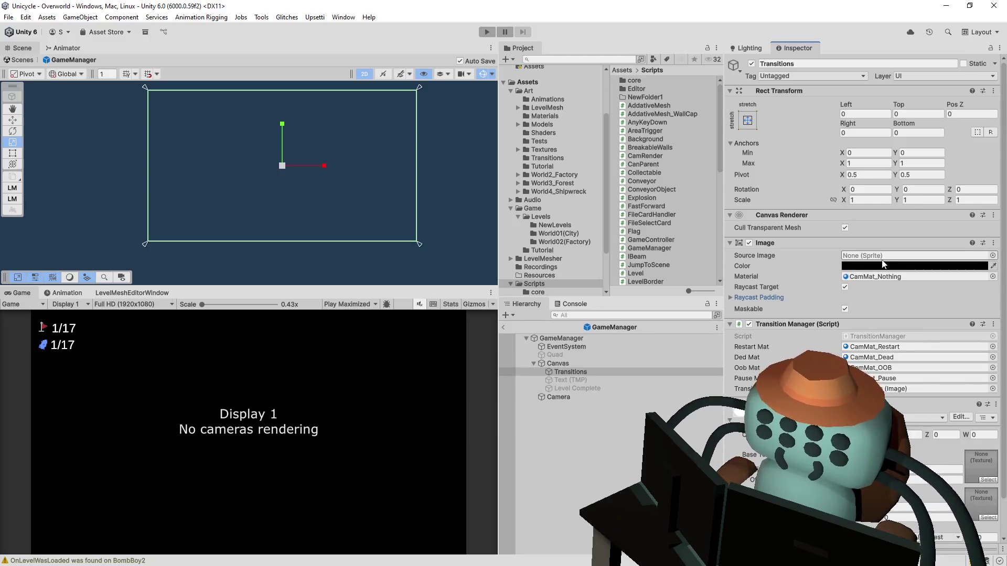
key(ctrl+z)
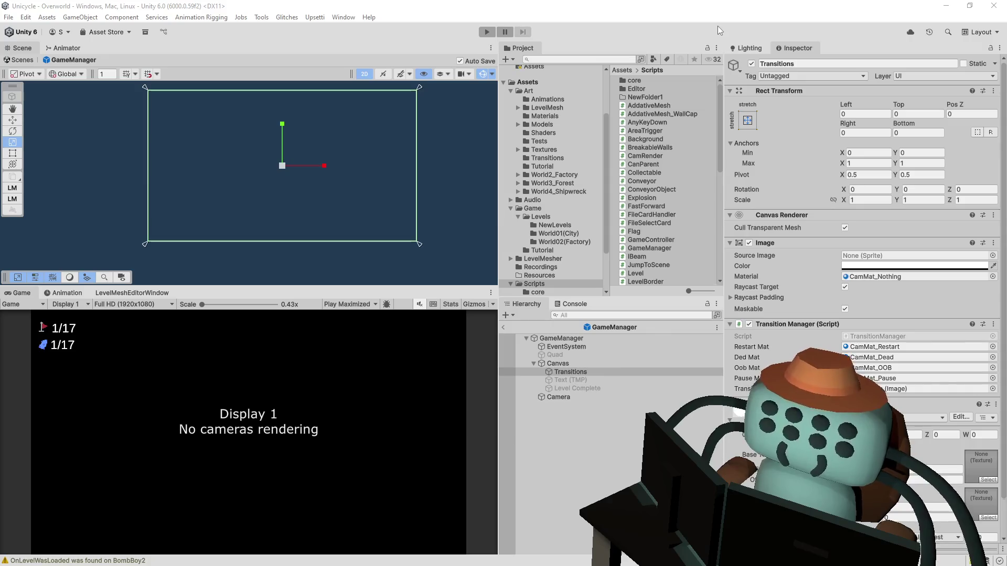
click(944, 266)
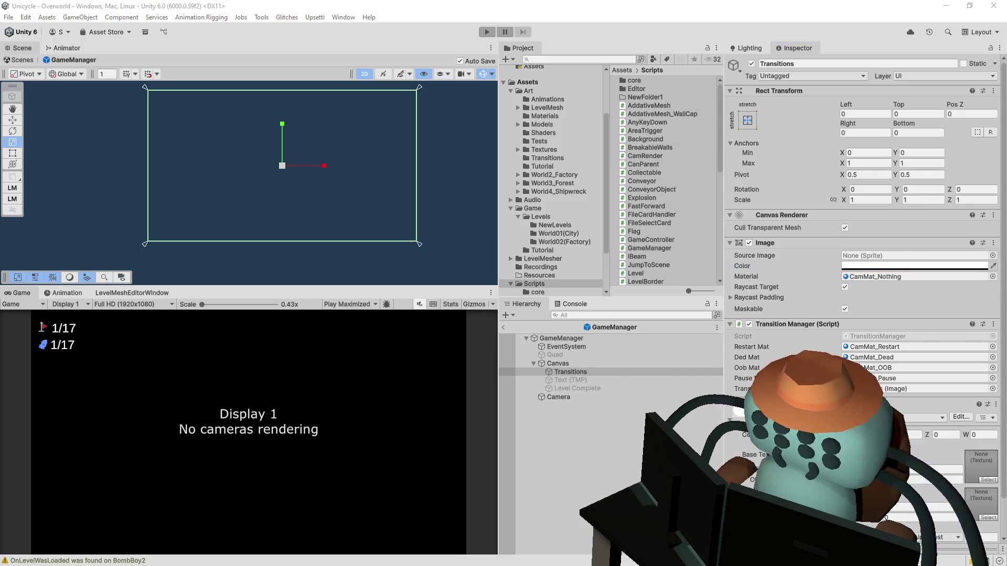
click(915, 266)
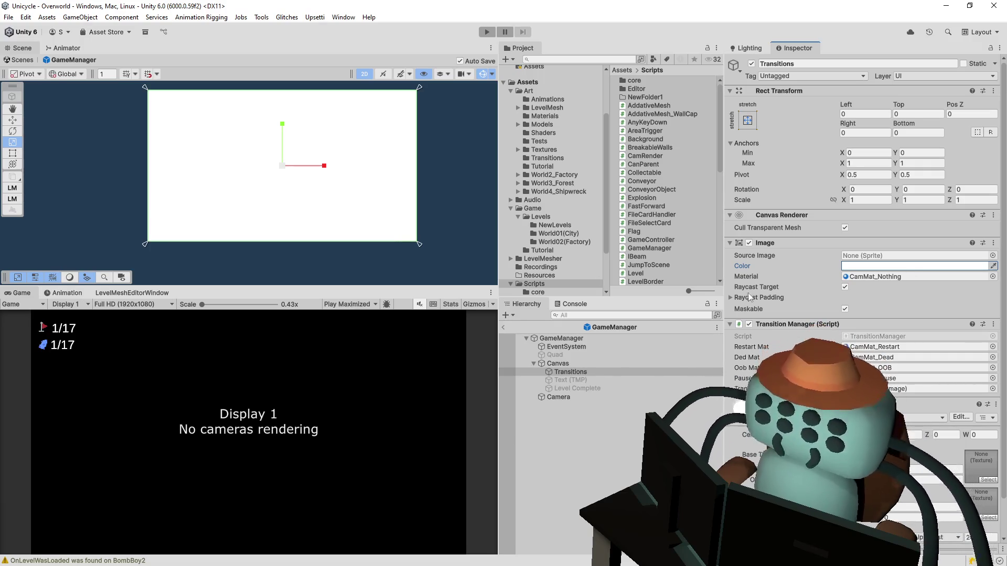
click(486, 32)
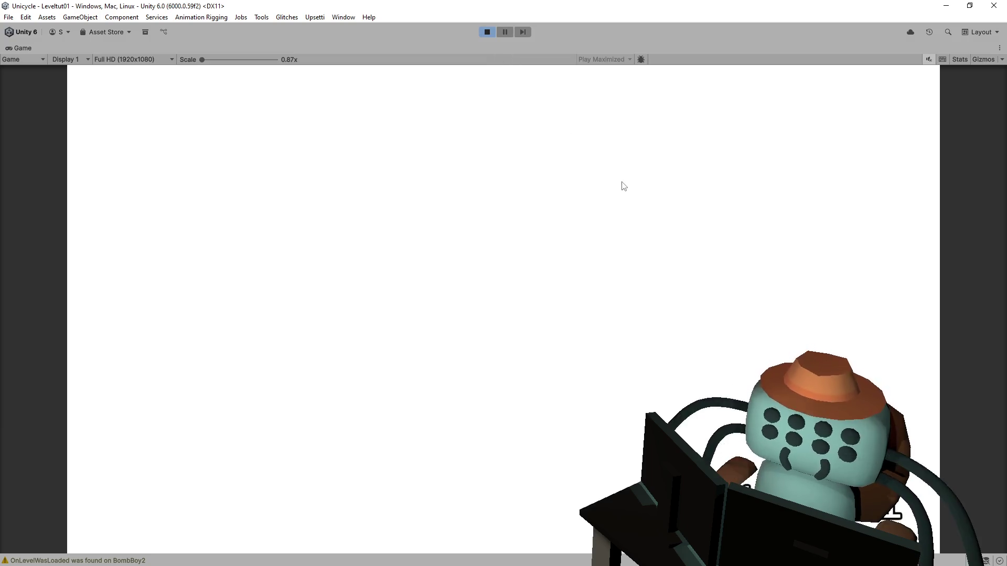
Stop Play and remove the material from the Transitions Image
click(492, 33)
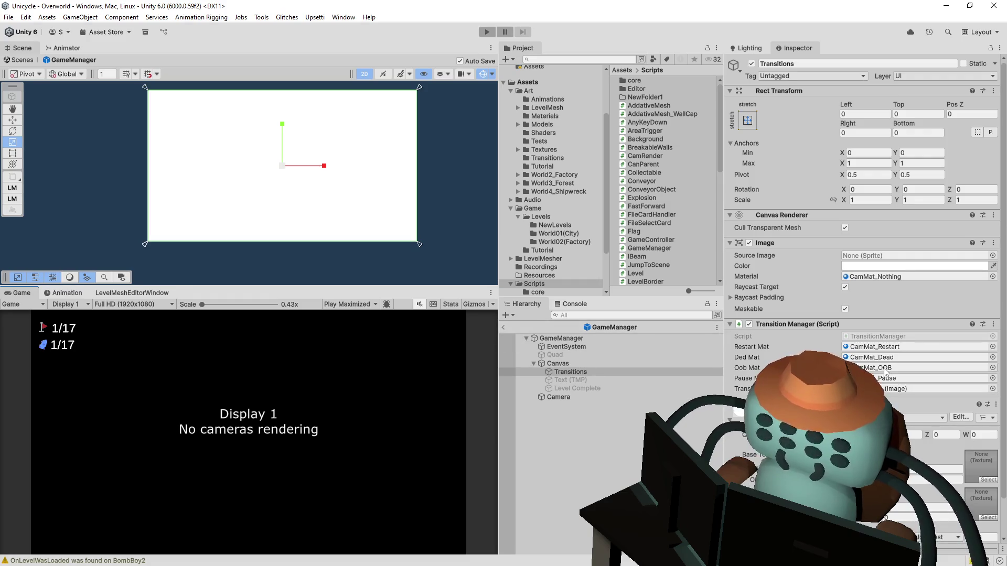
scroll(795, 338, down, 2)
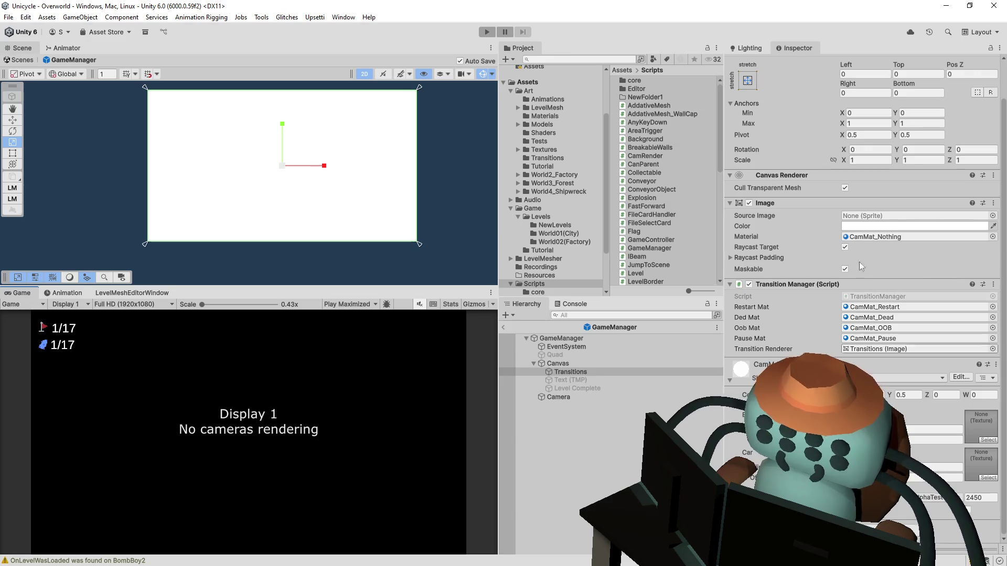
click(867, 236)
key(Delete)
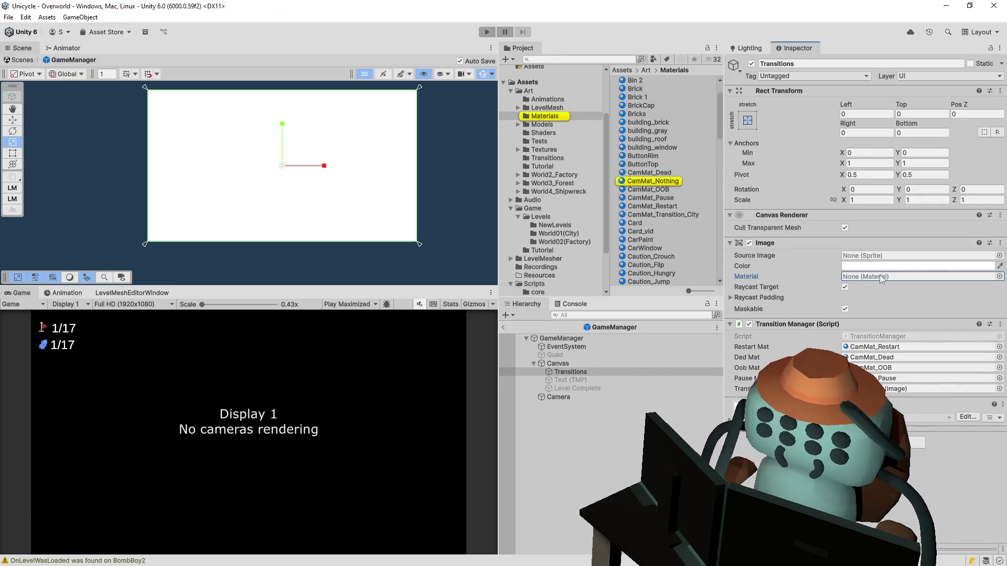
Play-test without a material, then locate CamMat_Nothing to reassign it
click(487, 32)
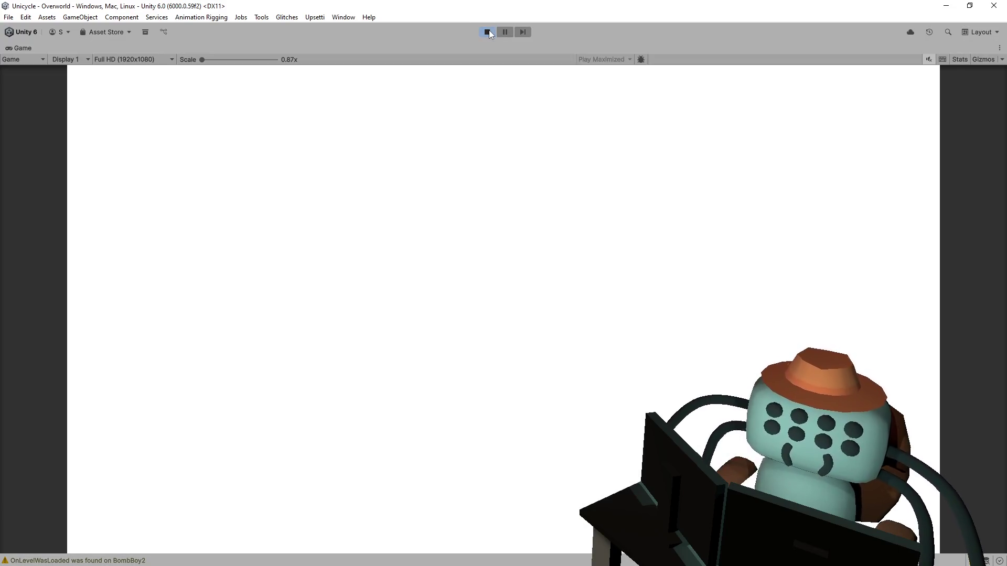
click(488, 32)
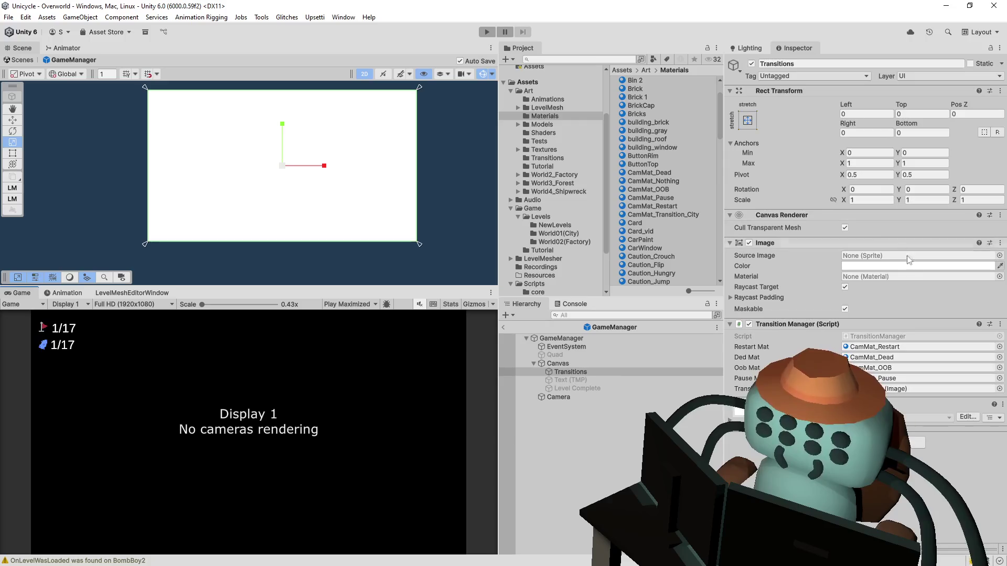
click(955, 276)
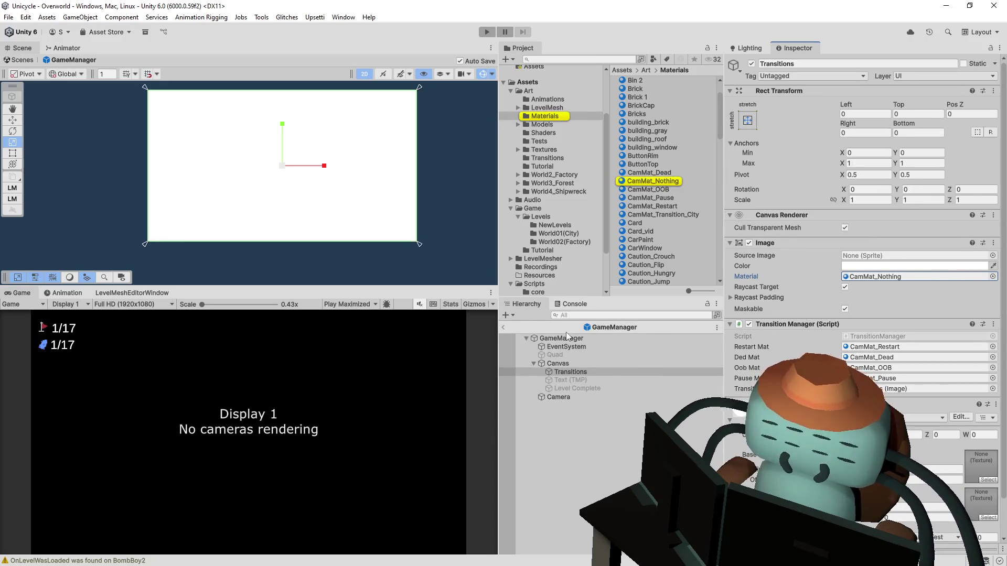
click(574, 398)
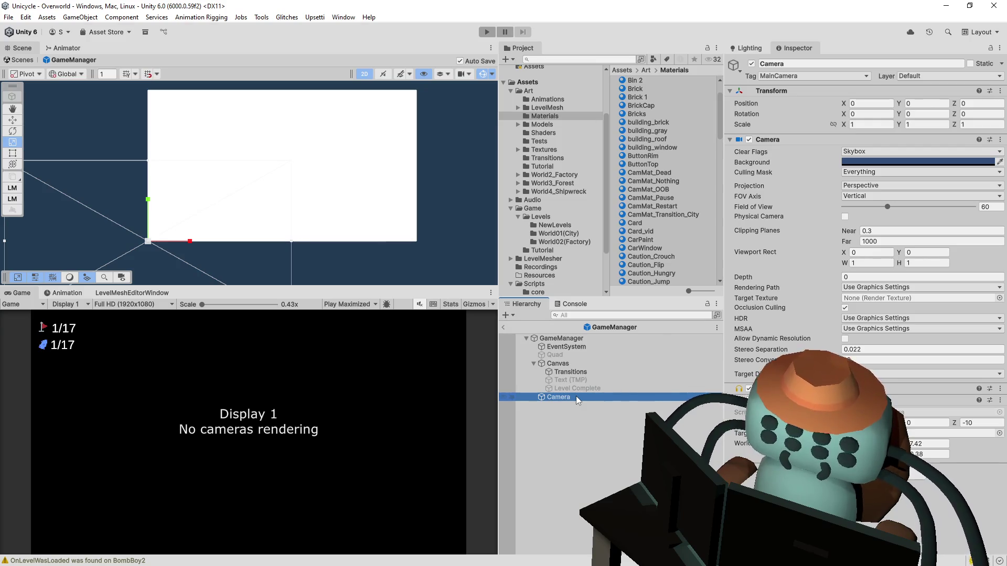
click(608, 347)
click(616, 341)
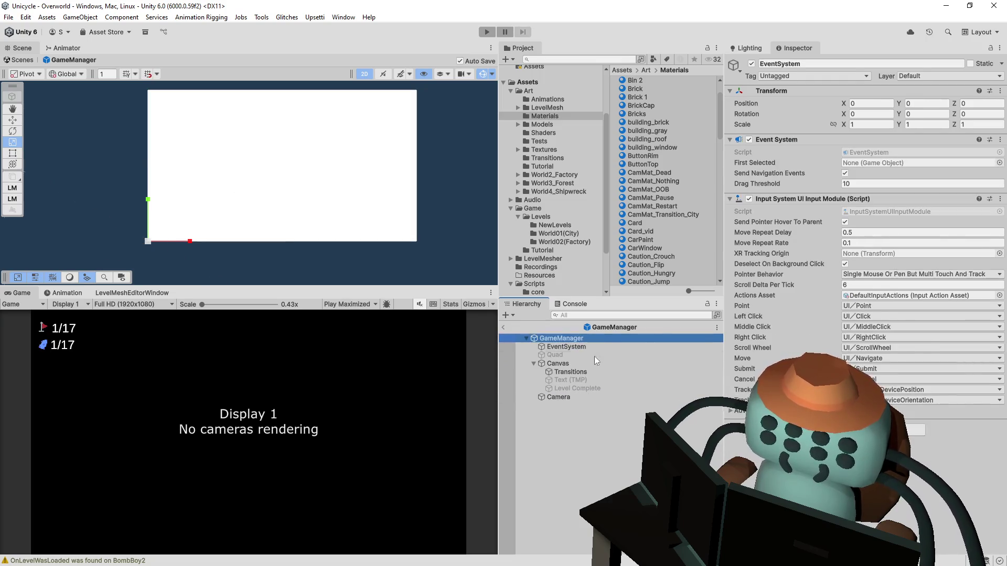
click(587, 363)
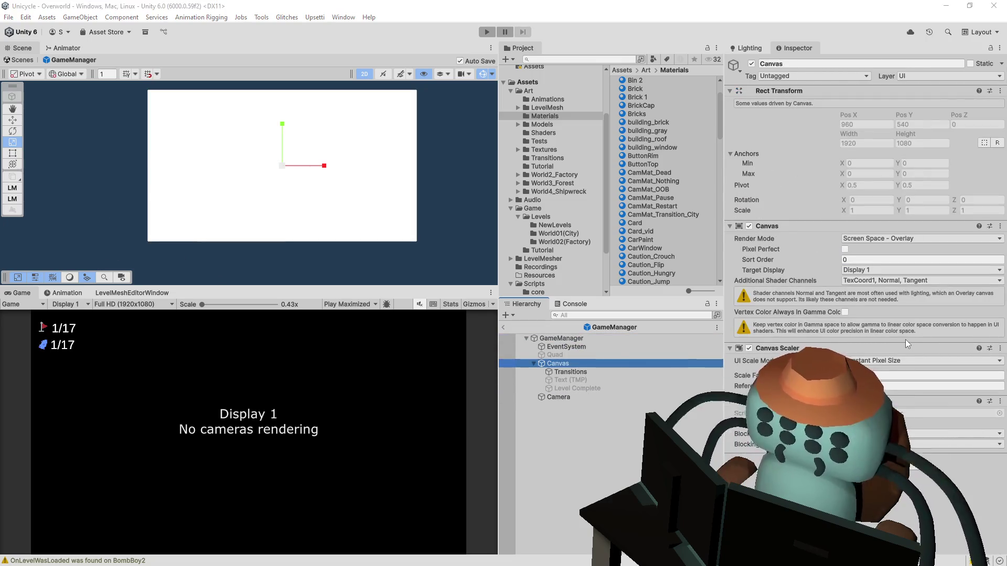
click(601, 31)
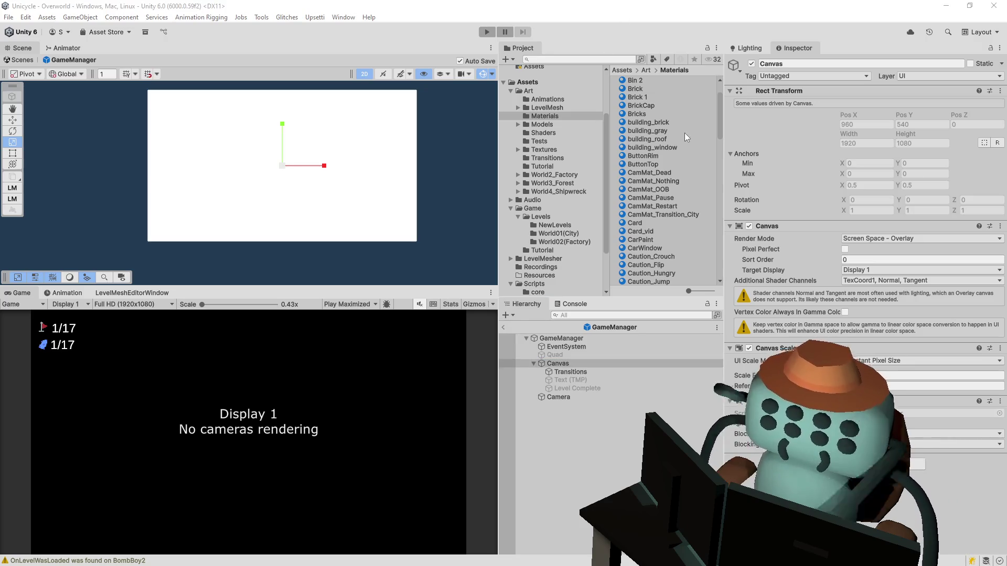
key(alt+Tab)
click(599, 181)
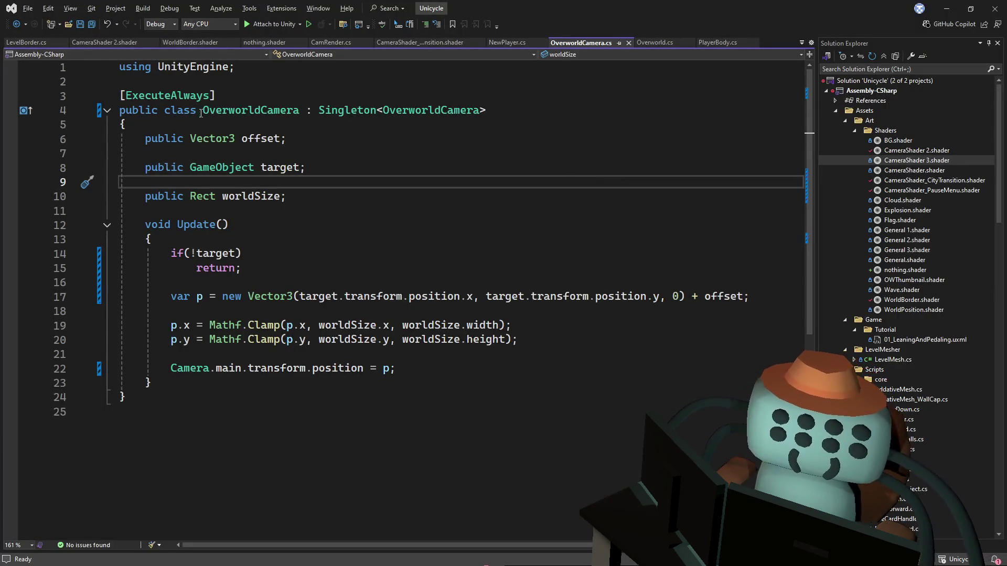
key(alt+Tab)
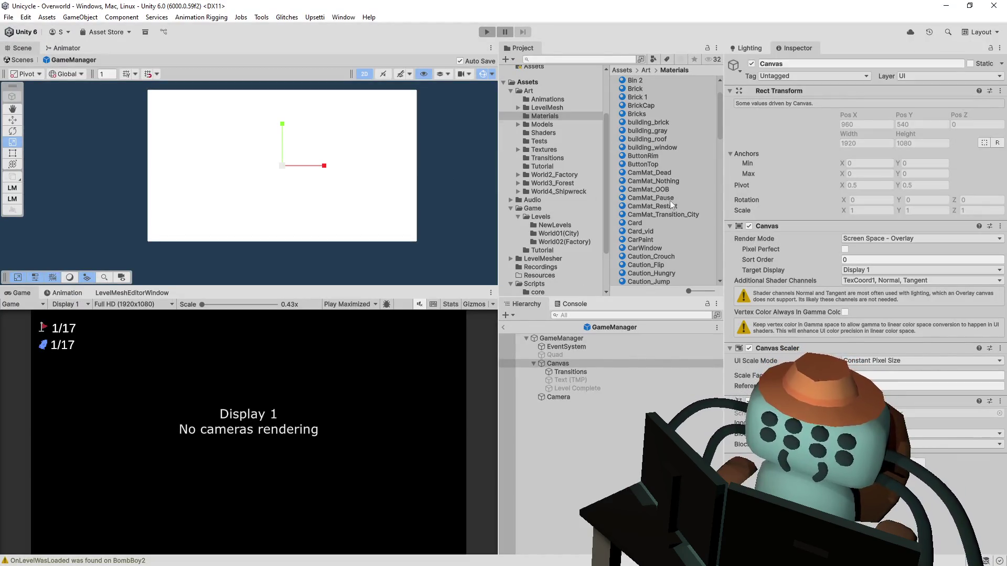
scroll(669, 200, down, 3)
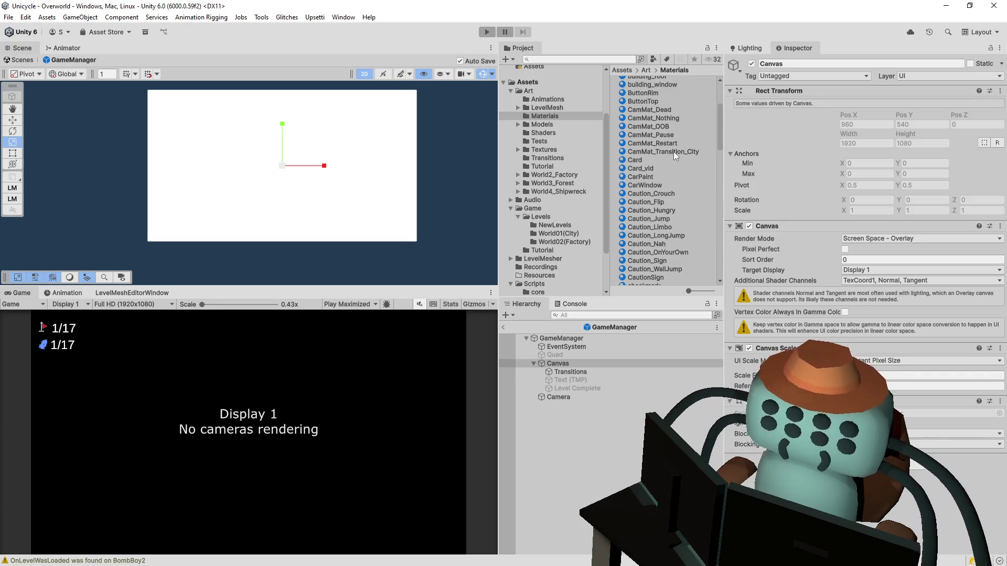
click(684, 116)
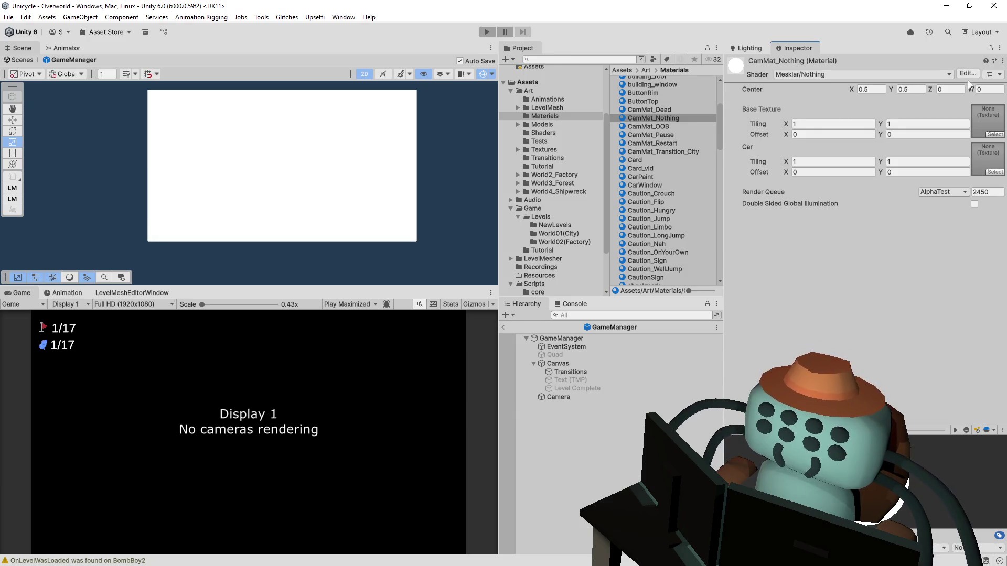
Add a clip() call at the top of frag() in nothing.shader and save
key(alt+Tab)
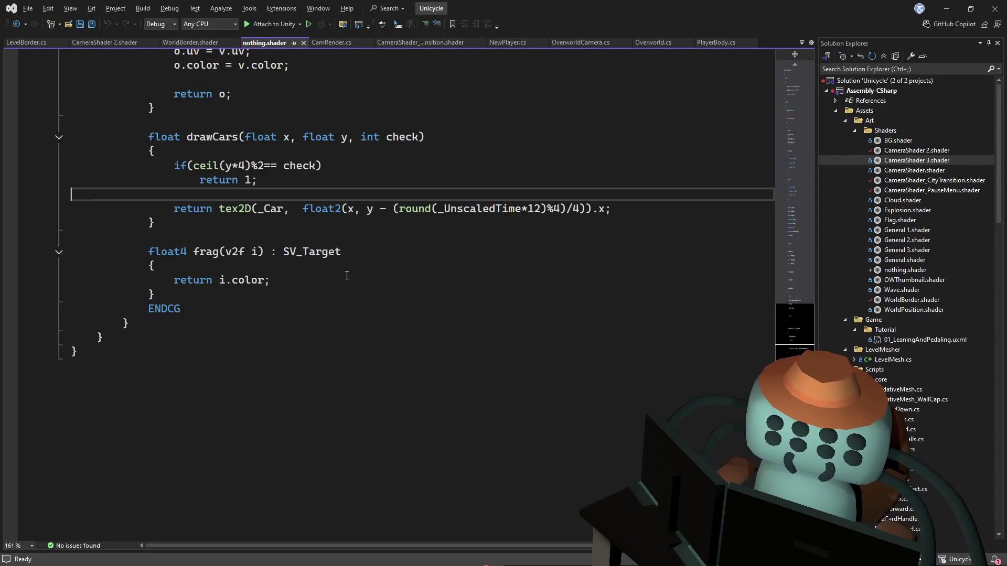
click(340, 265)
key(Return)
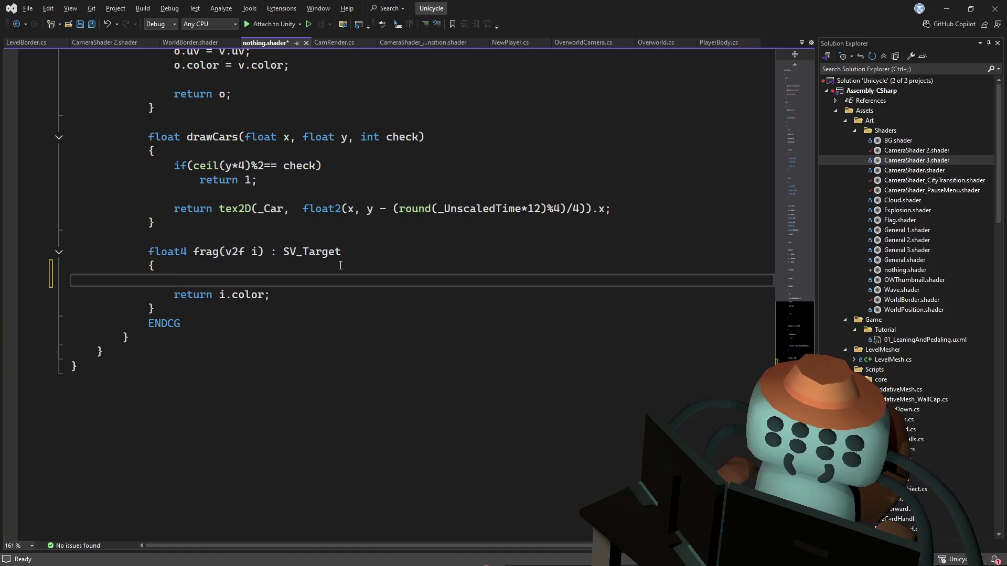
text(clip();)
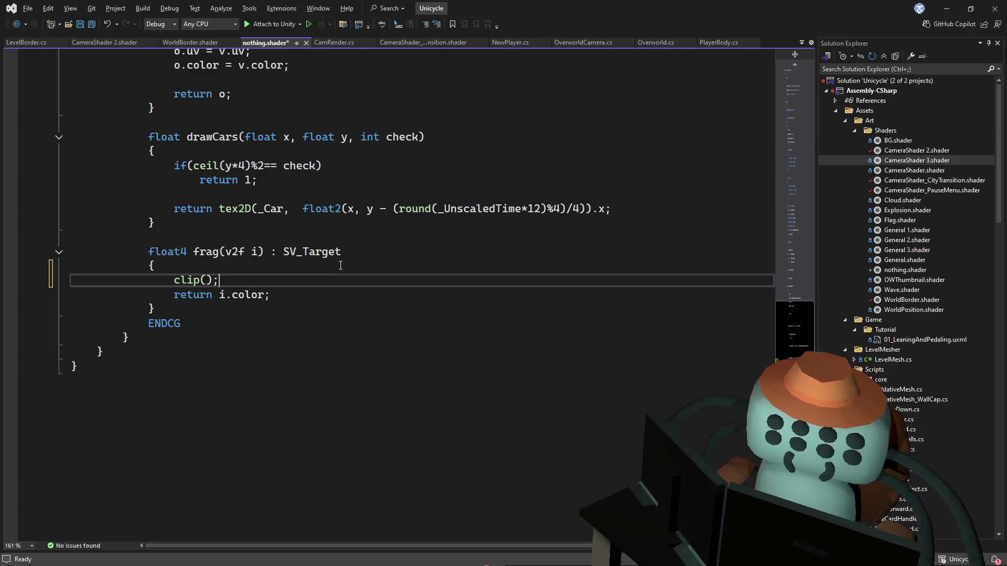
key(ctrl+s)
key(alt+Tab)
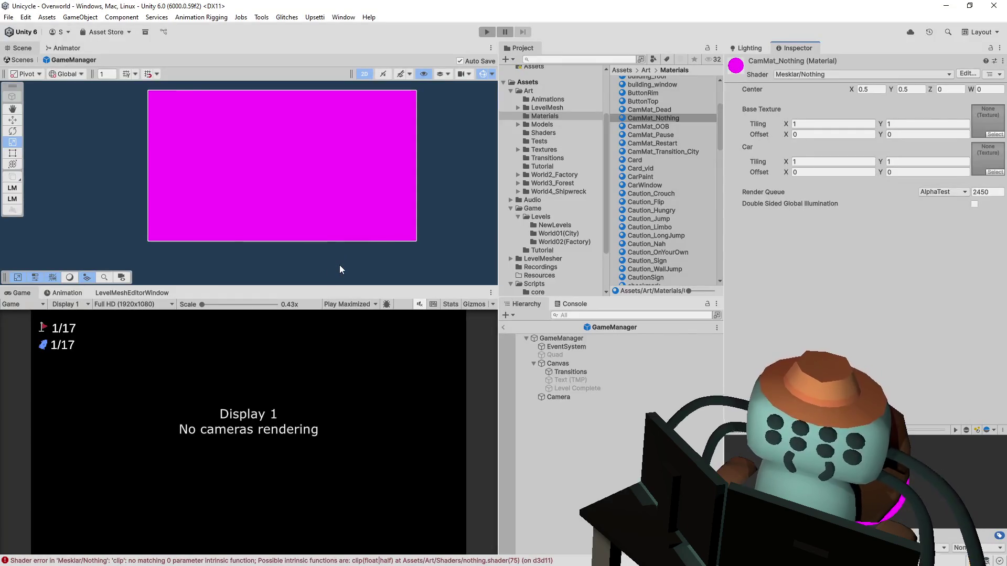
Try clip(-1) and then clip(0), saving and checking Unity after each
double_click(323, 562)
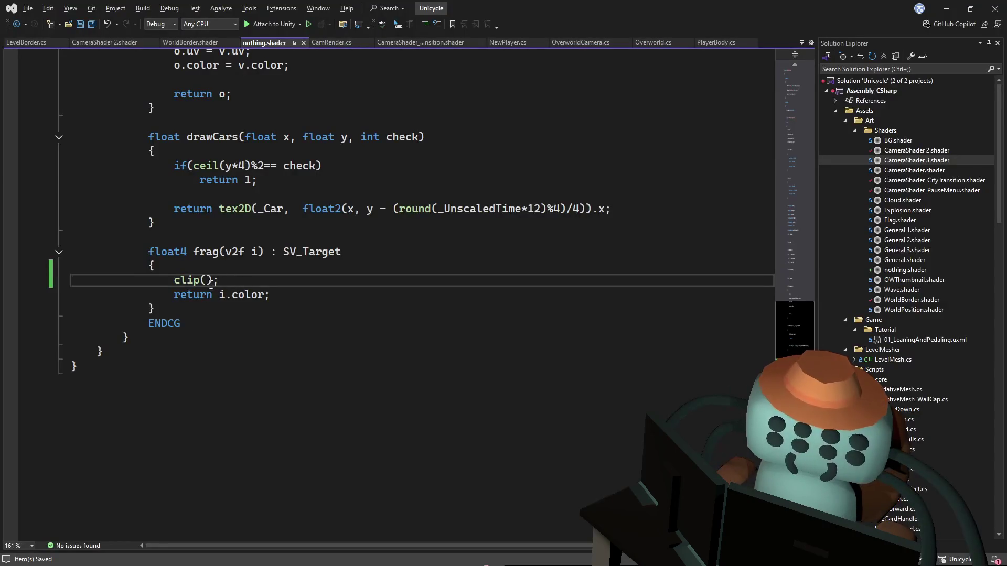
text(-1)
key(ctrl+s)
key(alt+Tab)
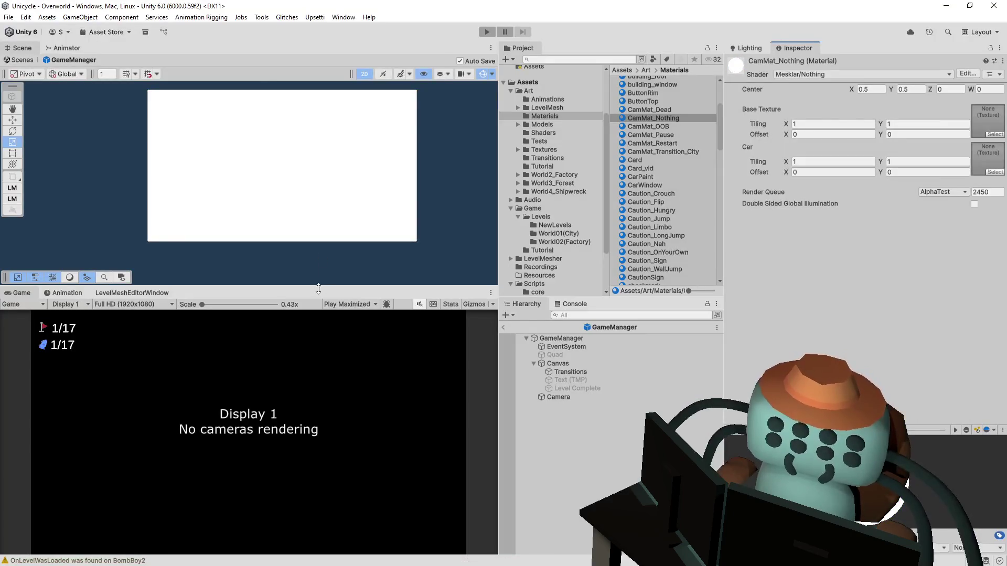
key(alt+Tab)
key(BackSpace)
text(0);)
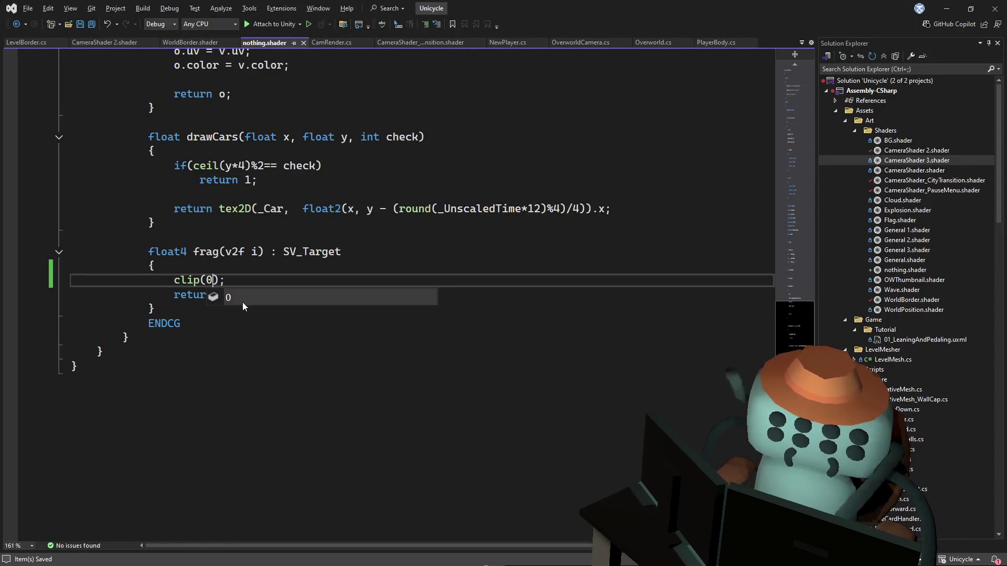
key(ctrl+s)
key(alt+Tab)
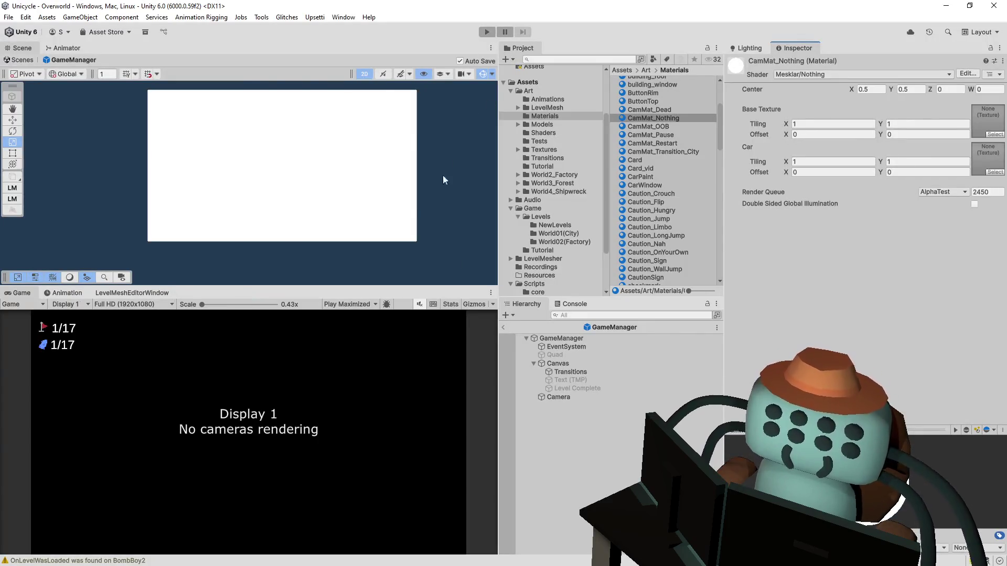
key(alt+Tab)
Replace the clip(0); statement in frag() with discard;
drag(244, 280, 176, 281)
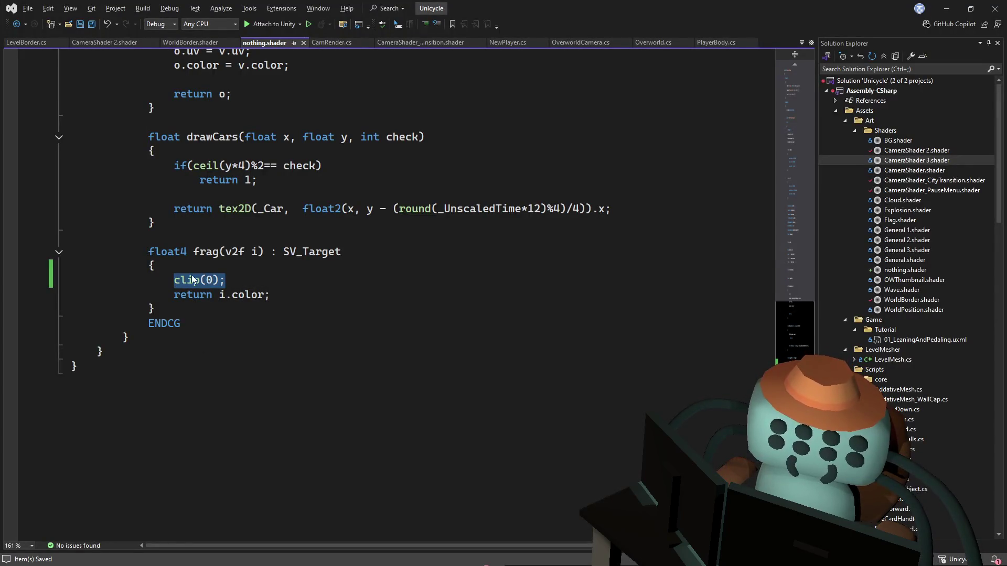
click(193, 280)
drag(243, 280, 176, 281)
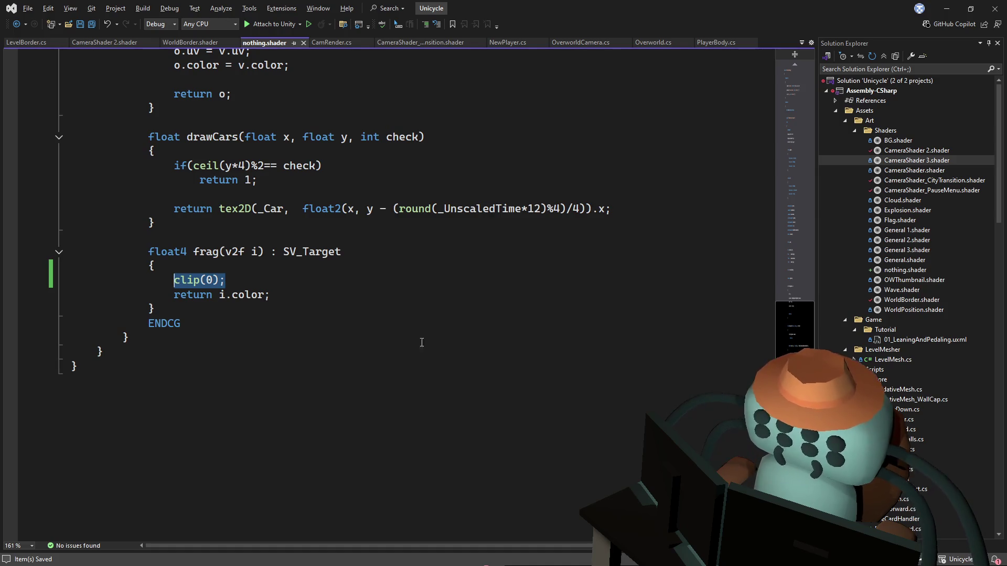
key(Delete)
text(discard;)
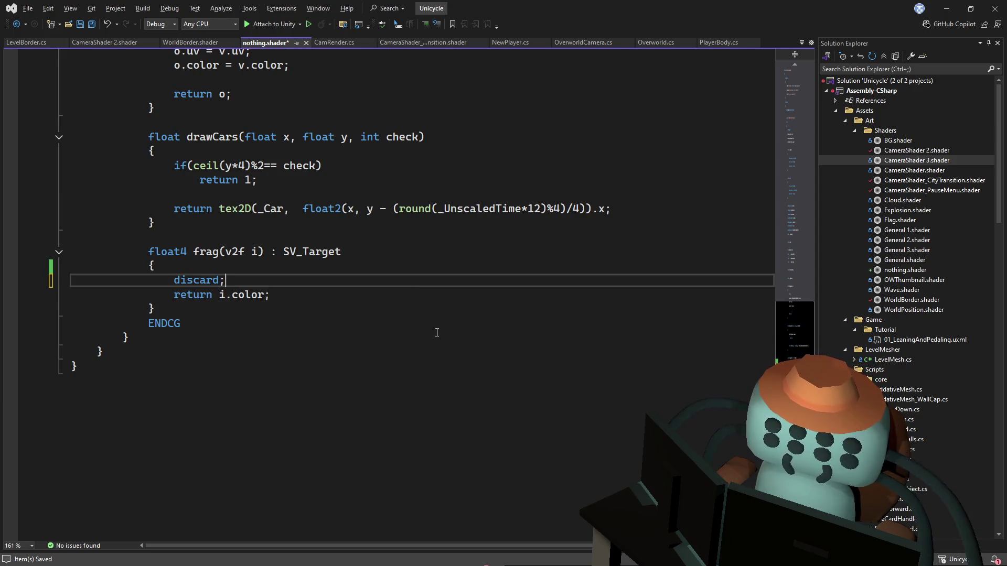
key(Return)
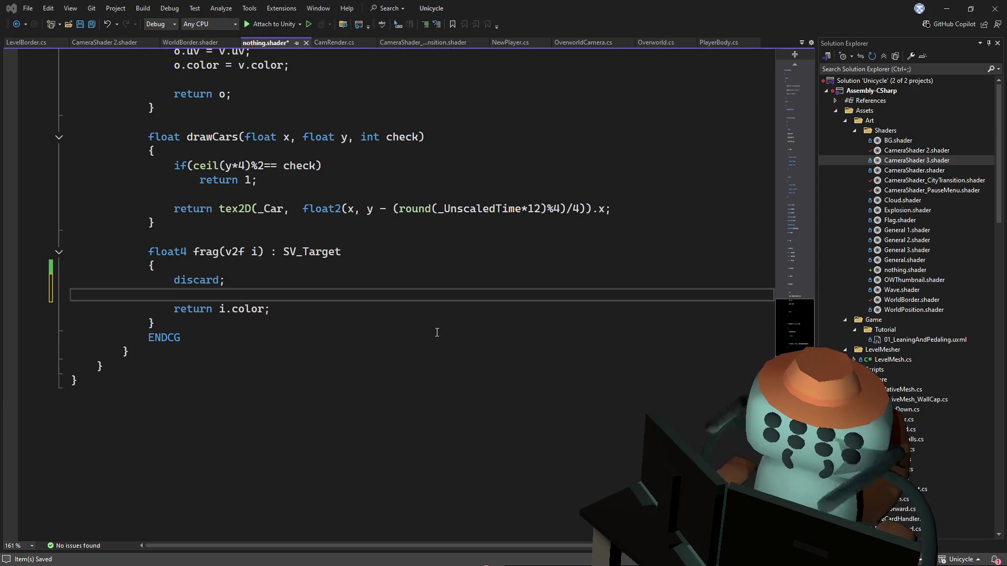
key(alt+Tab)
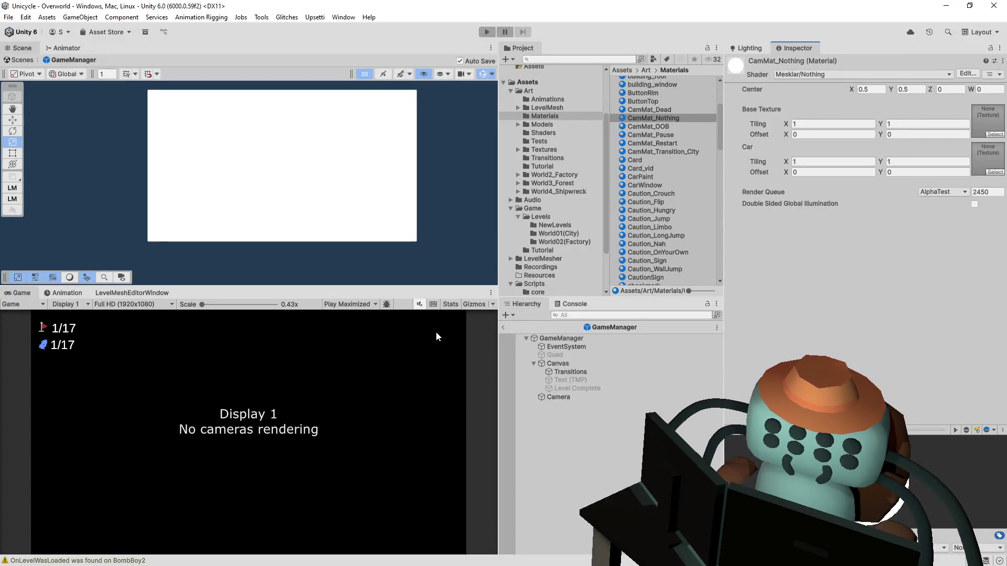
Check the Console, confirm Transitions uses CamMat_Nothing, and start Play mode
click(575, 304)
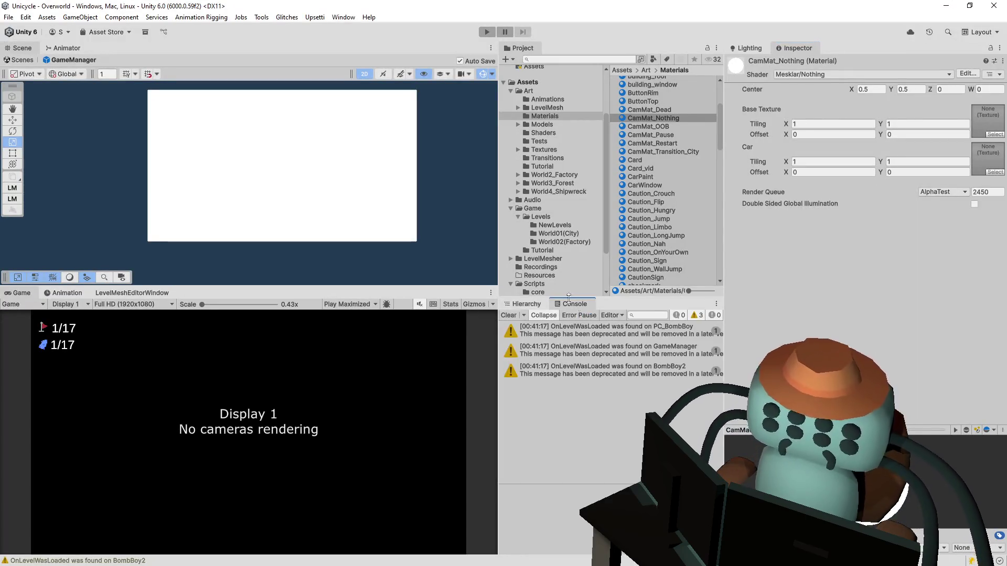
click(522, 303)
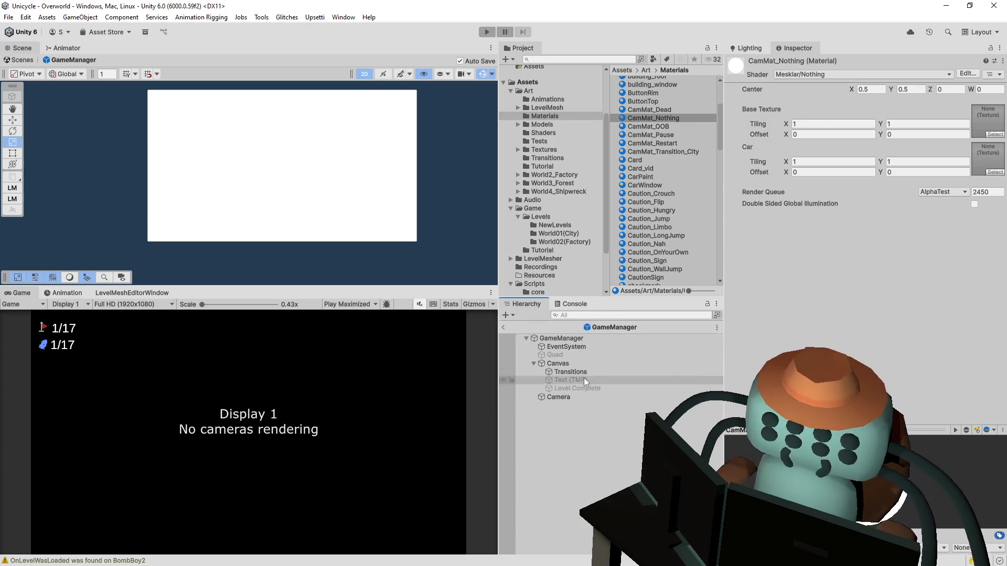
click(571, 372)
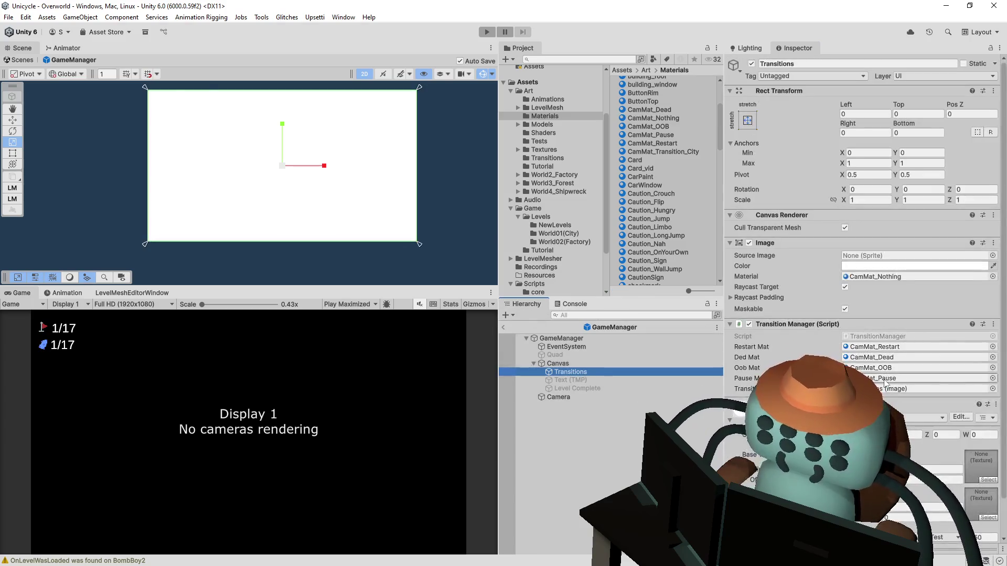
click(914, 277)
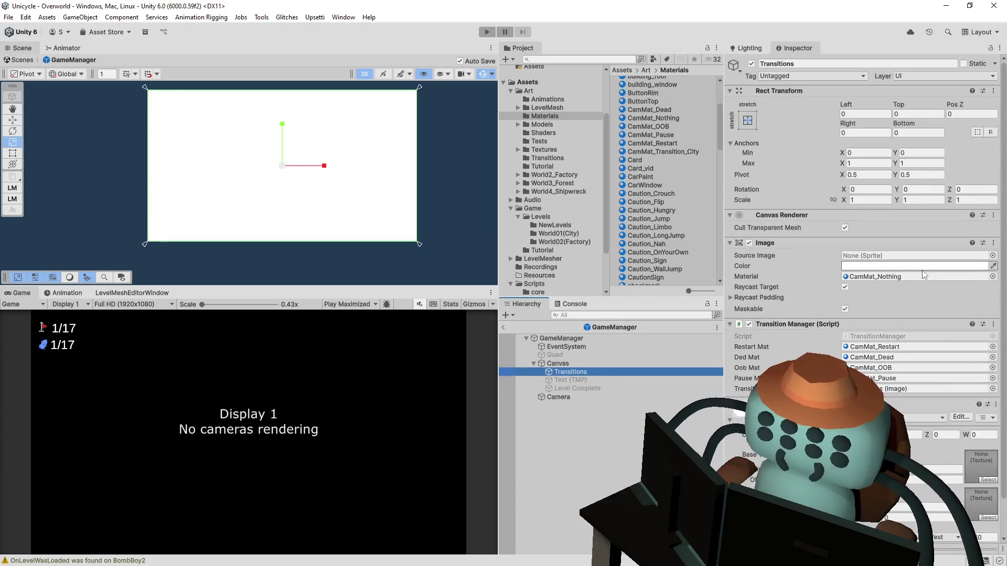
click(488, 33)
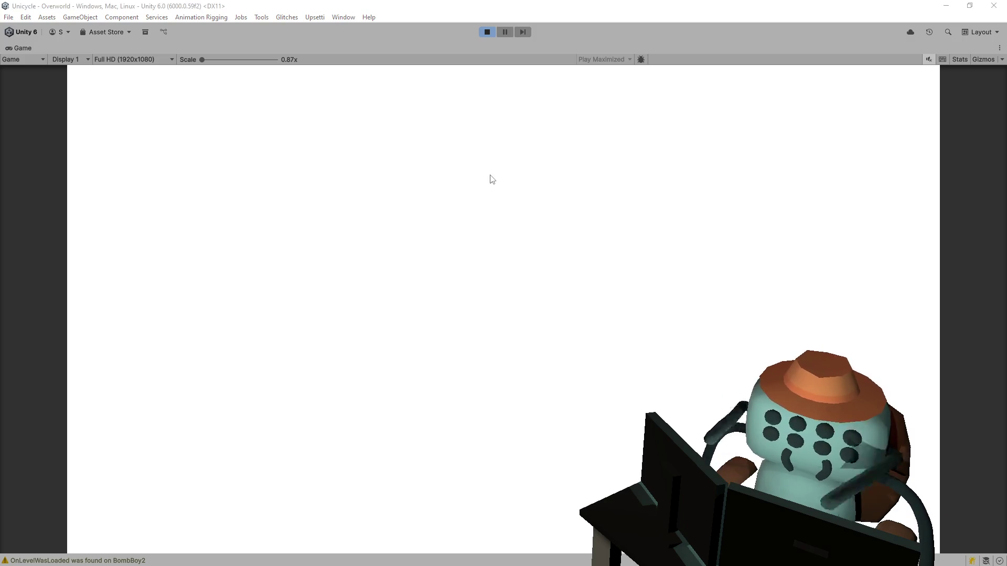
key(alt+Tab)
key(Up)
key(Up)
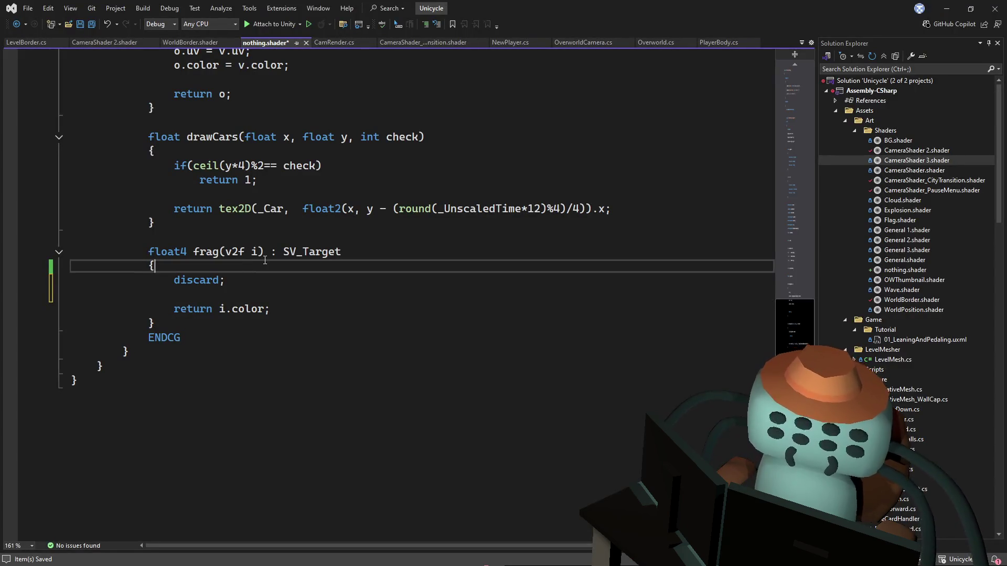
Wrap discard; in if(i.color.x == 1), indent both lines, and save nothing.shader
key(Return)
text(if(il)
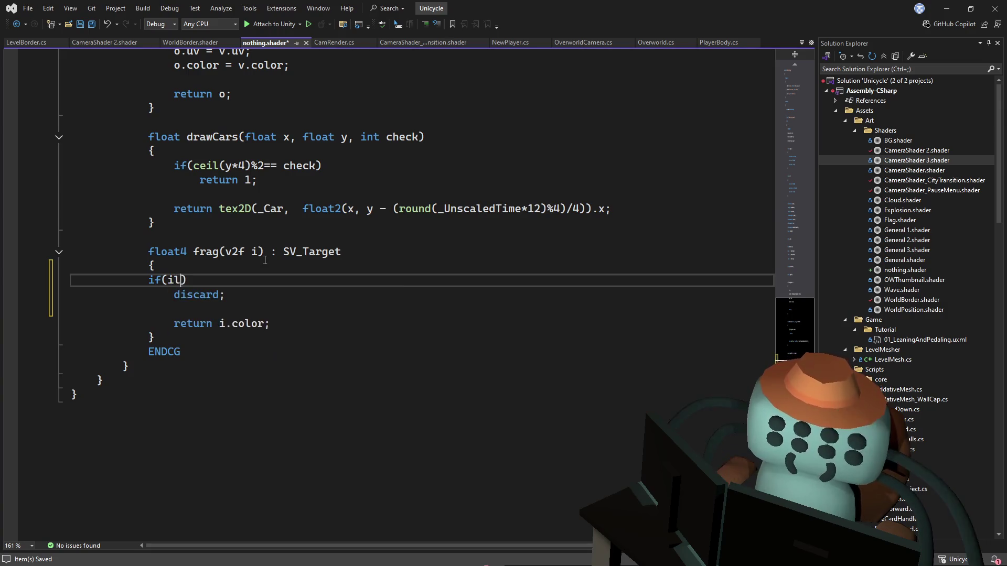
text(col)
text(.C)
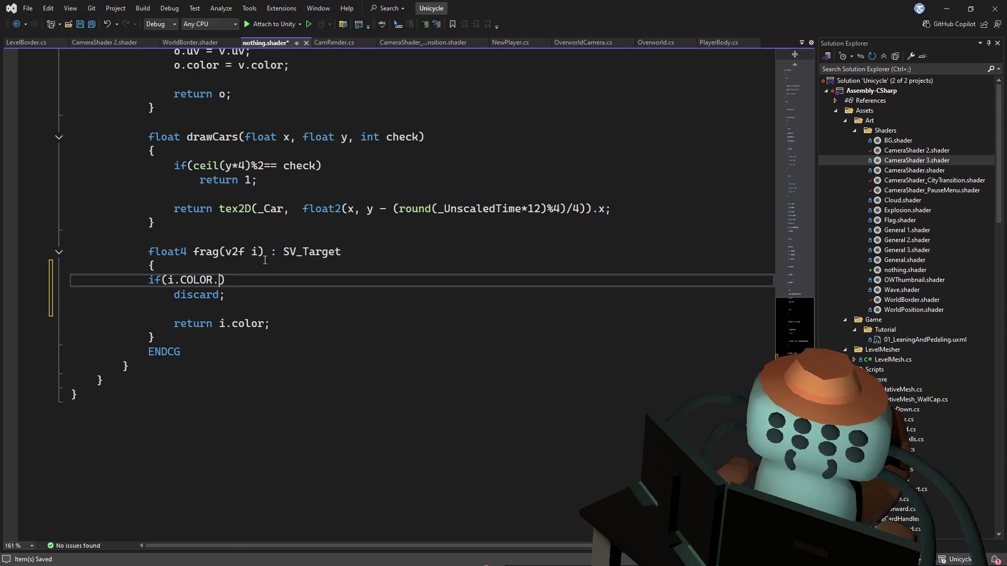
key(BackSpace)
text(color.x )
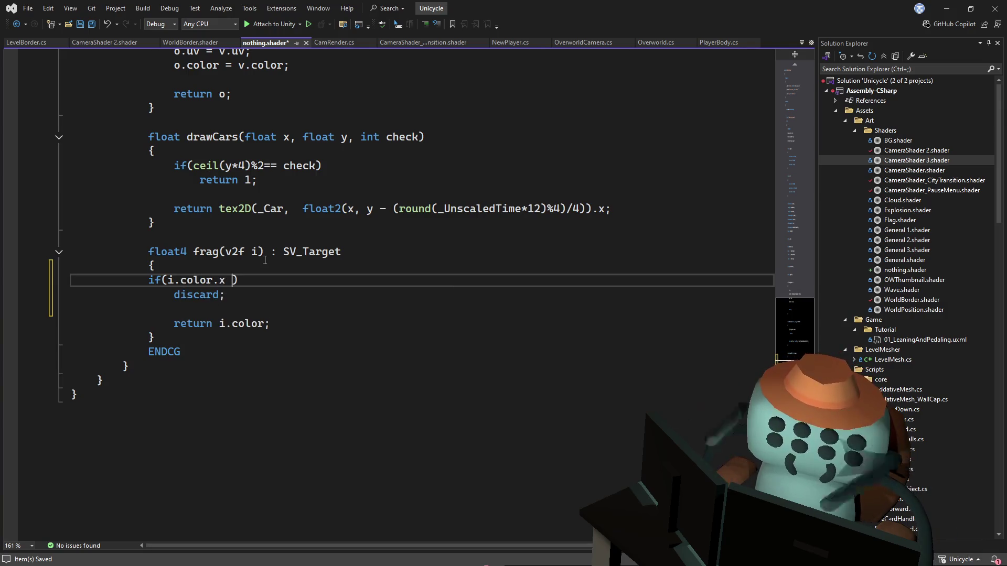
text(== 1)
key(Escape)
key(Down)
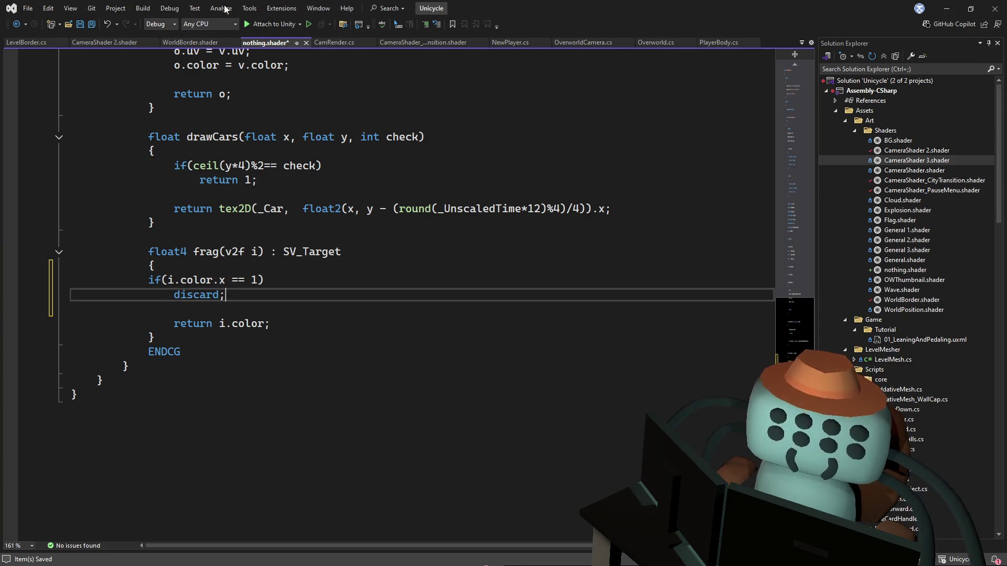
drag(257, 299, 165, 281)
key(ctrl+k)
key(ctrl+c)
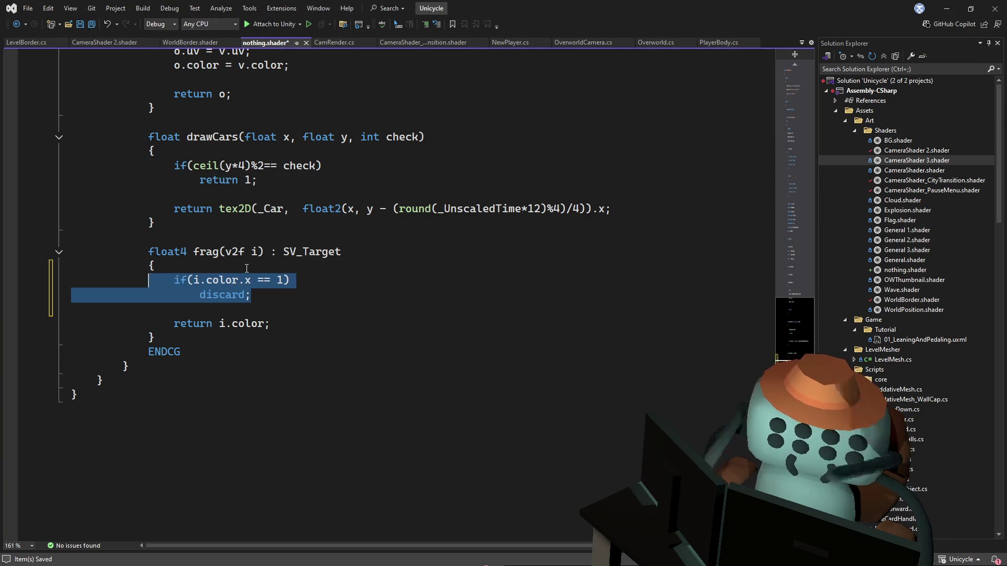
key(ctrl+s)
key(alt+Tab)
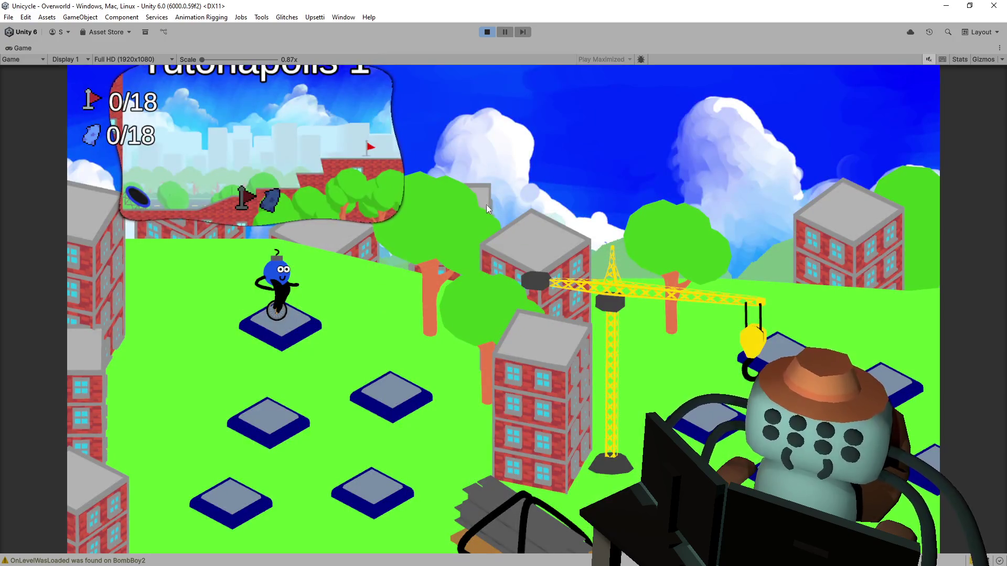
Pause the game, leave GameManager prefab mode, and frame the Canvas in the scene
click(464, 177)
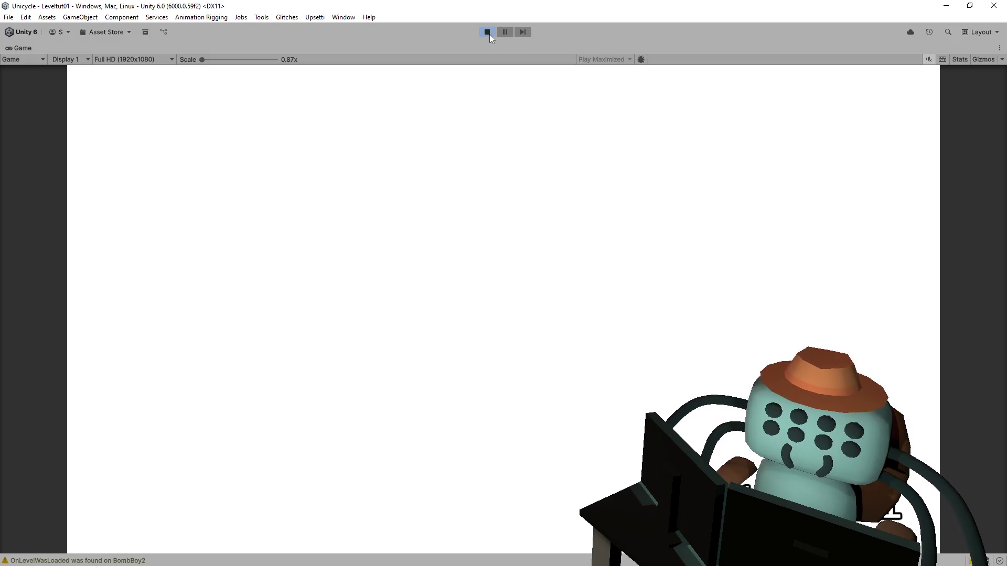
click(504, 33)
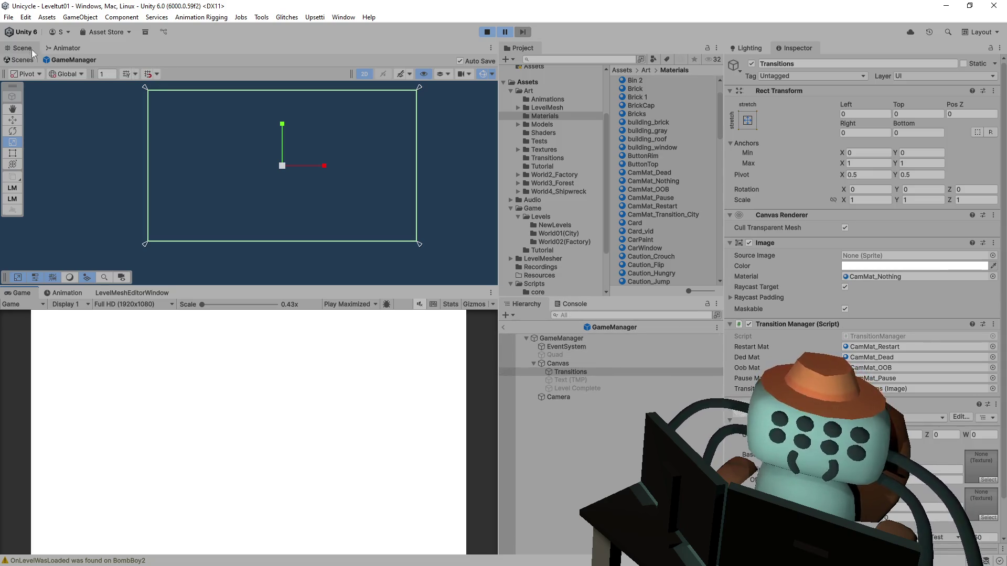
click(504, 328)
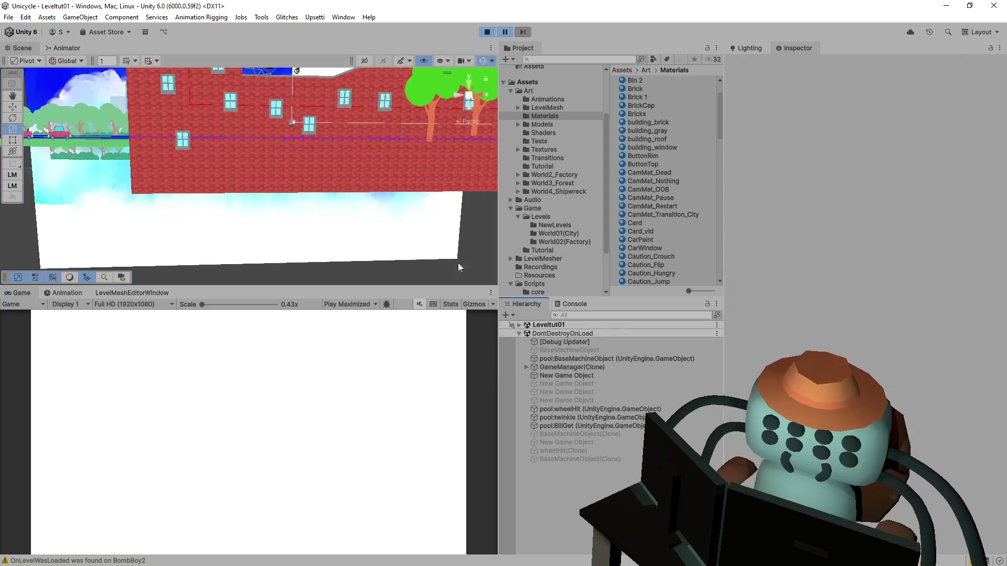
mouse_move(329, 130)
mouse_down()
mouse_move(300, 154)
mouse_move(389, 74)
mouse_move(237, 128)
mouse_move(249, 187)
mouse_move(193, 315)
mouse_up()
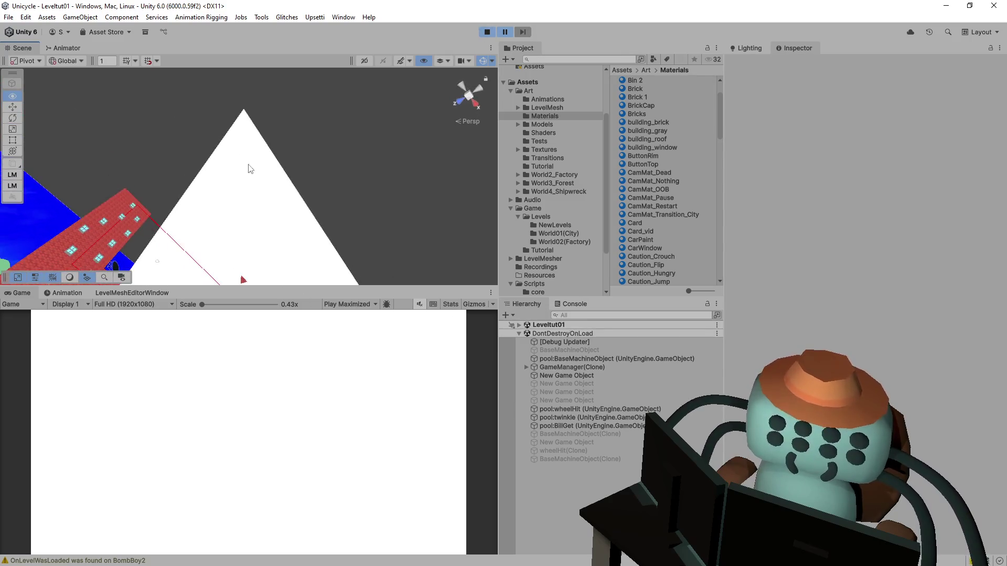
click(247, 166)
key(f)
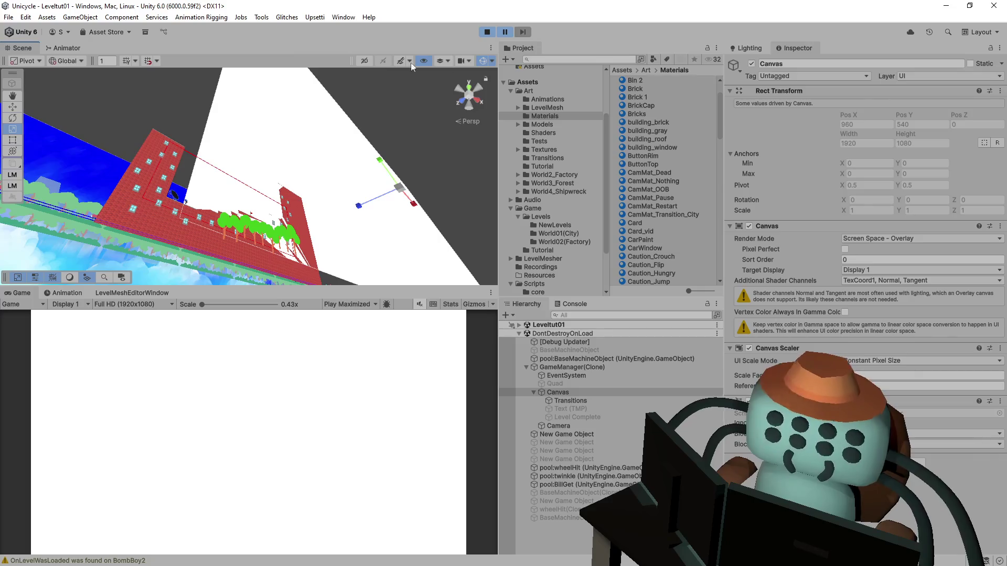
Stop Play mode with Ctrl+P
key(ctrl+p)
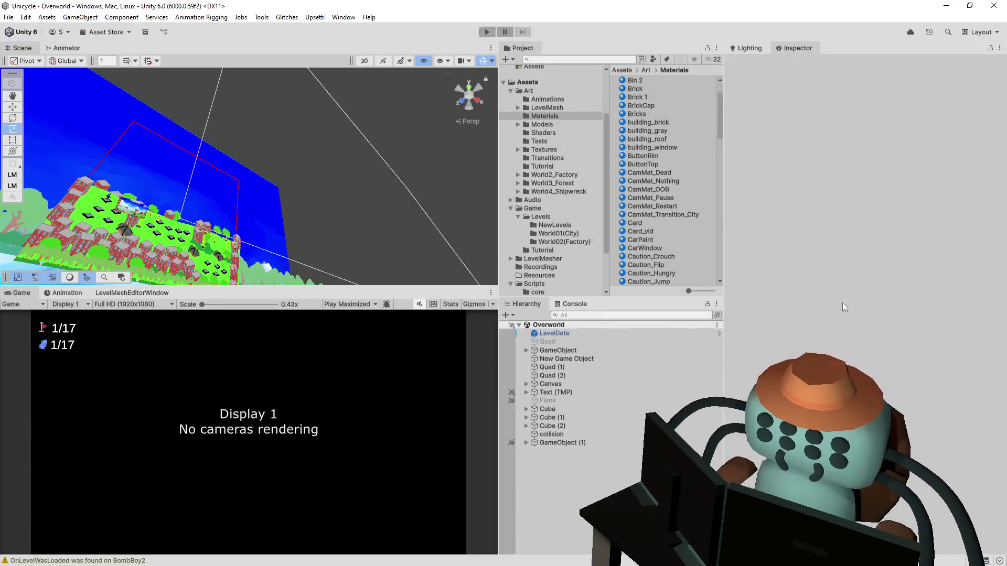
key(alt+Tab)
click(636, 231)
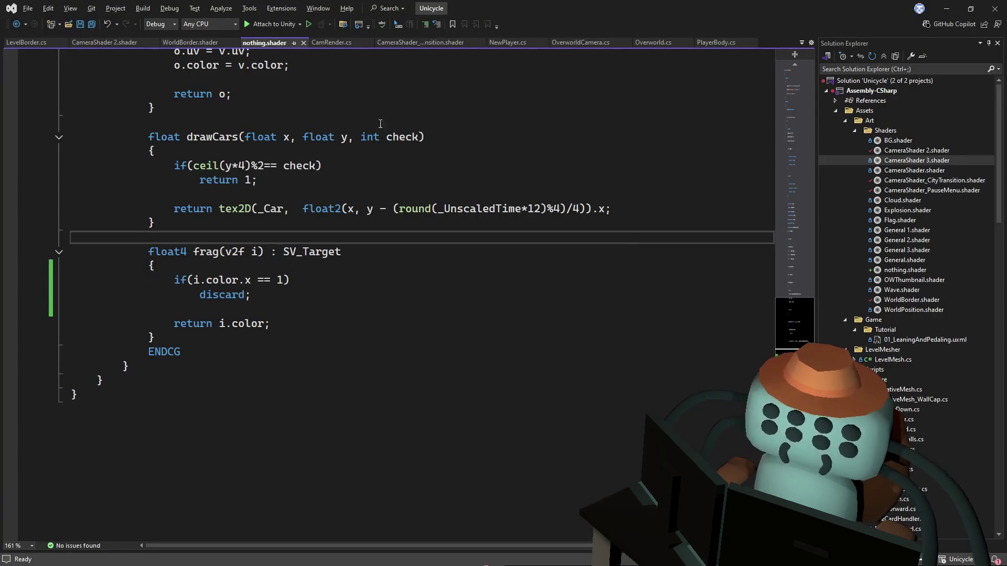
Copy the if(i.color.x == 1) discard check and open CameraShader 2.shader
mouse_move(314, 264)
mouse_down()
mouse_move(283, 299)
mouse_move(152, 265)
mouse_up()
click(282, 300)
click(370, 237)
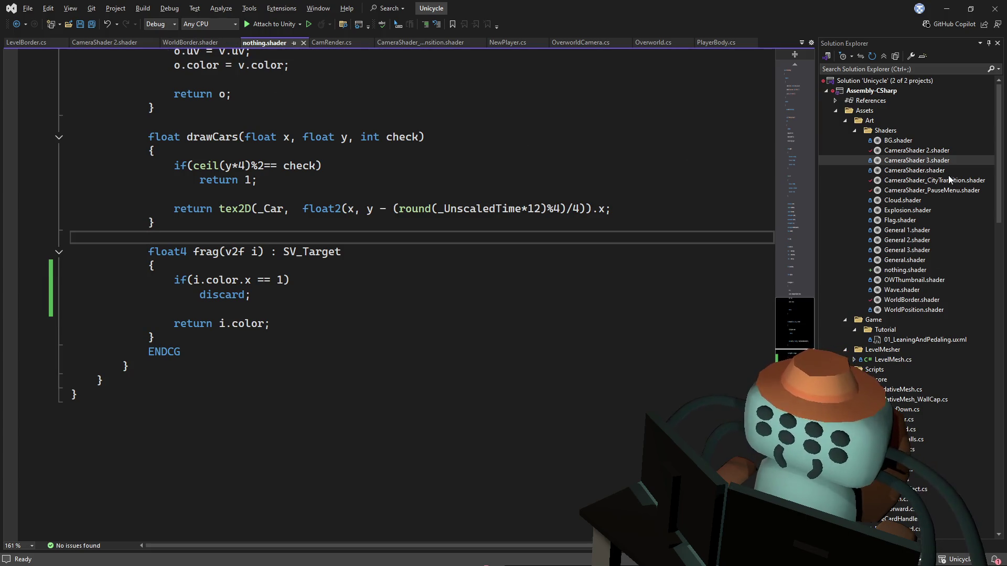
click(939, 154)
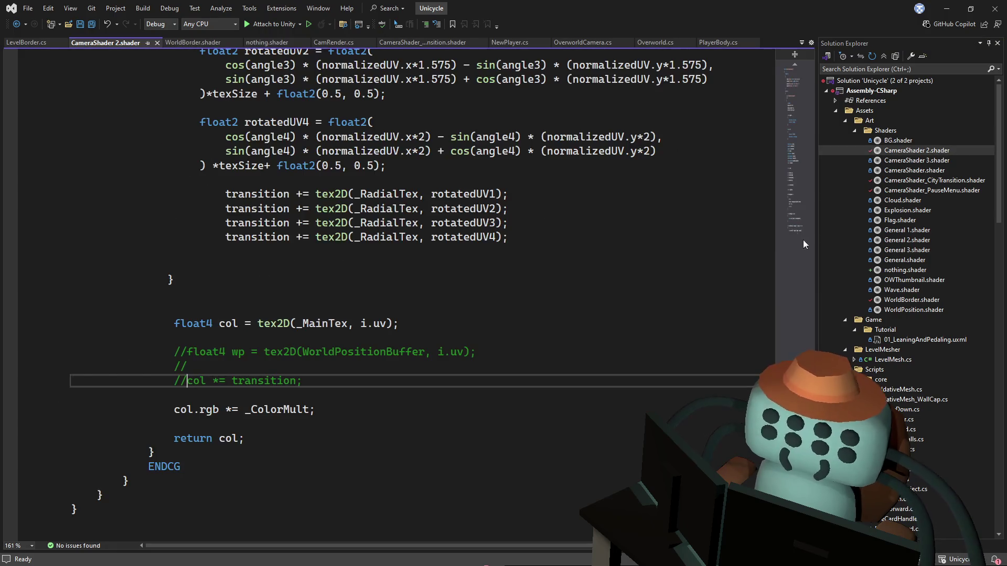
click(779, 67)
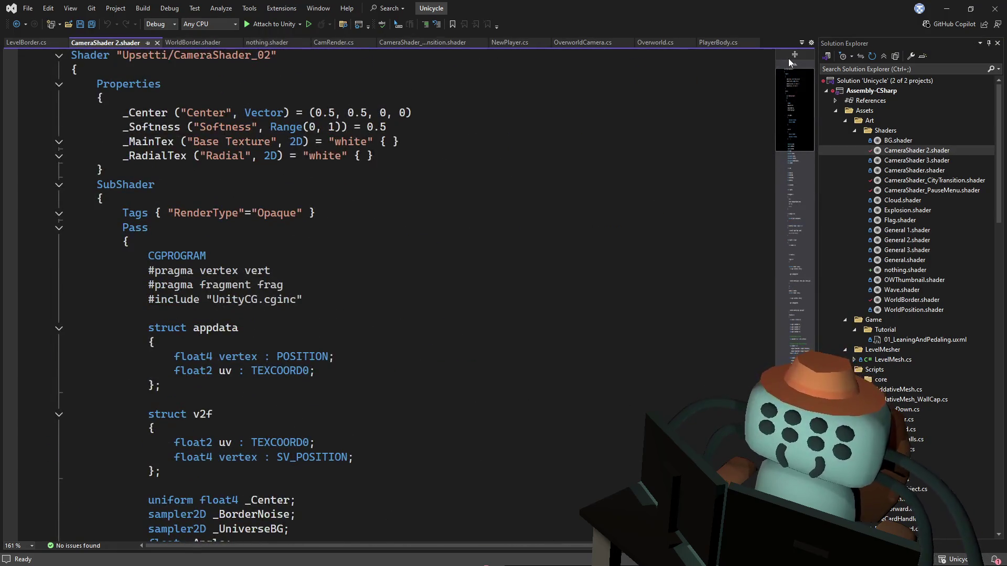
key(alt+Tab)
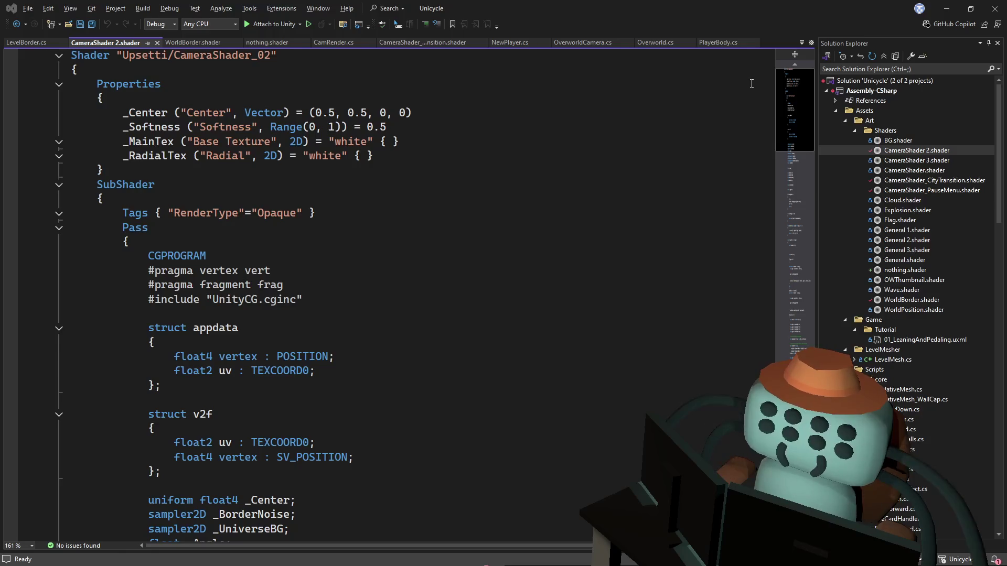
click(667, 206)
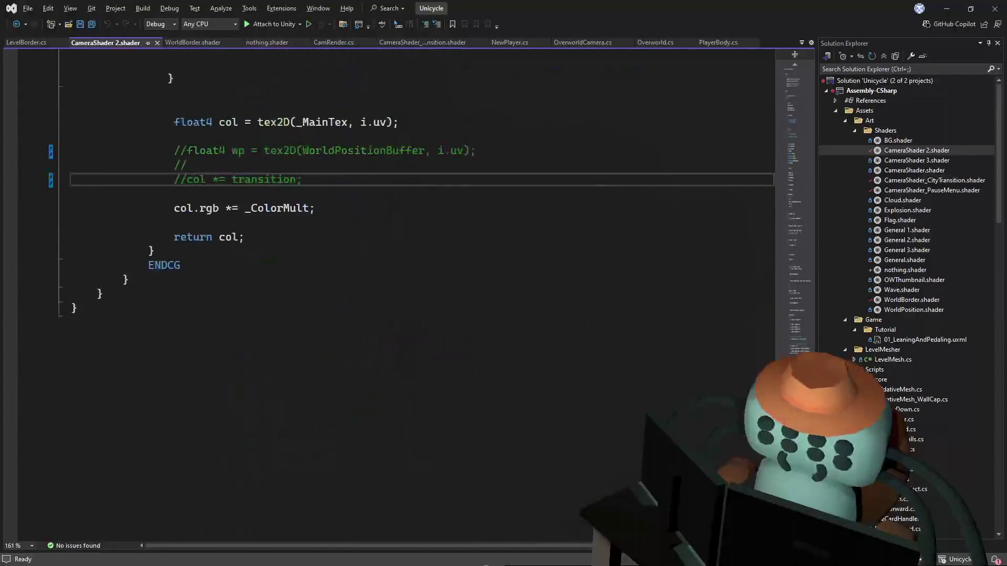
Paste the discard check after col.rgb *= _ColorMult and save CameraShader 2.shader
click(315, 323)
key(ctrl+v)
click(315, 323)
key(Return)
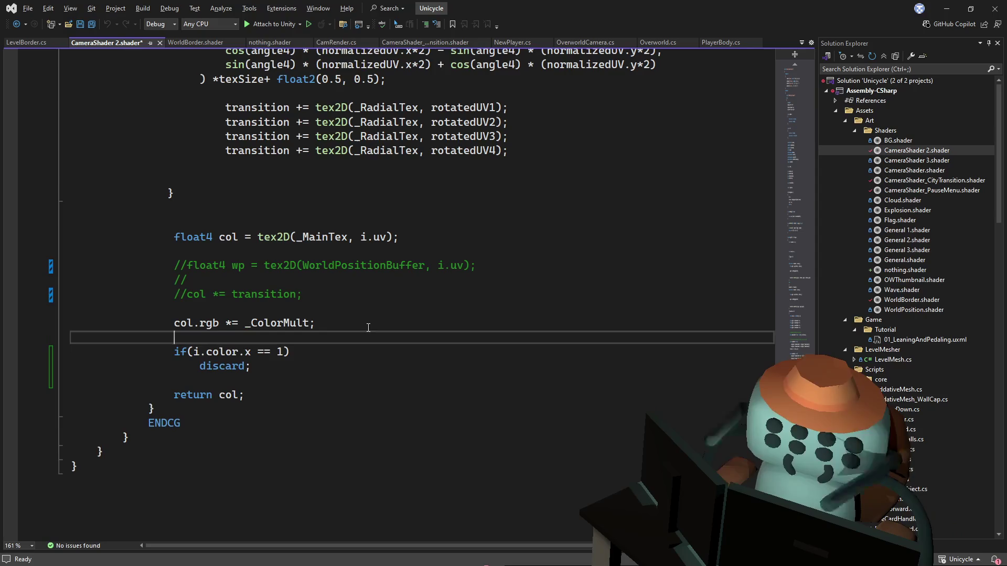
key(Up)
key(Up)
click(341, 323)
key(ctrl+s)
key(alt+Tab)
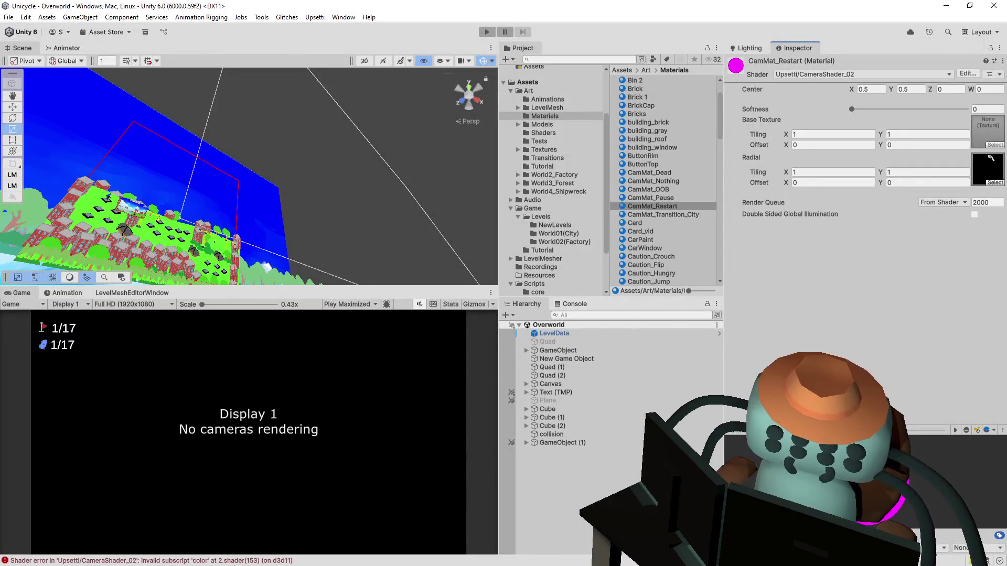
Fix the invalid subscript 'color' error by changing i.color to col in the discard check
click(237, 559)
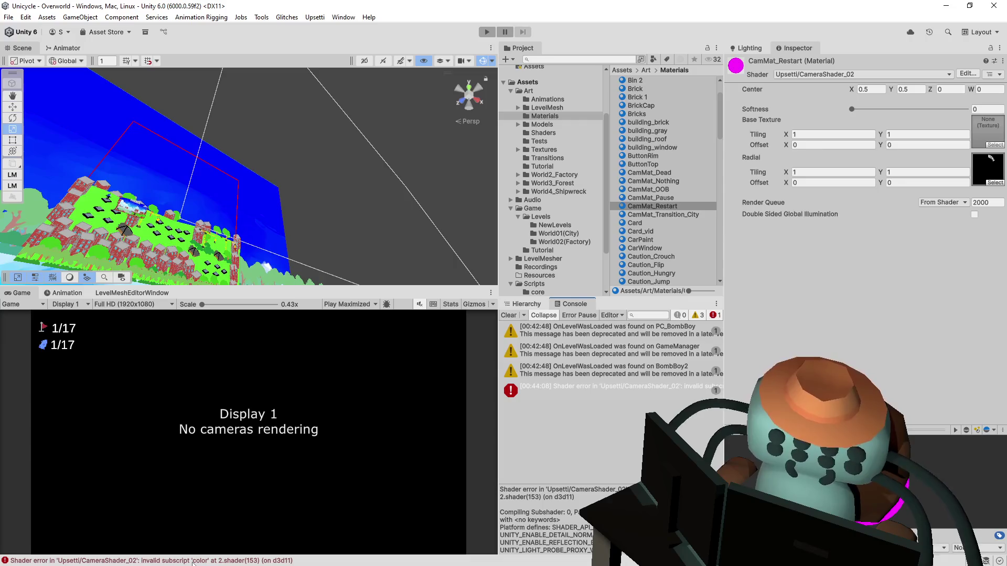
double_click(192, 561)
key(Up)
key(Up)
key(Up)
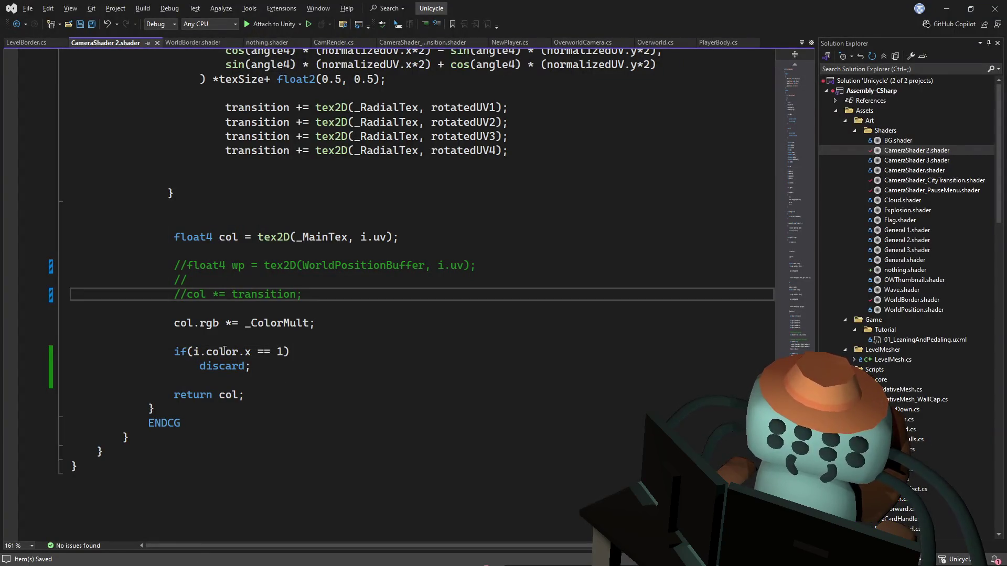
drag(241, 351, 194, 352)
text(col)
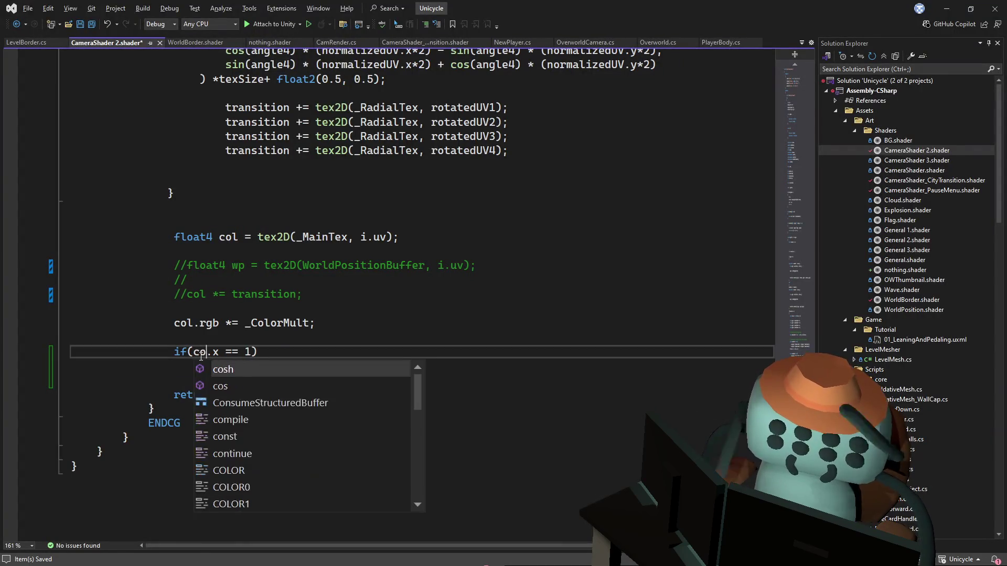
click(325, 289)
key(alt+Tab)
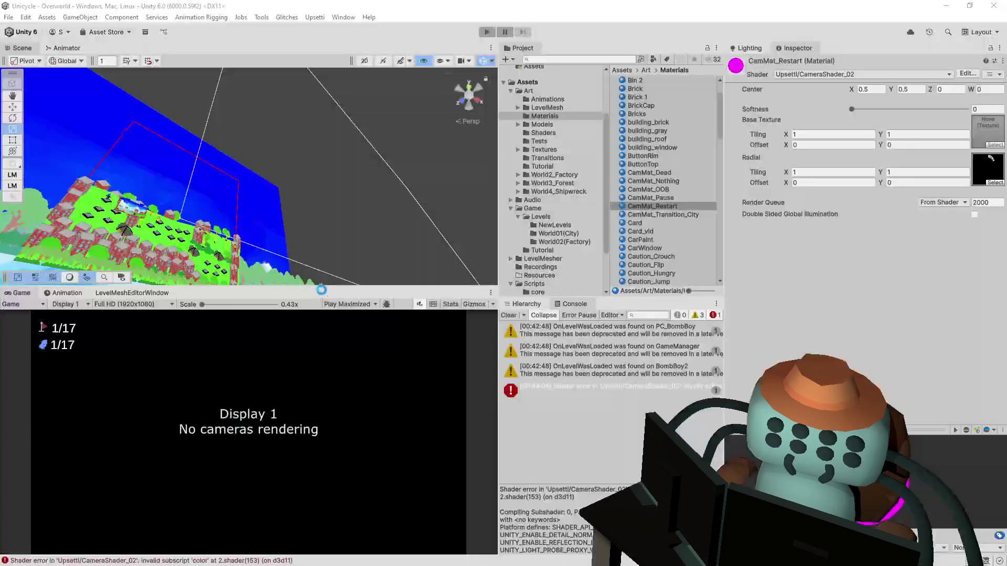
Play-test the transition from the Overworld into Tutopolis 1
drag(336, 279, 464, 42)
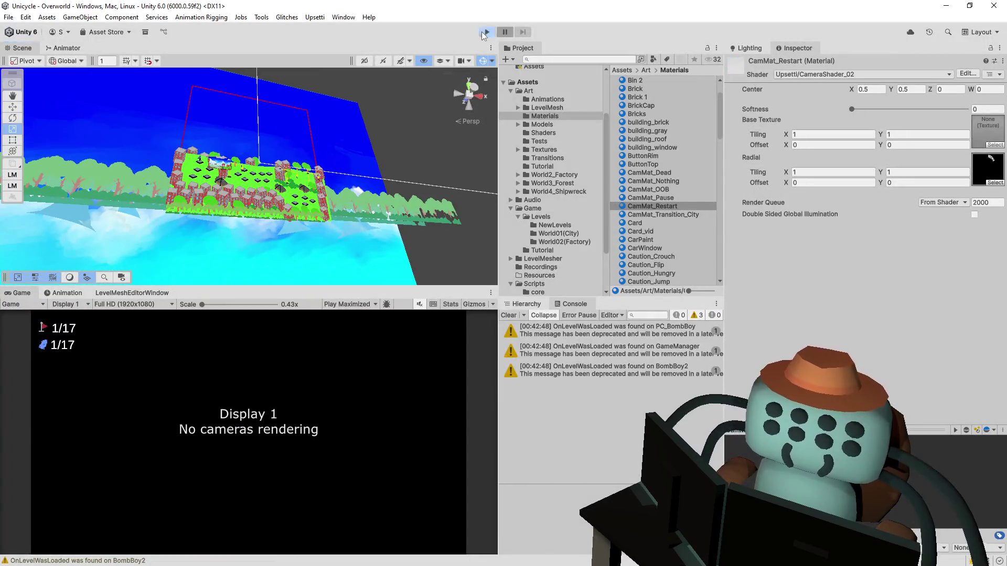
click(485, 33)
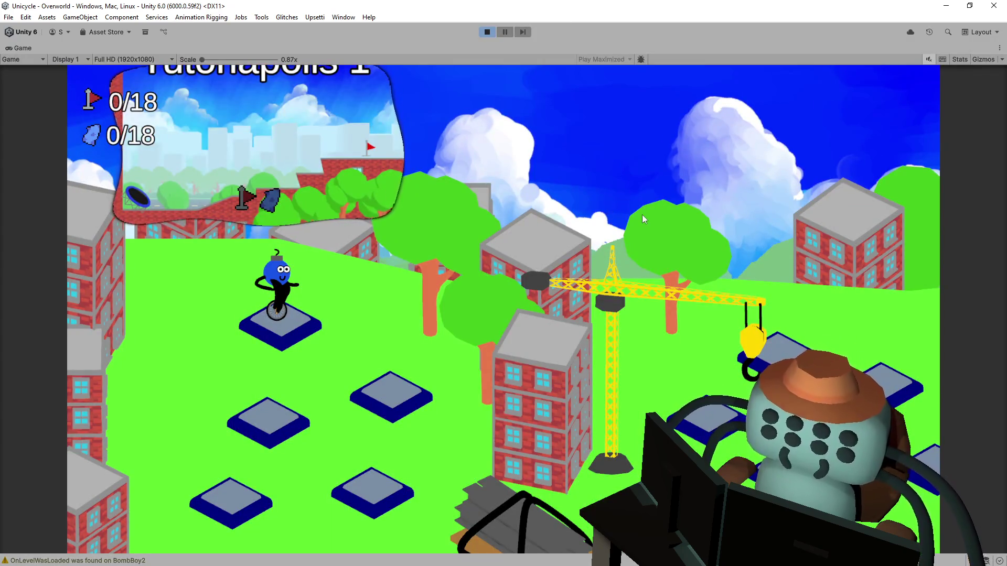
key(space)
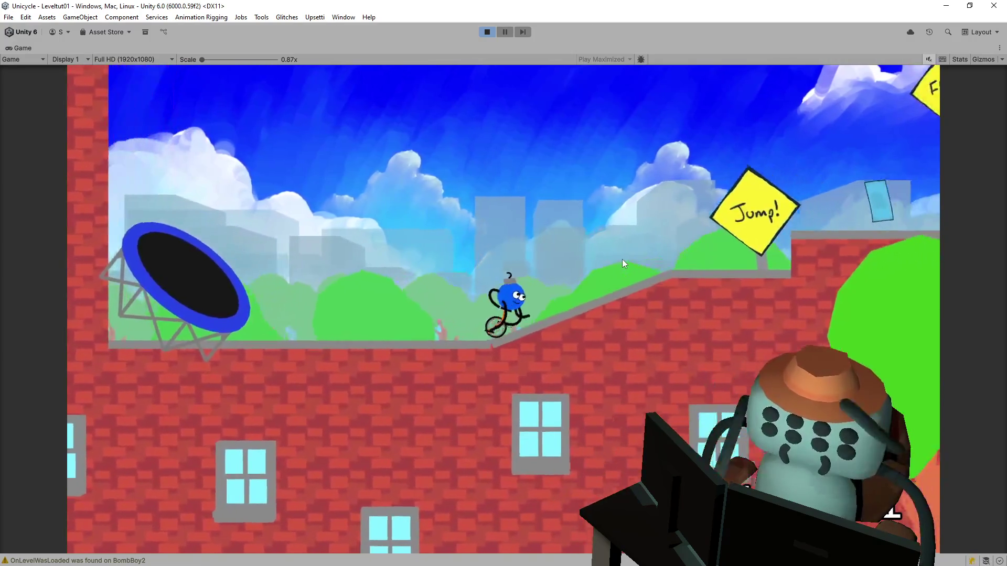
key(space)
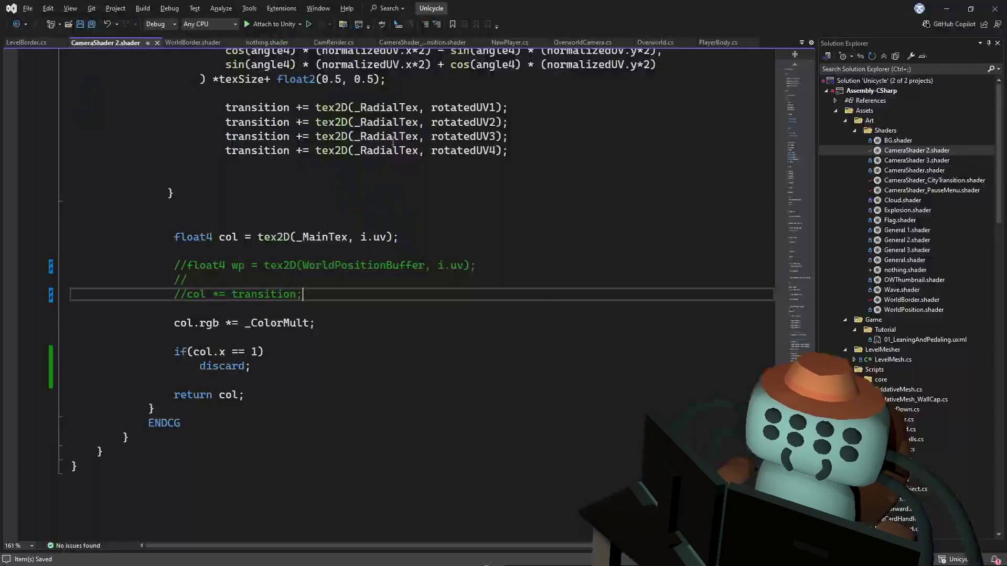
click(434, 386)
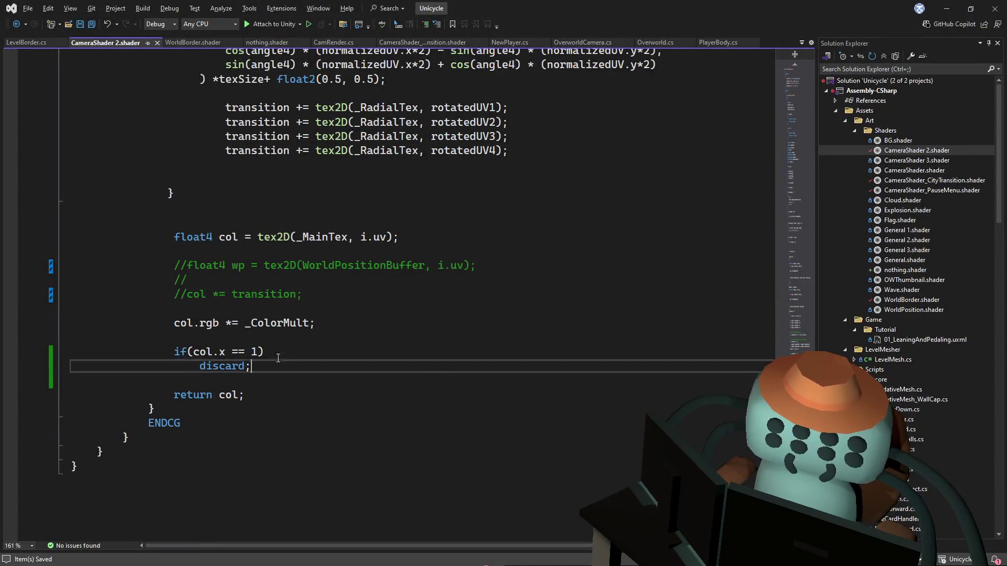
Inspect the CamMat_Pause, OOB, Nothing, Dead and Transition_City camera materials in Unity
drag(250, 366, 174, 351)
key(ctrl+c)
click(357, 309)
key(alt+Tab)
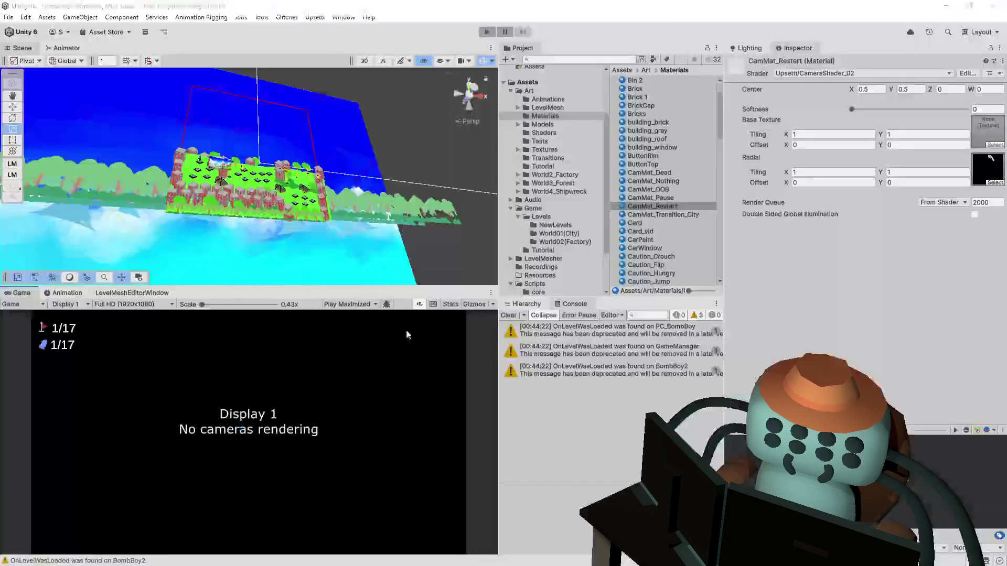
click(668, 200)
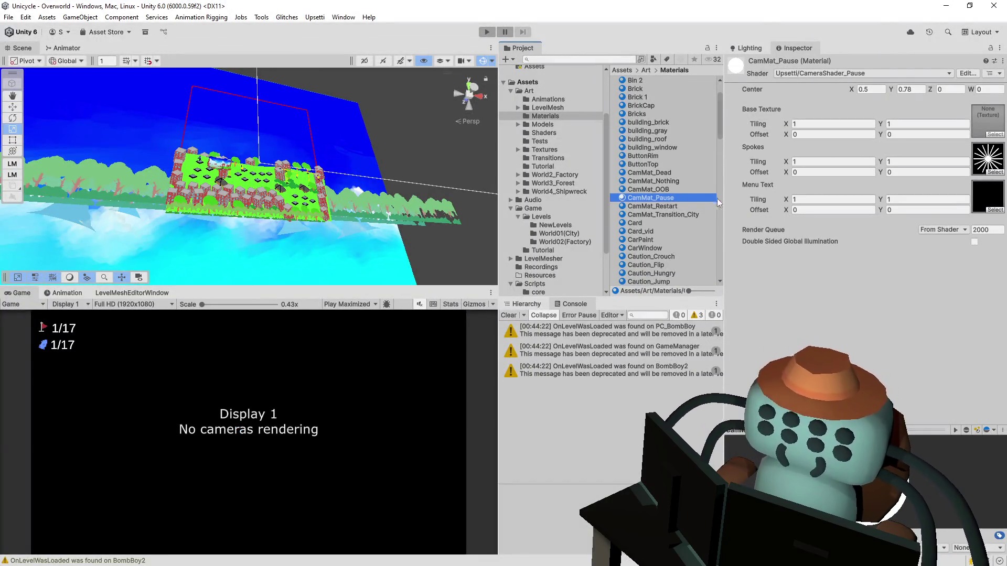
click(696, 190)
click(697, 181)
click(700, 173)
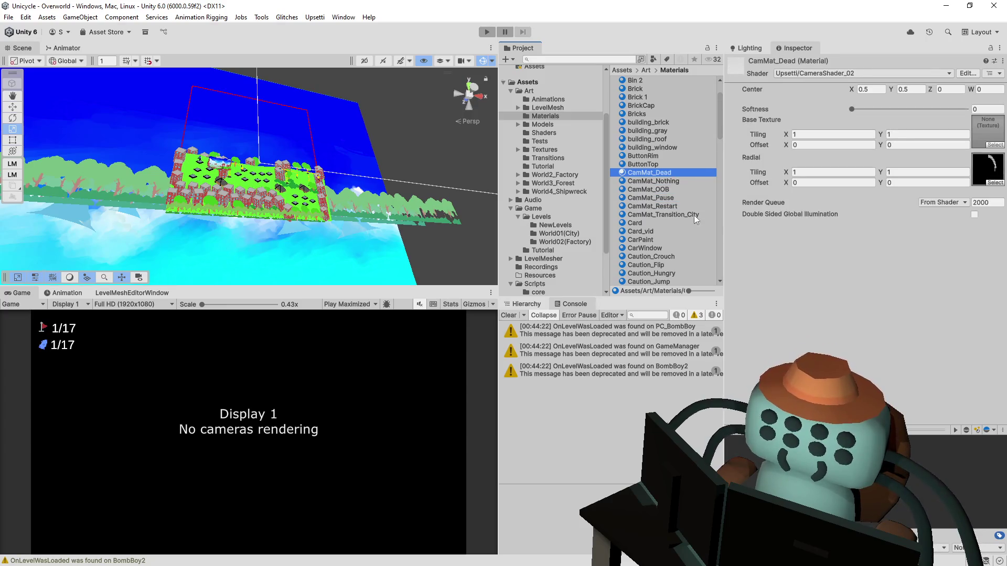
click(694, 215)
Paste the discard check below the col.a line in the city transition shader and save it
click(966, 73)
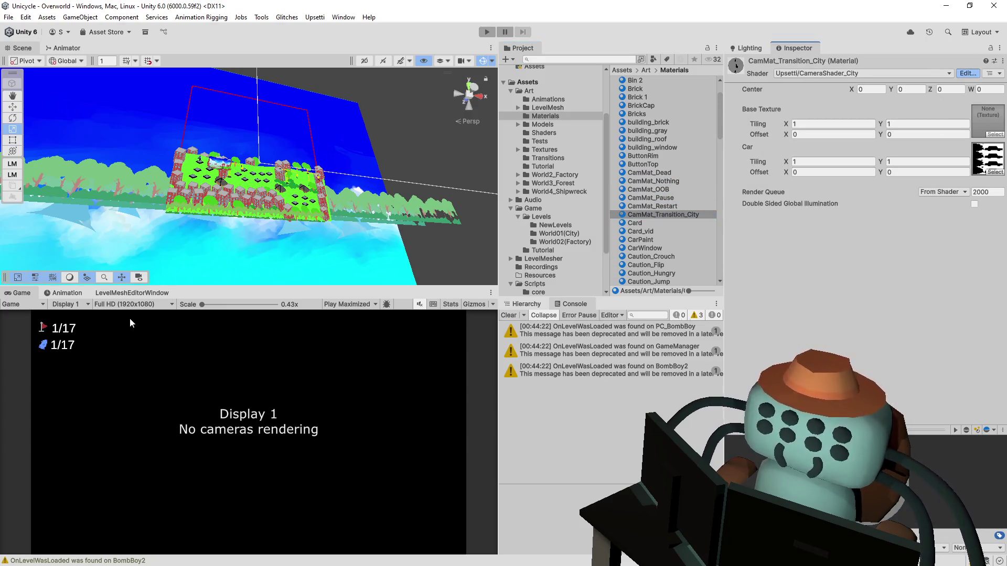
click(324, 417)
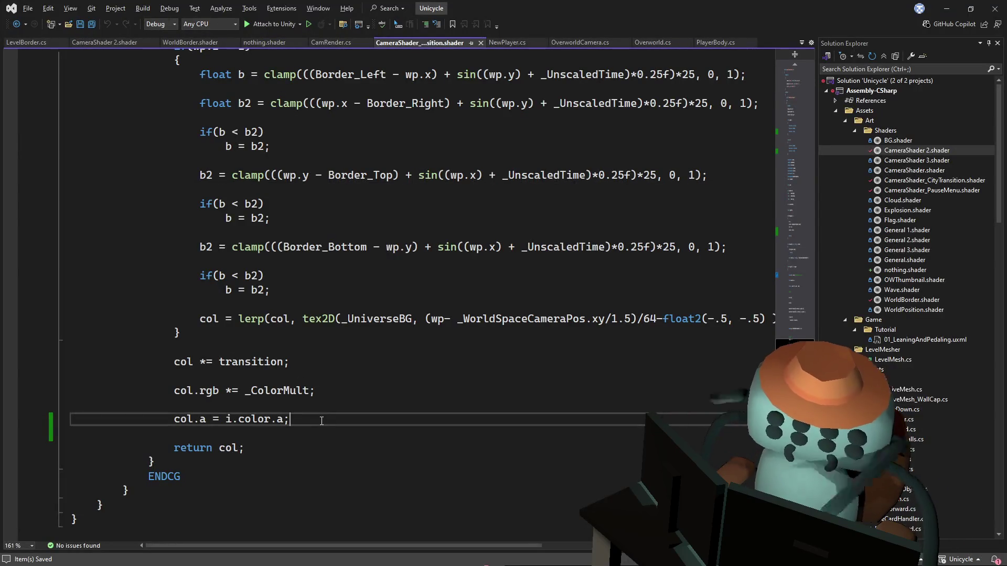
key(ctrl+v)
key(ctrl+s)
key(alt+Tab)
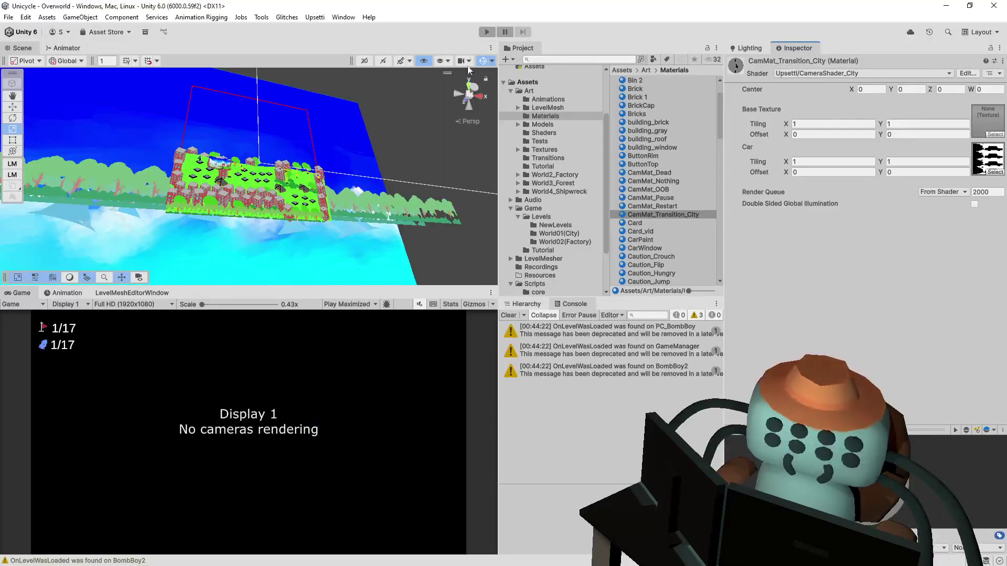
Play-test Leveltut01, riding and jumping to the finish flag and on to the Overworld
click(484, 32)
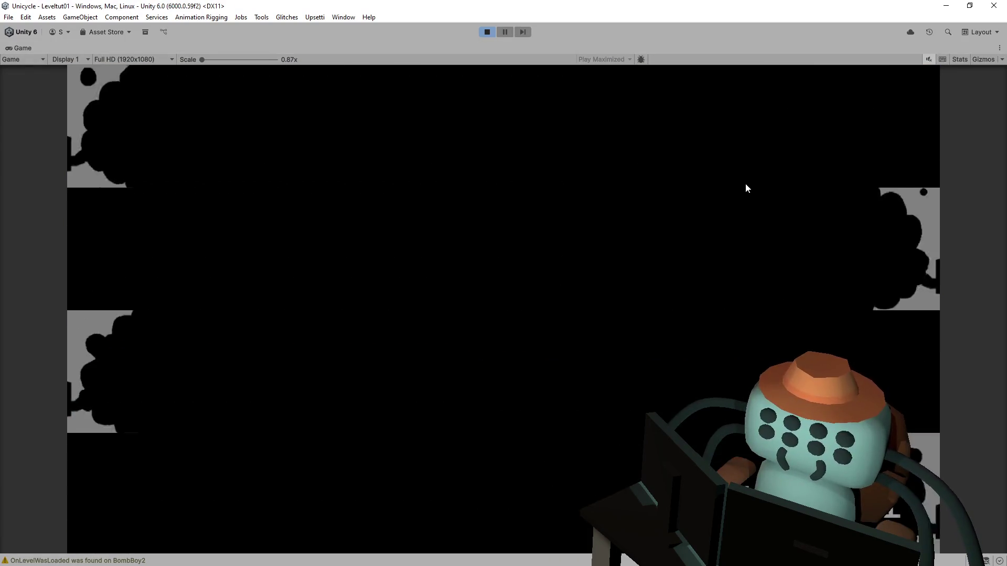
key(Right)
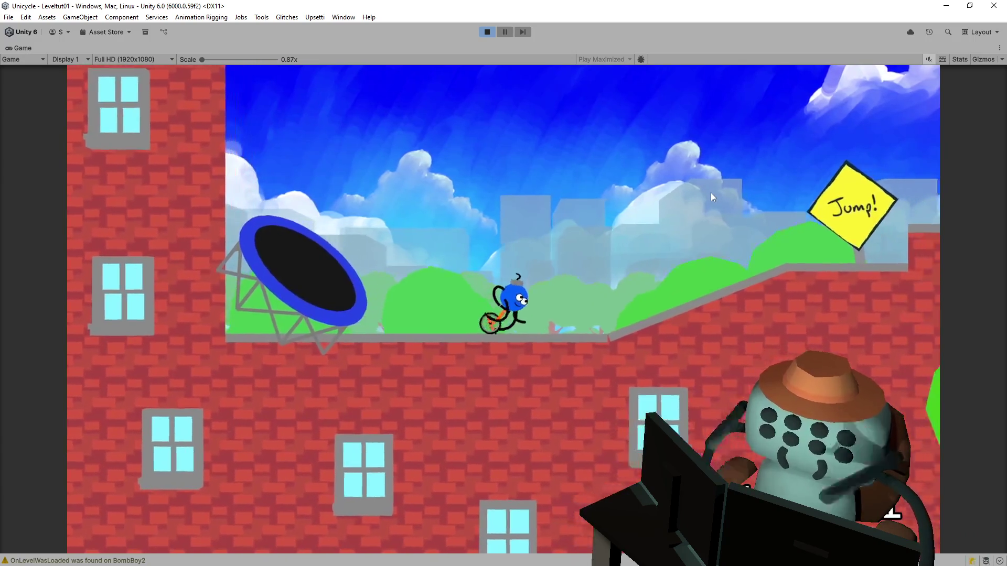
key(space)
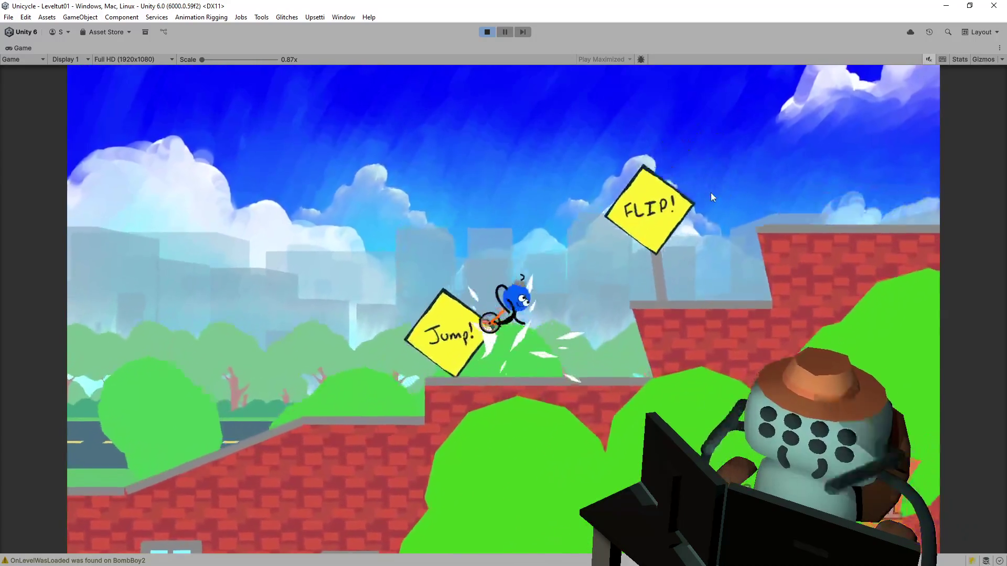
key(space)
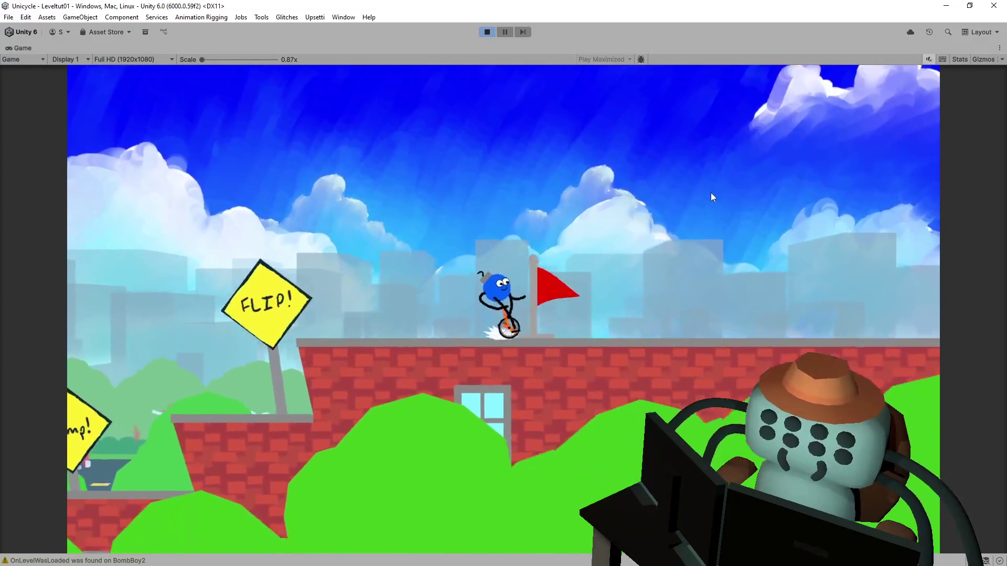
key(space)
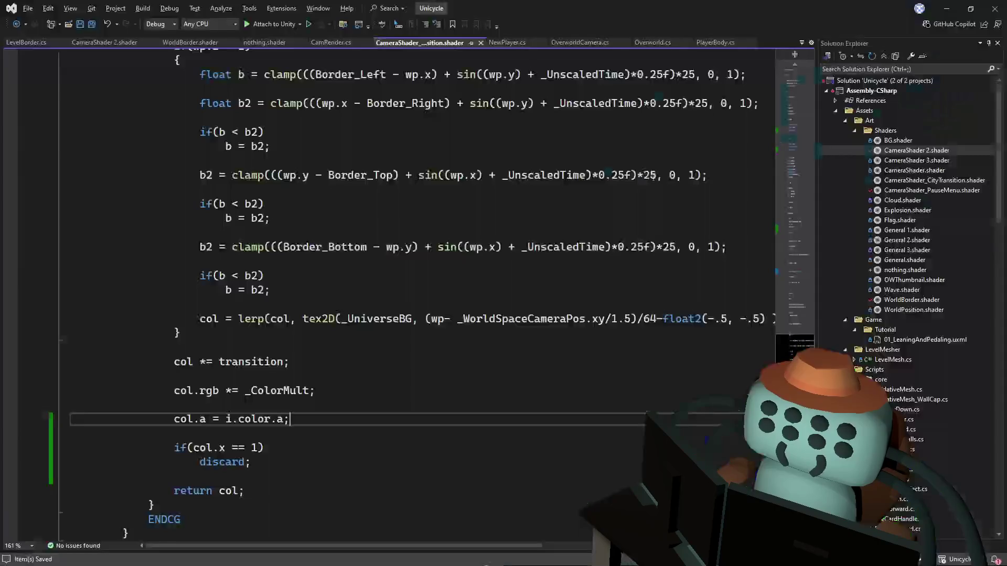
Move the if(col.x == 1) discard; lines above col *= transition; in the city transition shader
click(494, 266)
click(346, 418)
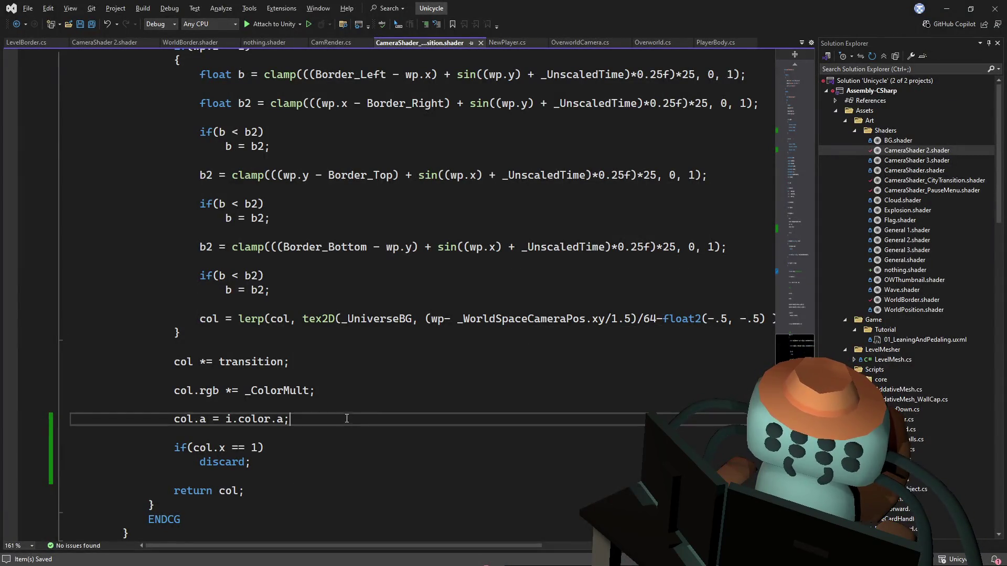
drag(328, 425, 369, 390)
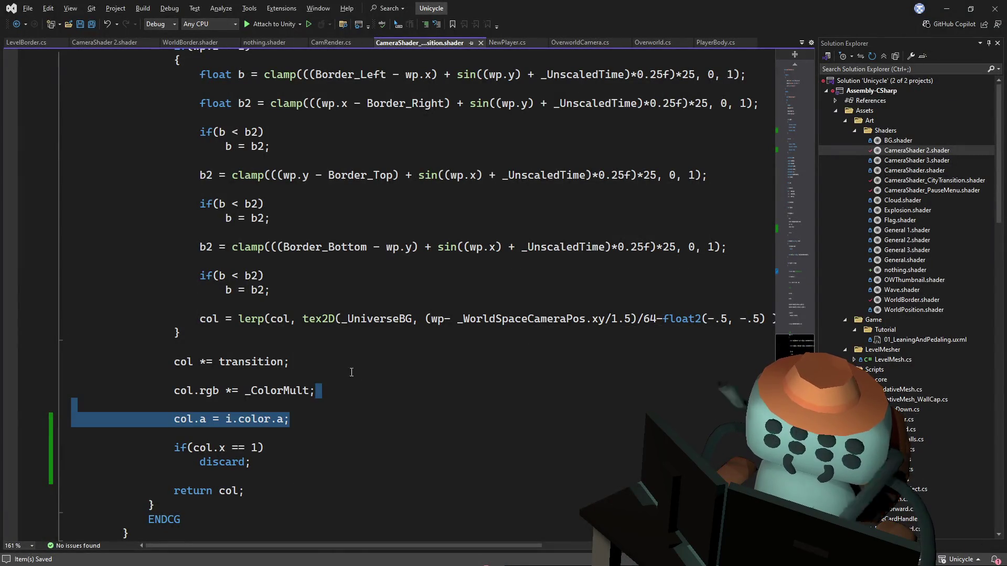
mouse_move(281, 461)
mouse_down()
mouse_move(225, 462)
mouse_move(340, 418)
mouse_up()
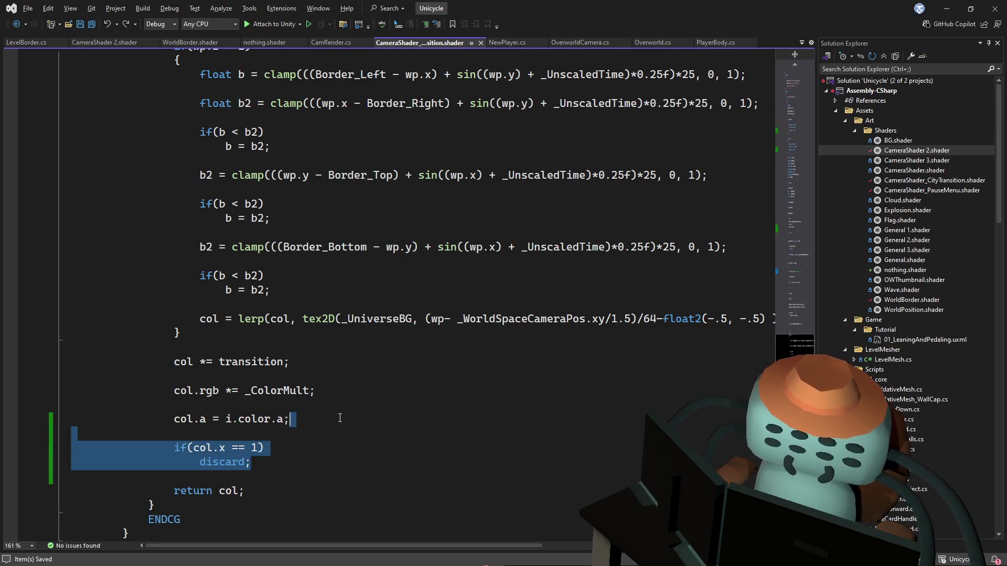
key(Delete)
click(326, 343)
key(ctrl+v)
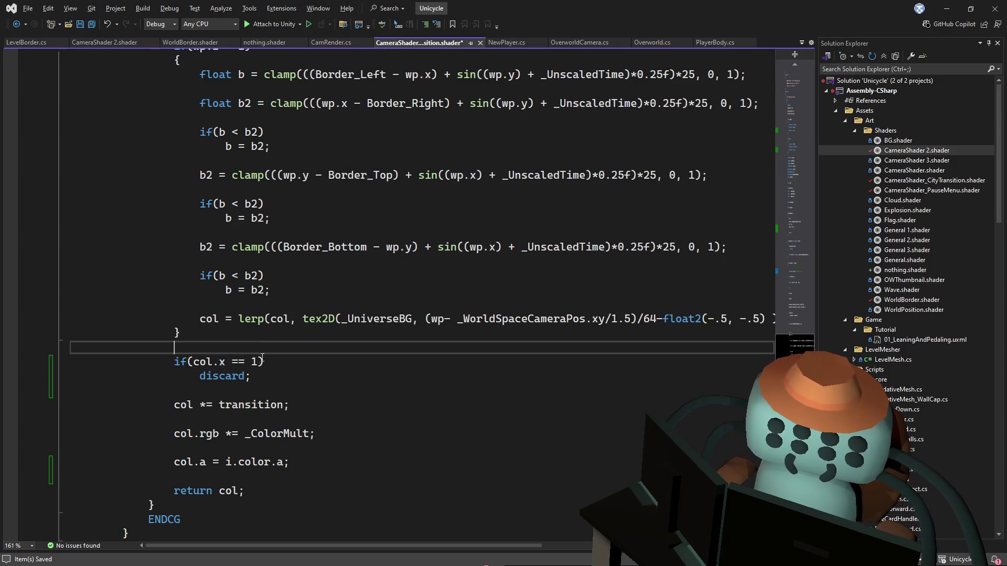
mouse_move(258, 362)
mouse_down()
mouse_move(220, 376)
mouse_move(215, 364)
mouse_up()
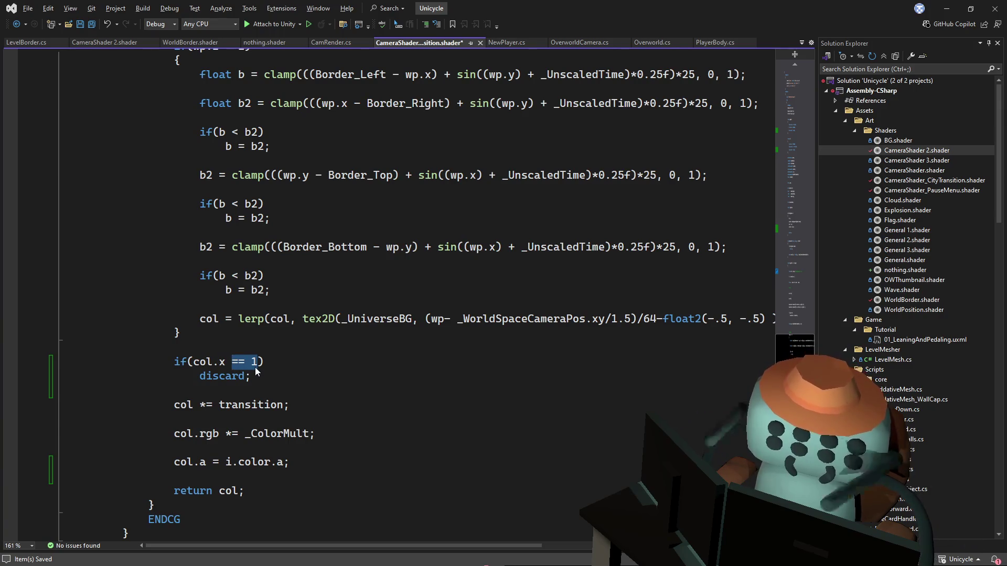
key(alt+Tab)
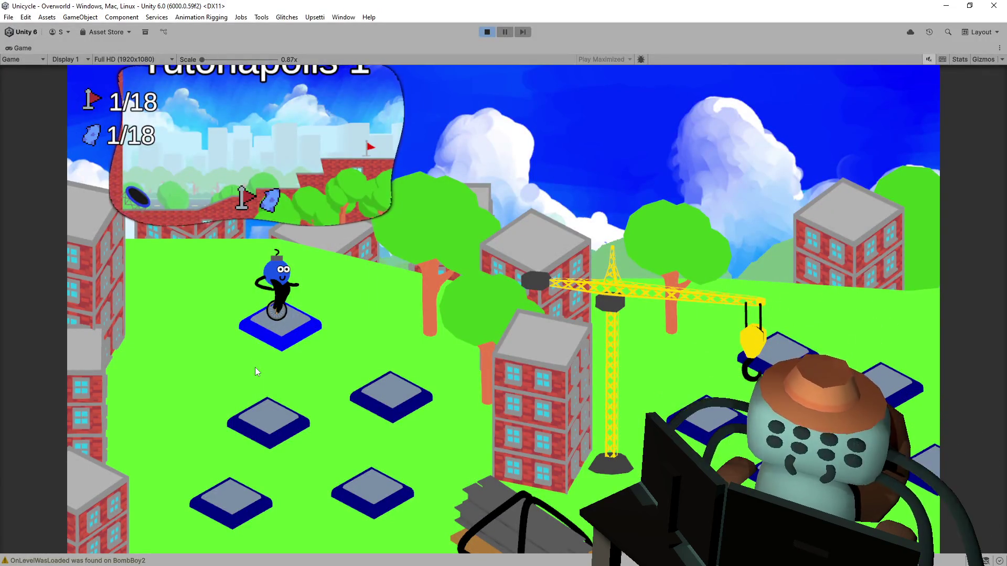
Enter Leveltut01, jump through to the flag, return to the Overworld and stop Play mode
key(space)
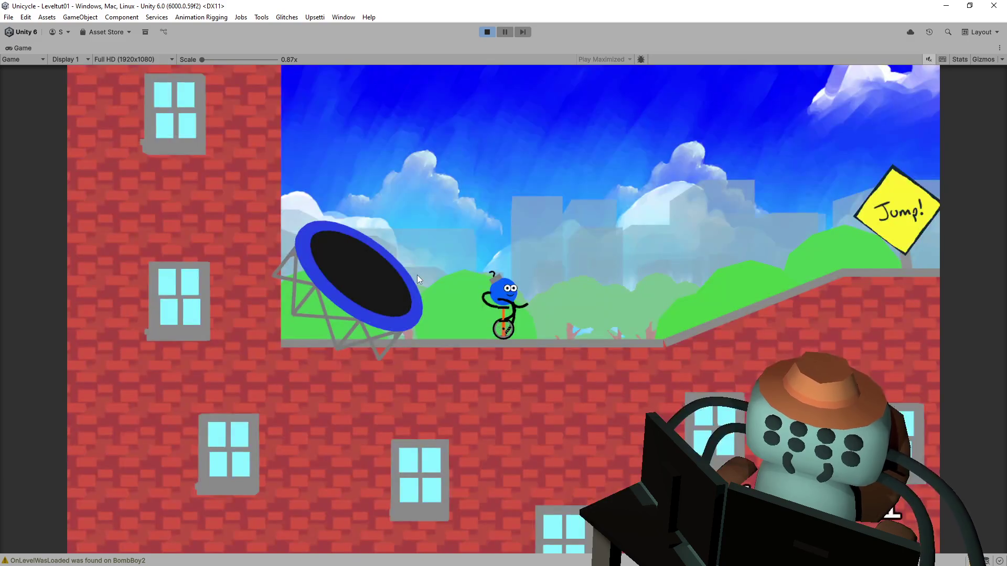
key(space)
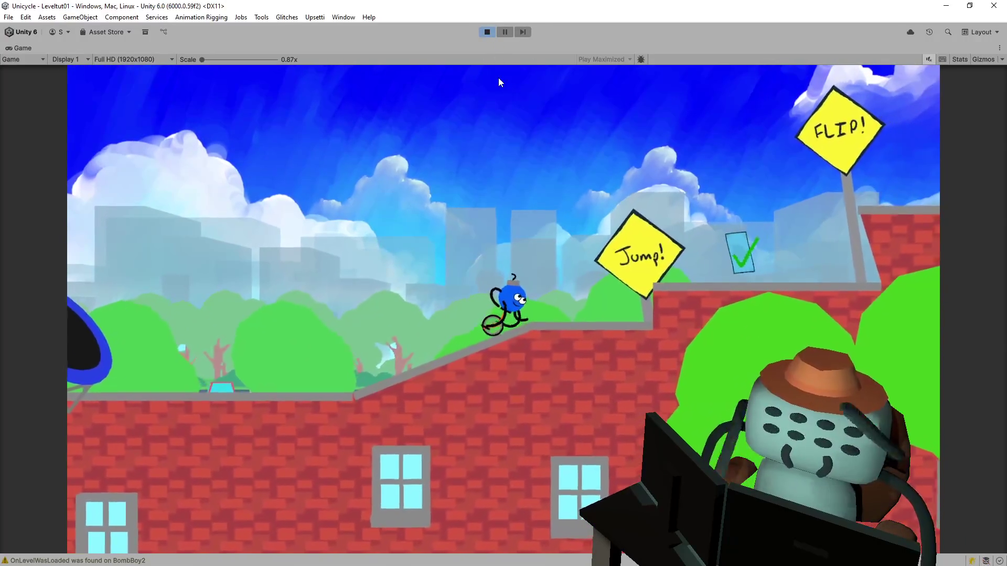
key(space)
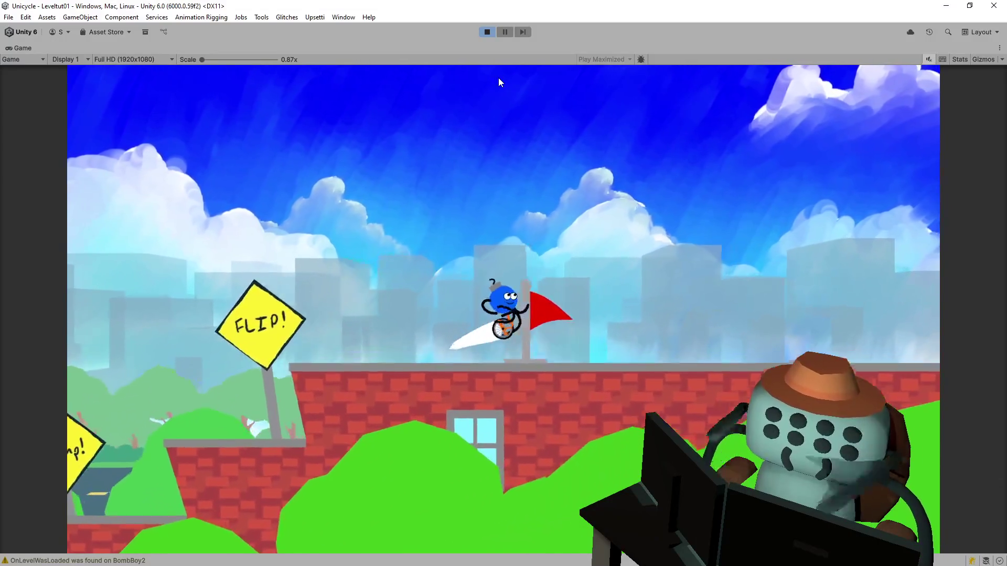
key(space)
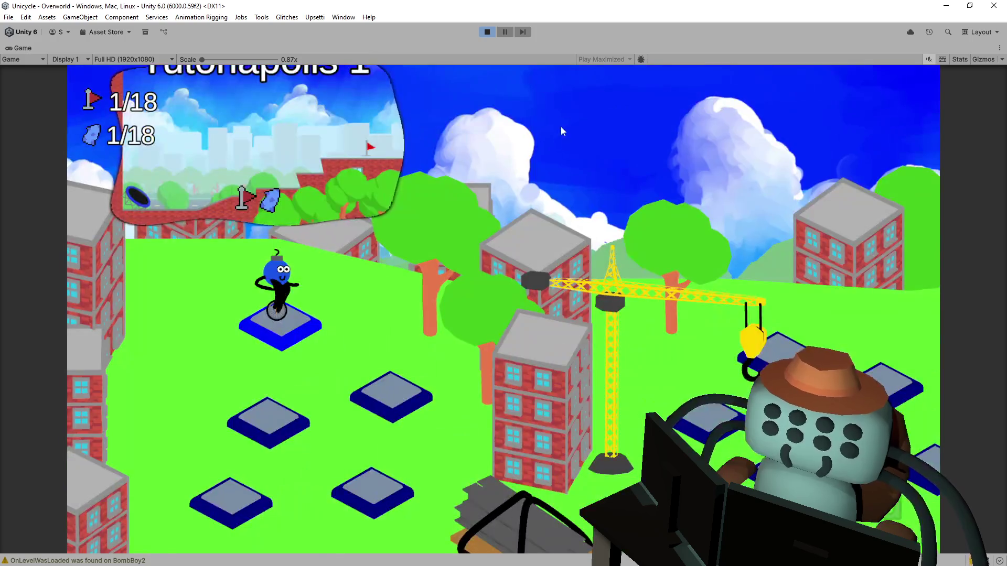
click(488, 32)
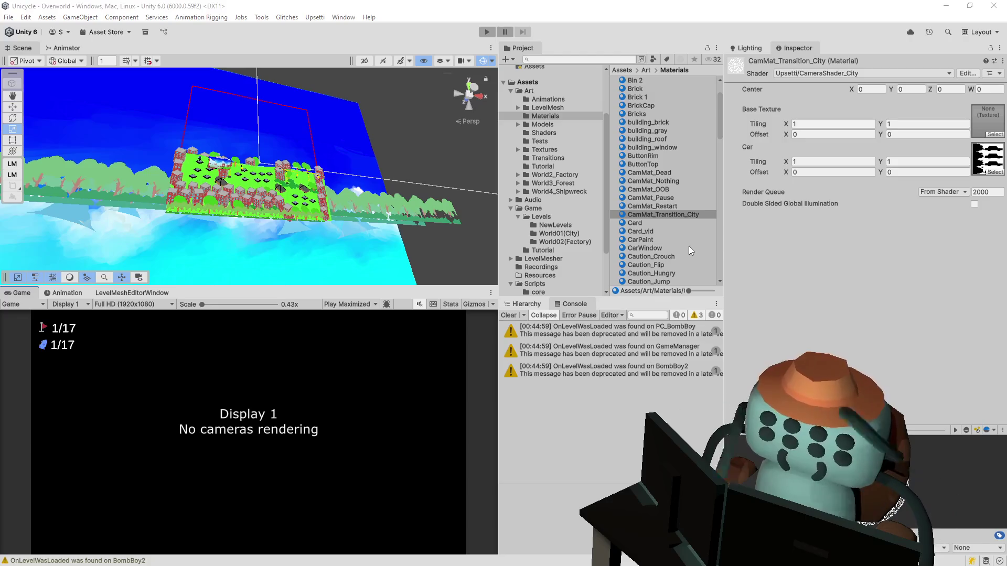
Review the discard check in the shader, briefly deleting and restoring its lines
key(alt+Tab)
click(358, 319)
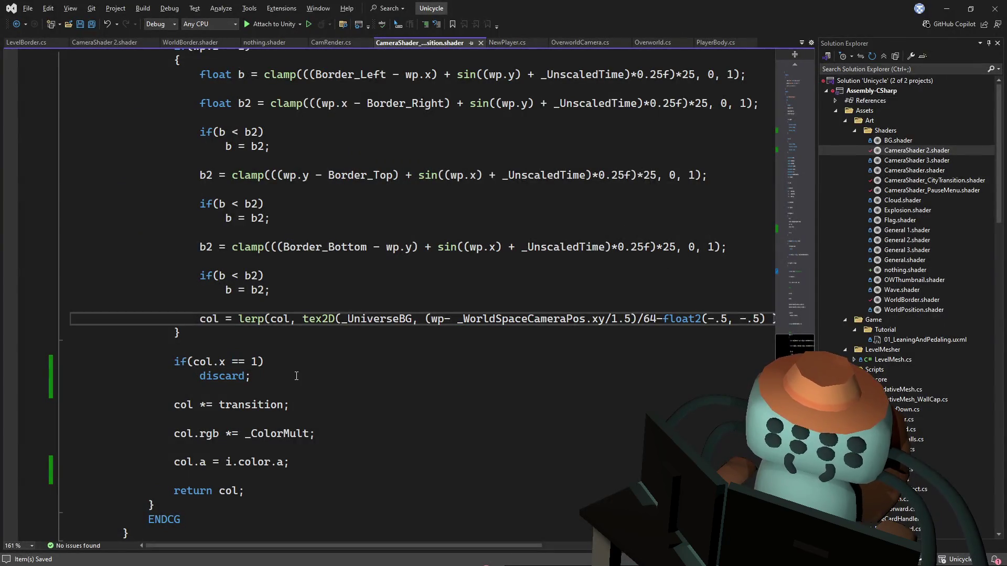
click(275, 354)
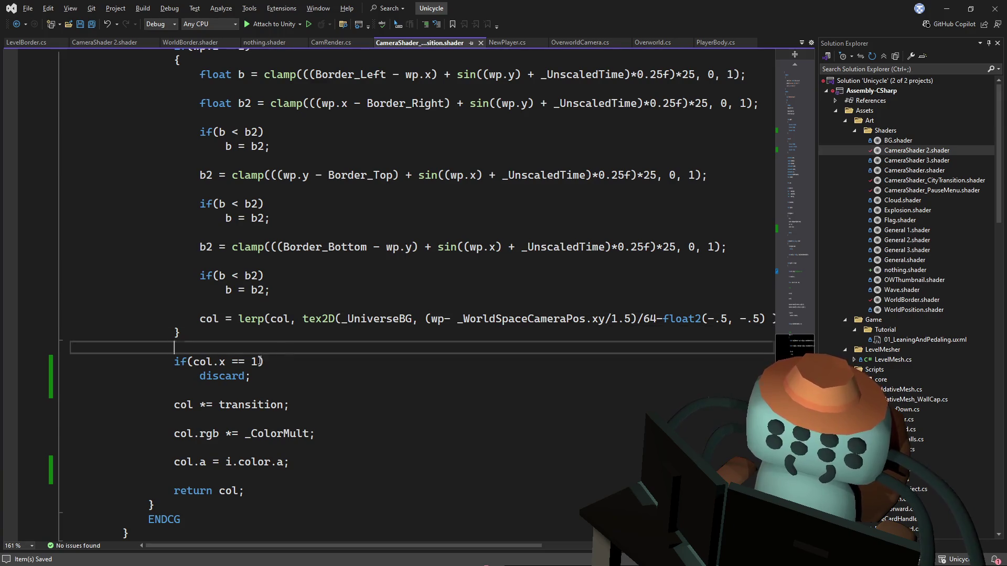
drag(259, 361, 234, 362)
click(279, 337)
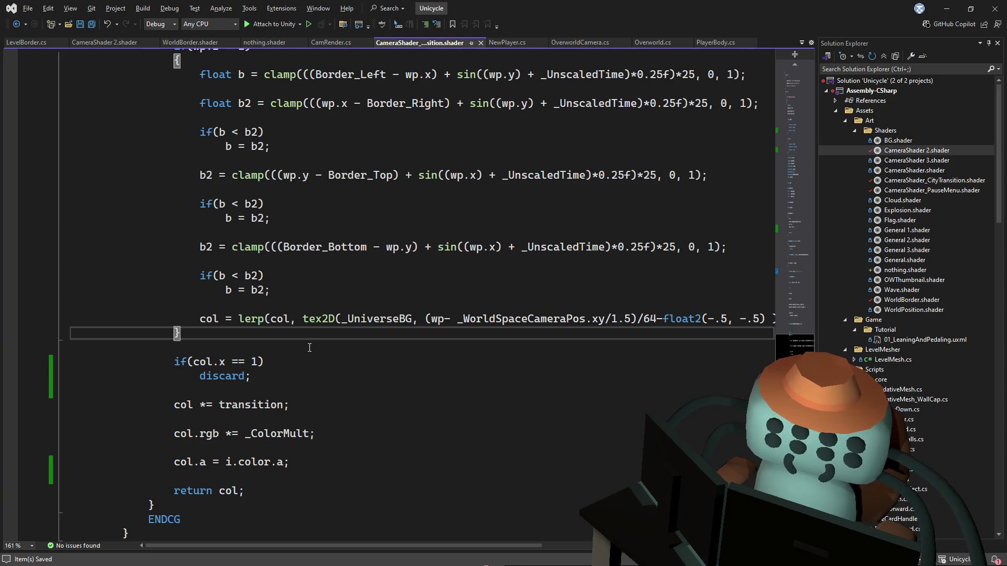
drag(309, 348, 255, 376)
key(BackSpace)
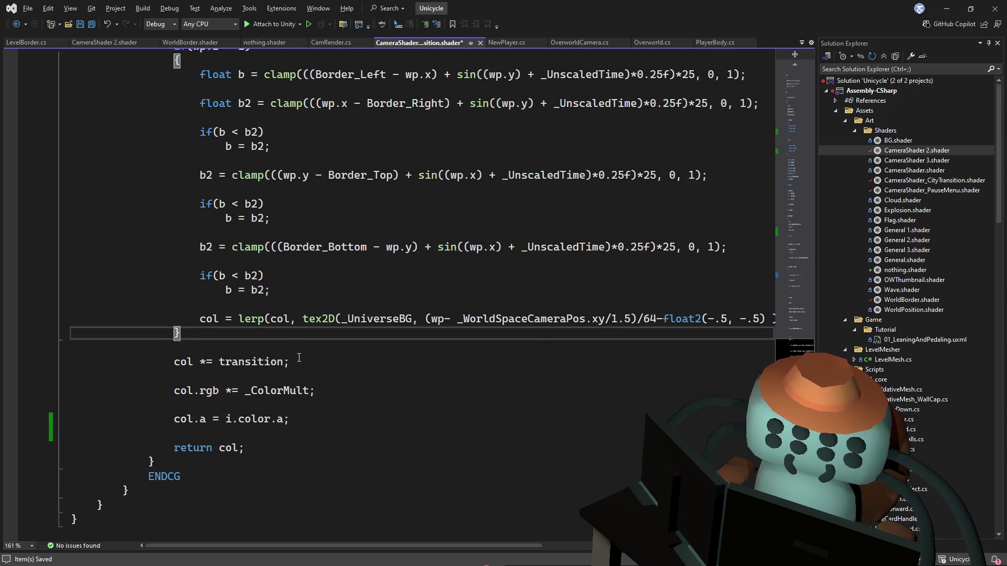
key(ctrl+z)
Change the discard condition from col.x == 1 to transition == 1 and save the shader
click(284, 405)
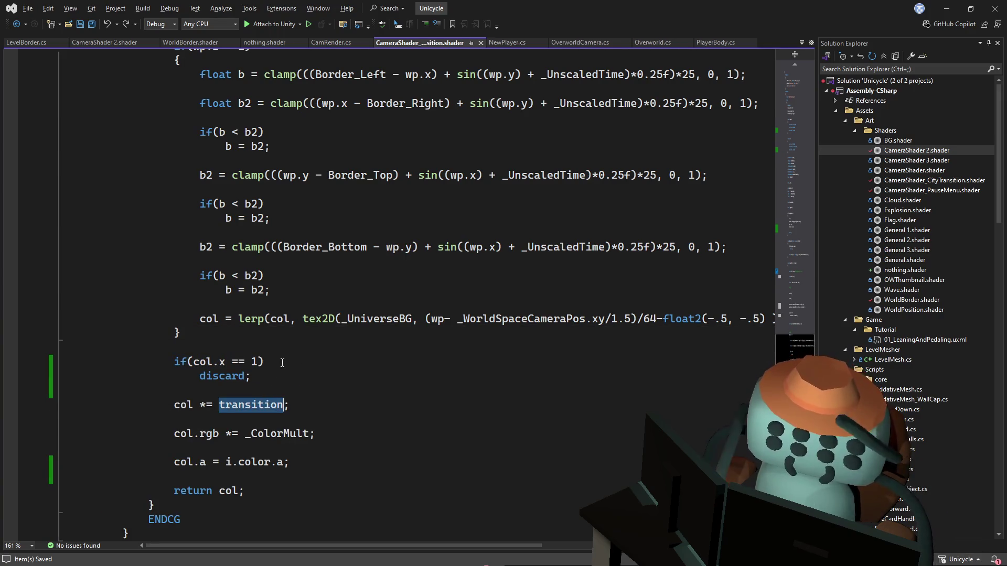
key(Up)
key(Up)
key(Up)
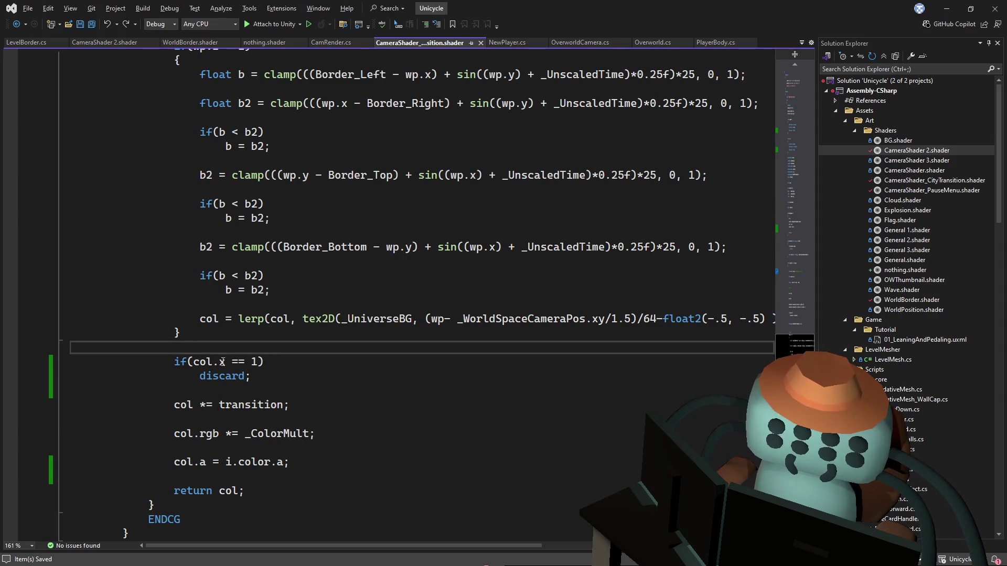
click(212, 362)
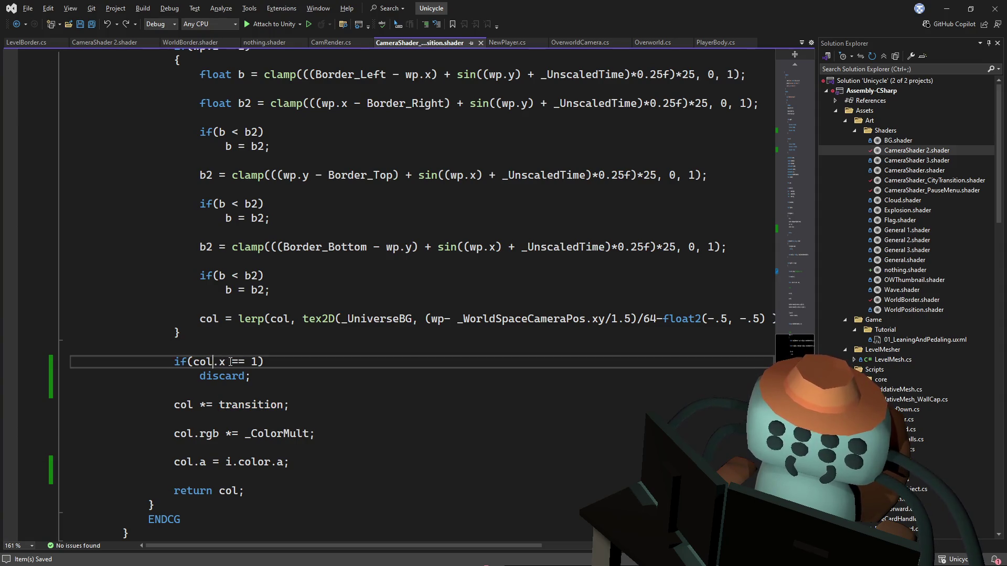
drag(231, 362, 208, 362)
text(transition)
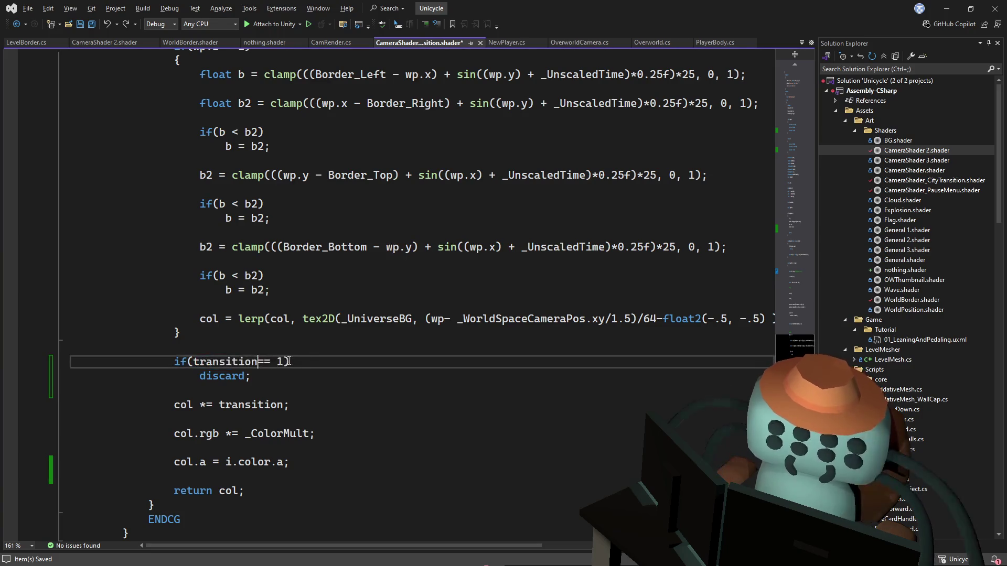
key(ctrl+s)
Start the game in Unity and review where transition is used in the shader
key(alt+Tab)
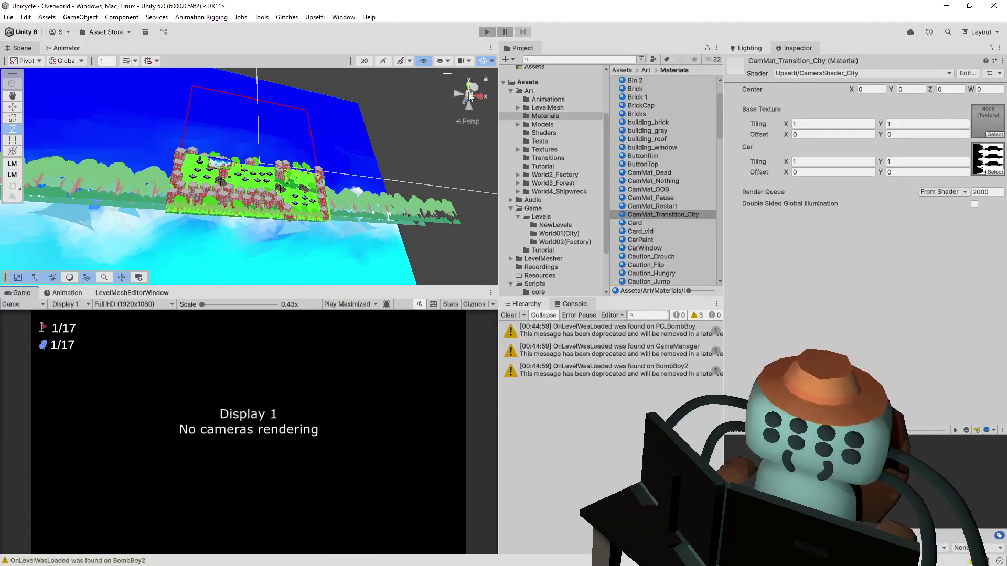
click(482, 33)
key(alt+Tab)
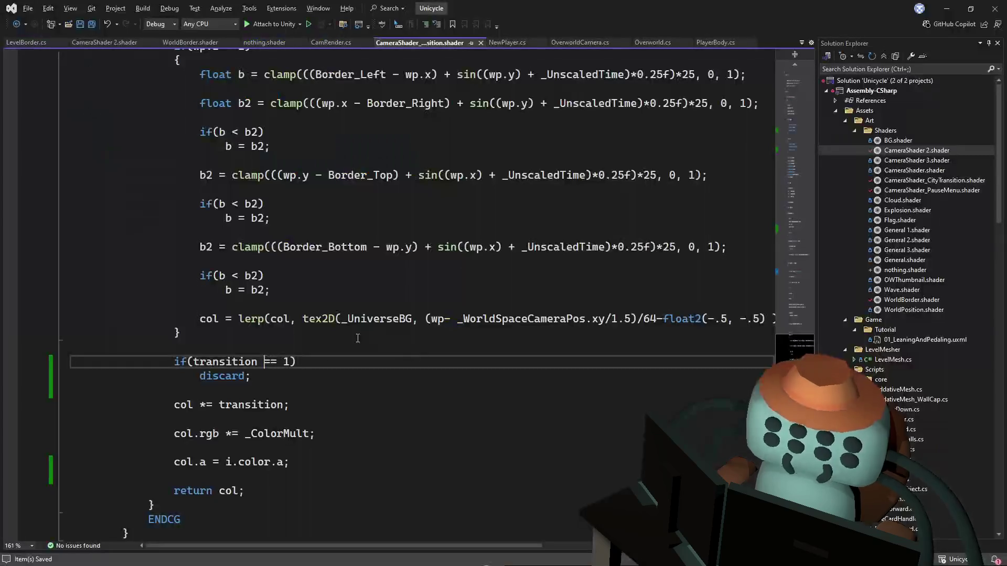
double_click(229, 371)
double_click(225, 362)
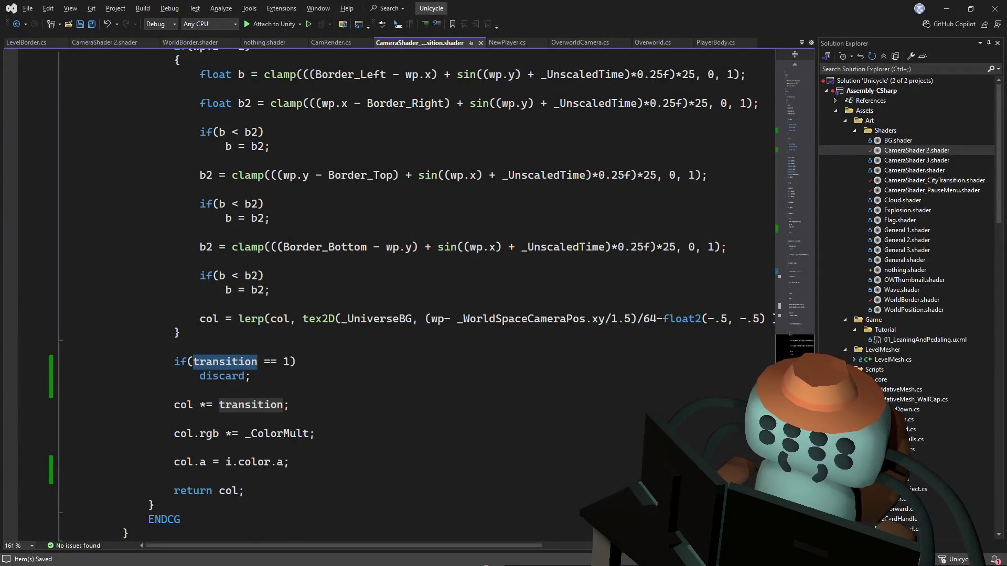
drag(797, 262, 795, 329)
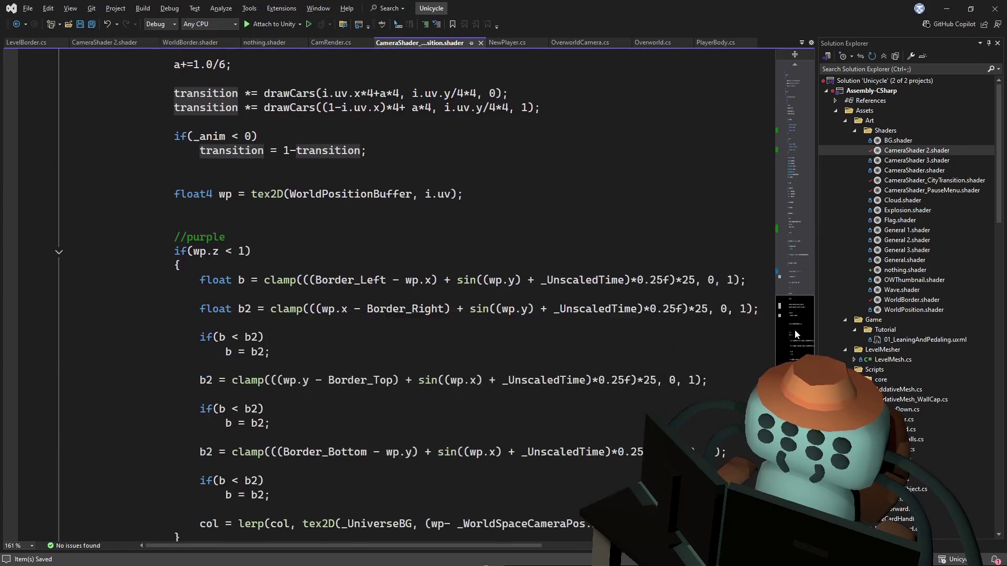
key(alt+Tab)
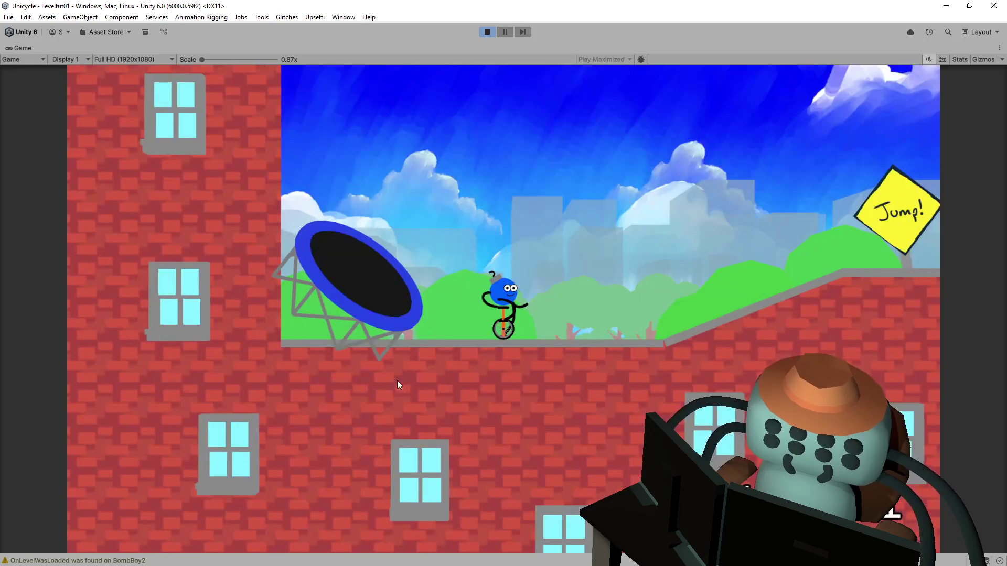
Ride through Leveltut01 past the Jump sign, then stop the game and return to the shader code
key(Right)
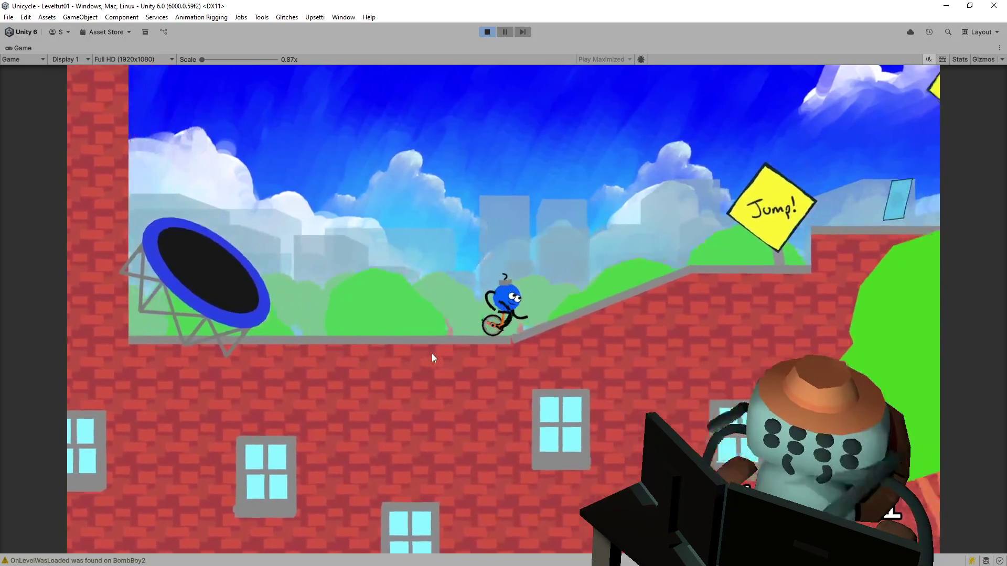
key(Right)
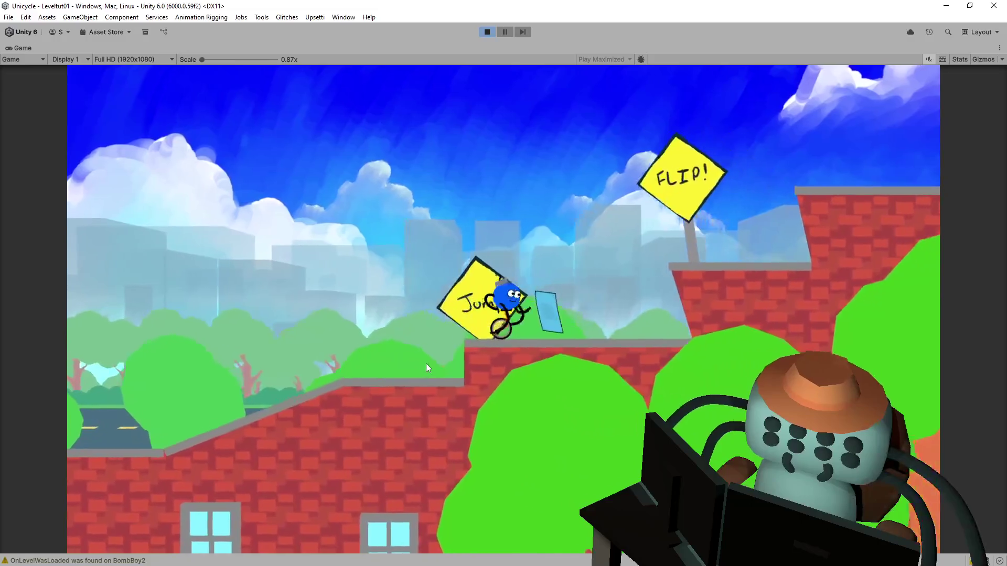
key(space)
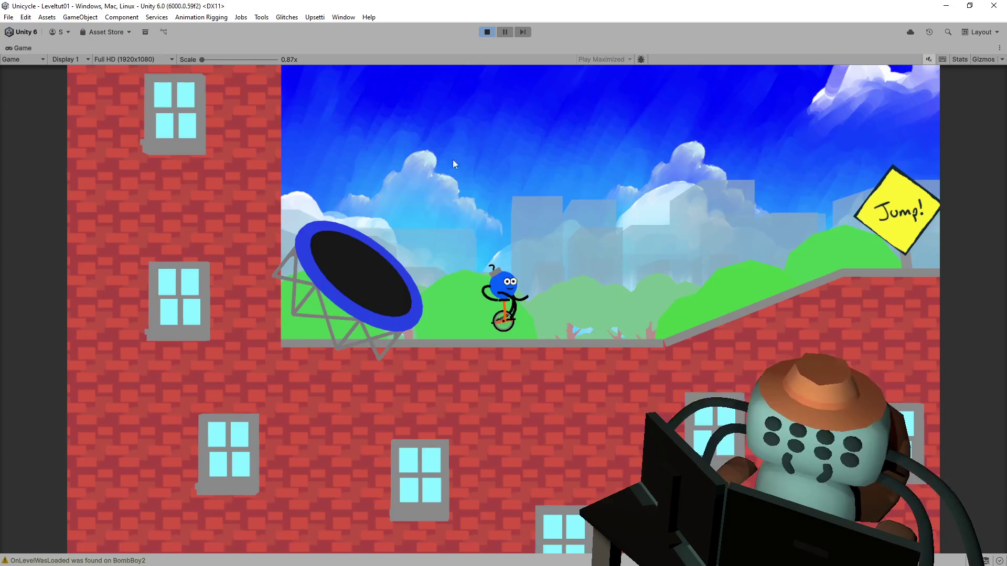
click(483, 33)
key(alt+Tab)
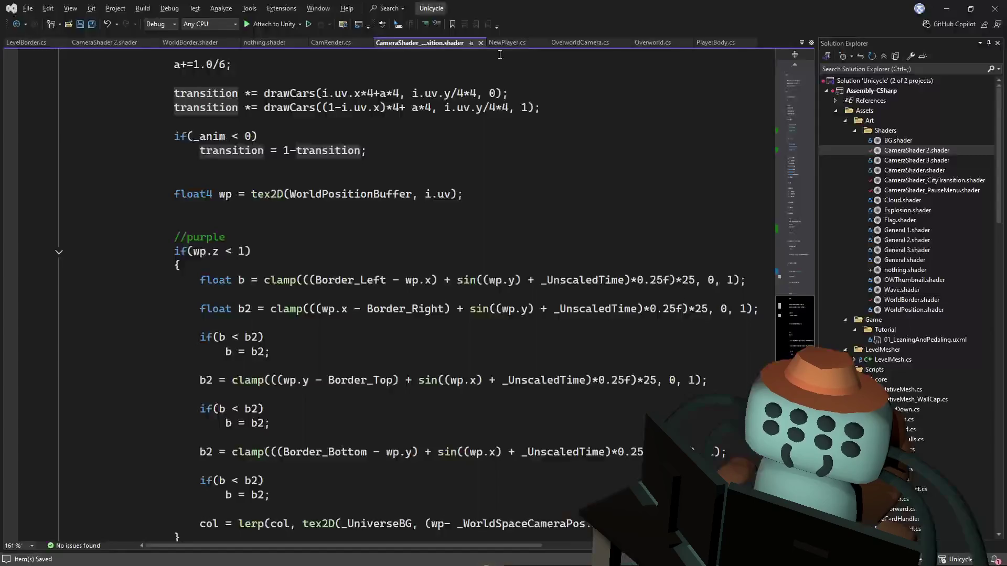
Copy the if(transition == 1) discard block over CameraShader 2's col.x check, then play the game
click(384, 243)
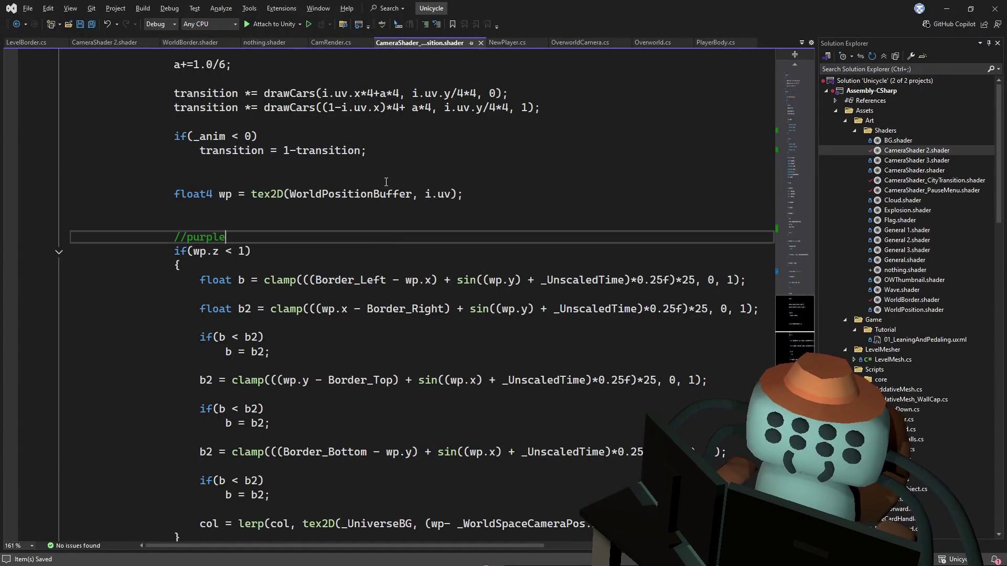
scroll(386, 182, down, 7)
drag(252, 280, 342, 240)
key(ctrl+c)
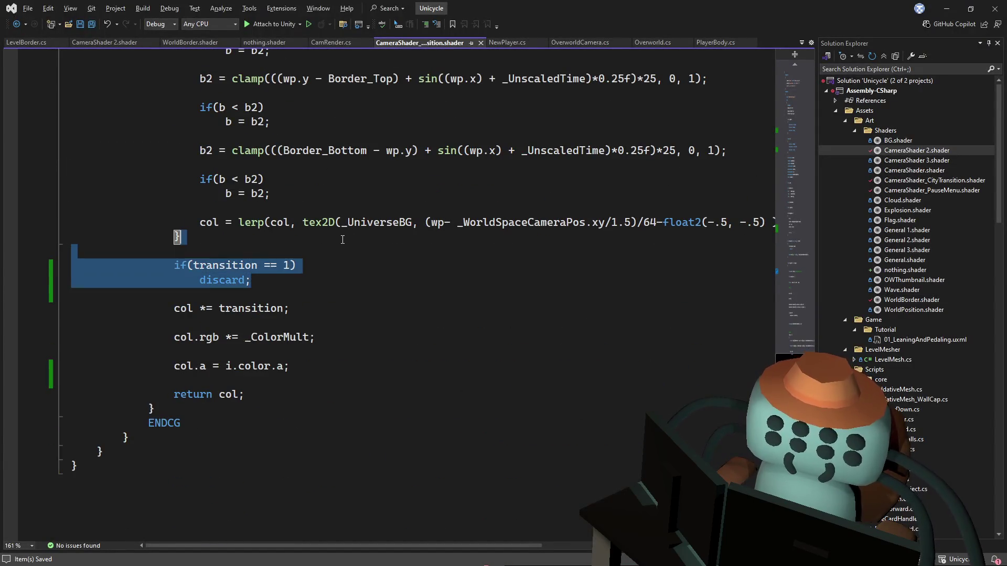
click(378, 113)
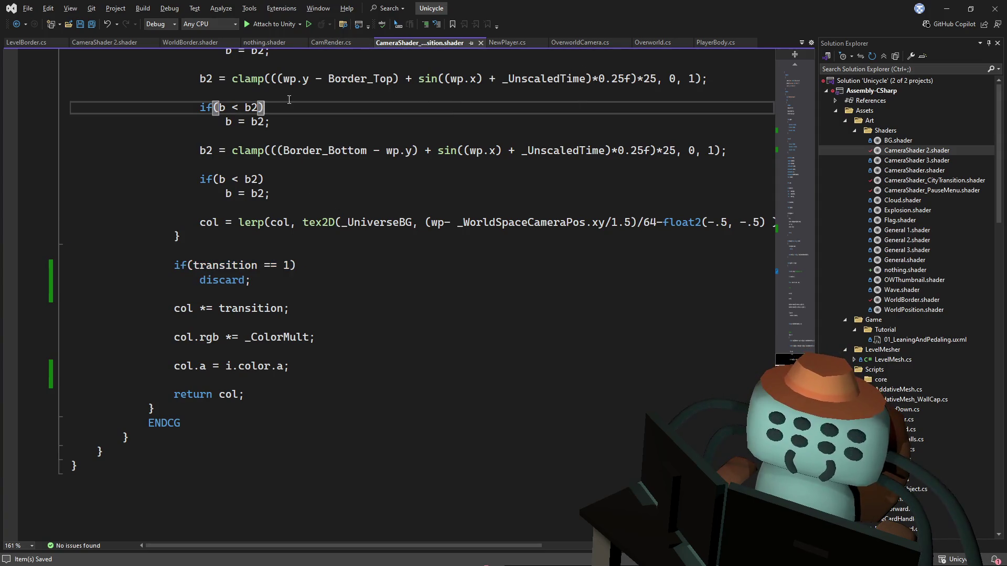
click(105, 42)
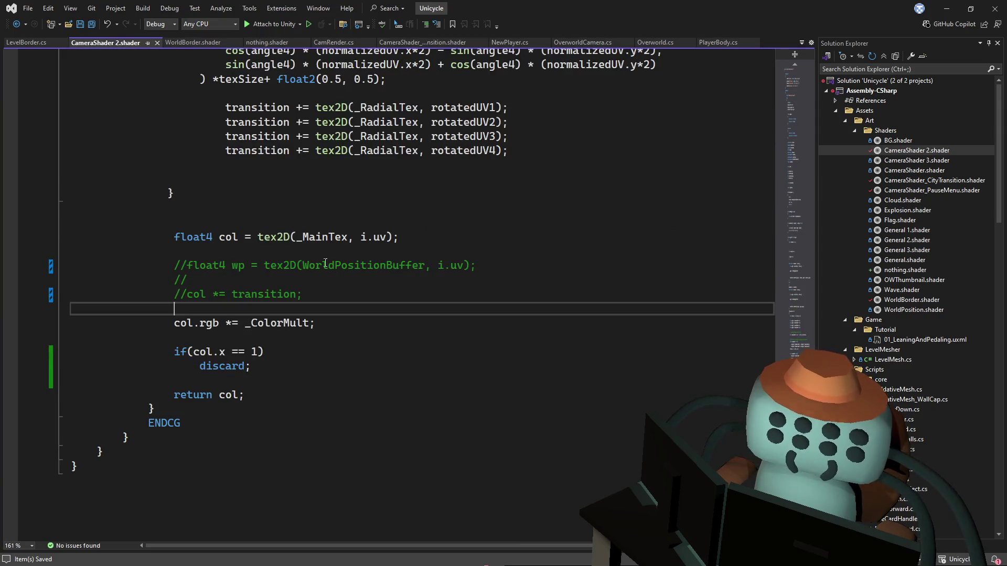
drag(267, 365, 173, 351)
key(ctrl+v)
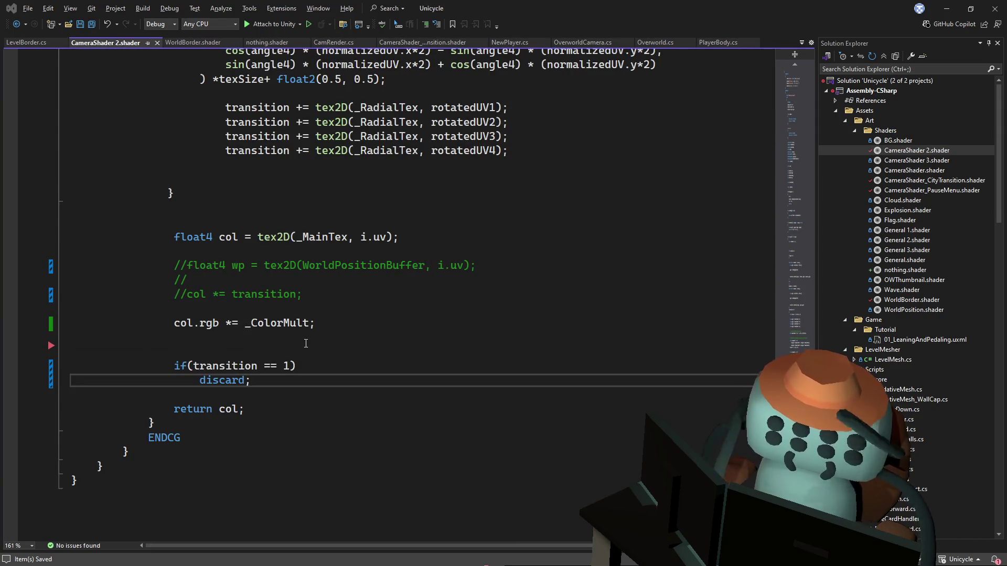
key(alt+Tab)
click(487, 32)
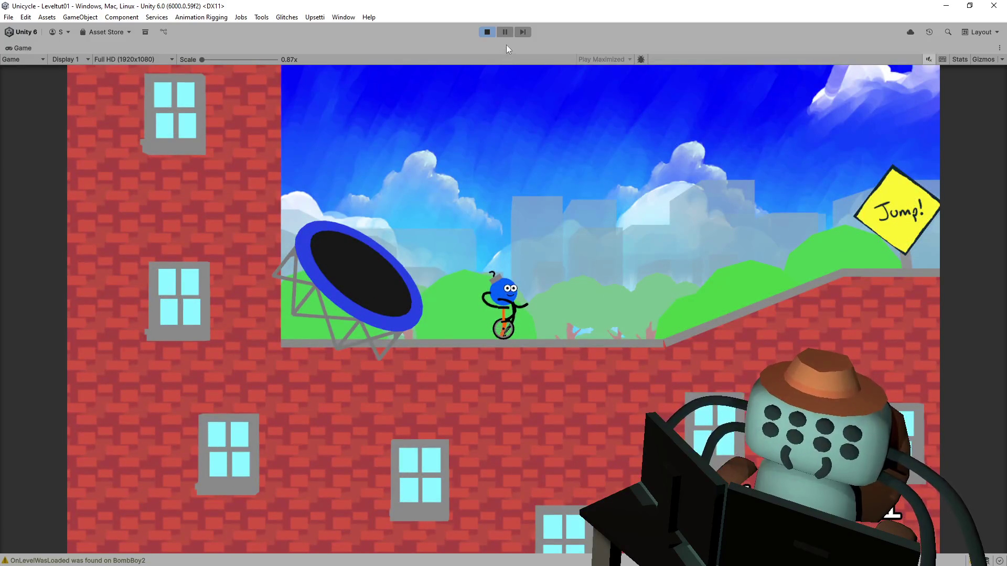
Delete the blank line above the discard check in CameraShader 2, then retry the level with R
key(alt+Tab)
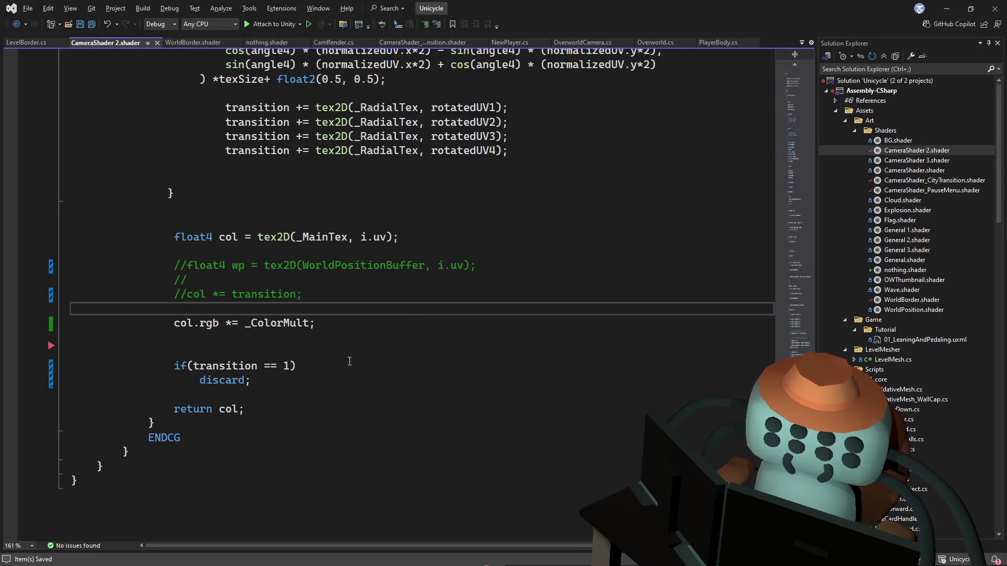
click(312, 346)
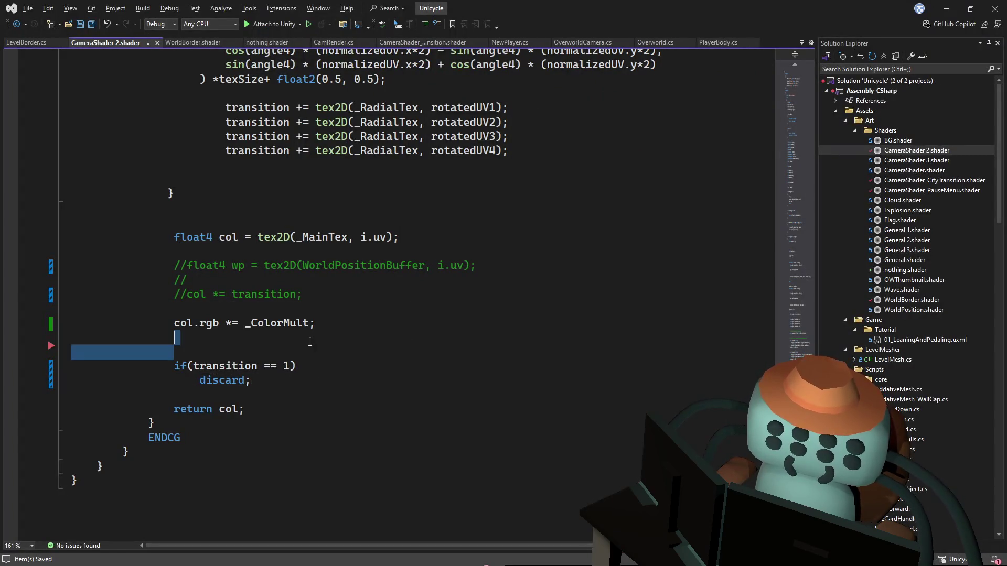
key(shift+Delete)
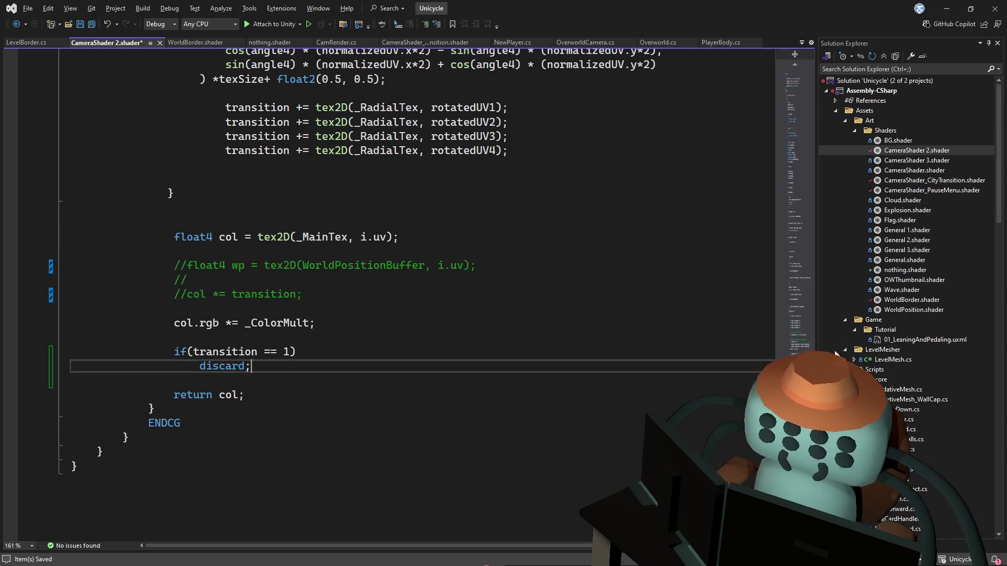
mouse_move(795, 367)
mouse_down()
mouse_move(795, 161)
mouse_move(822, 124)
mouse_move(786, 171)
mouse_up()
key(alt+Tab)
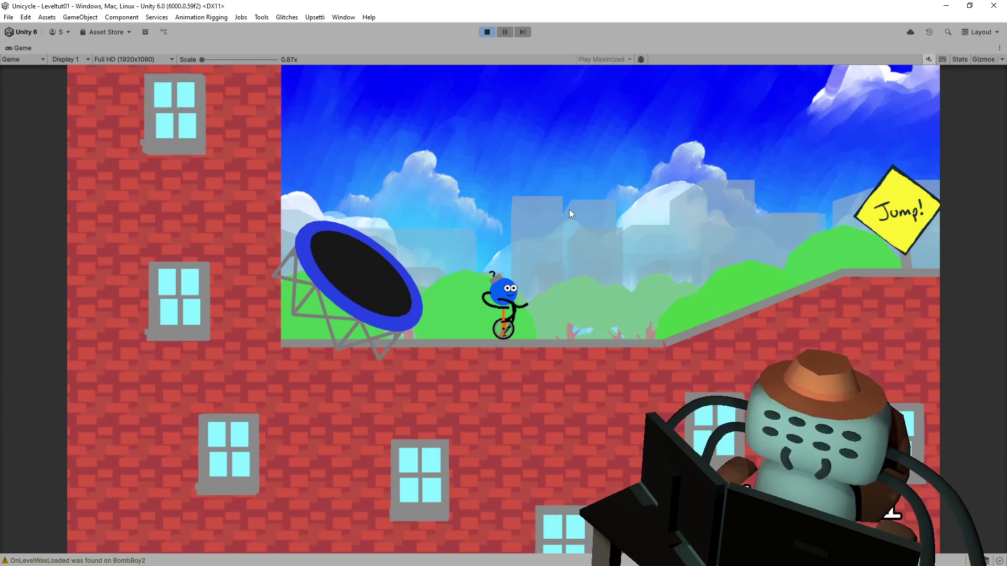
key(r)
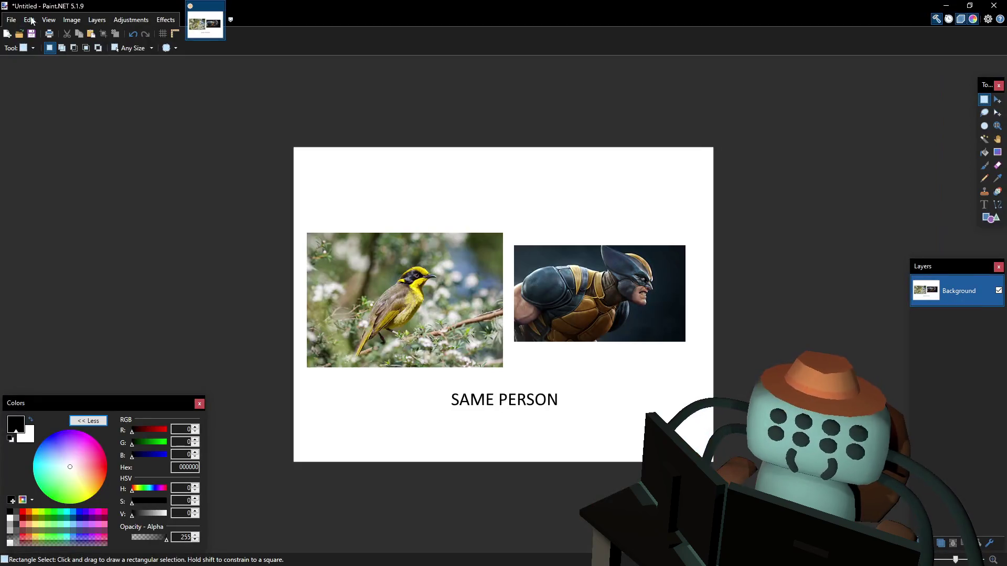
click(12, 19)
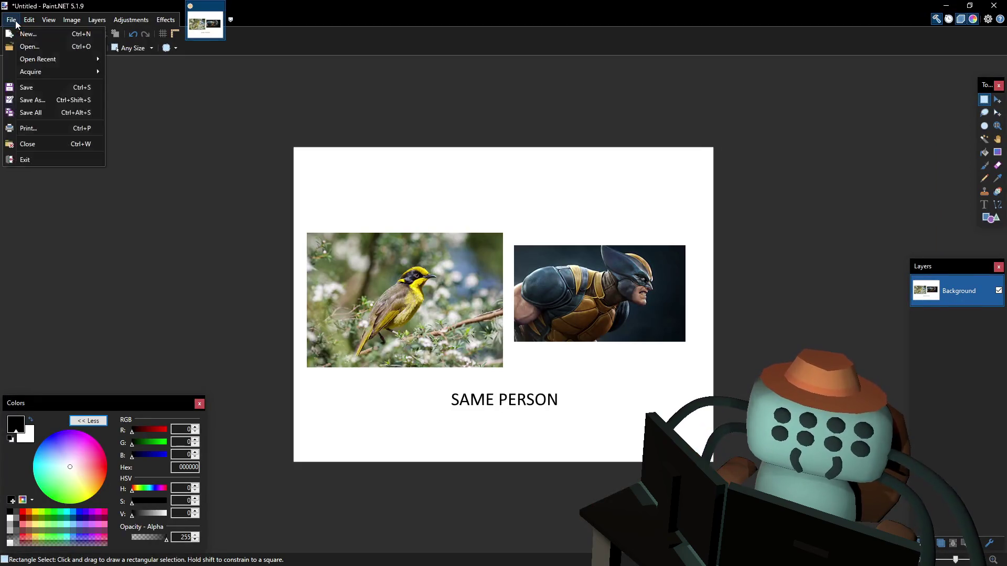
Create a new 1920×1080 Paint.NET image and paste in the game screenshot
click(32, 34)
click(496, 348)
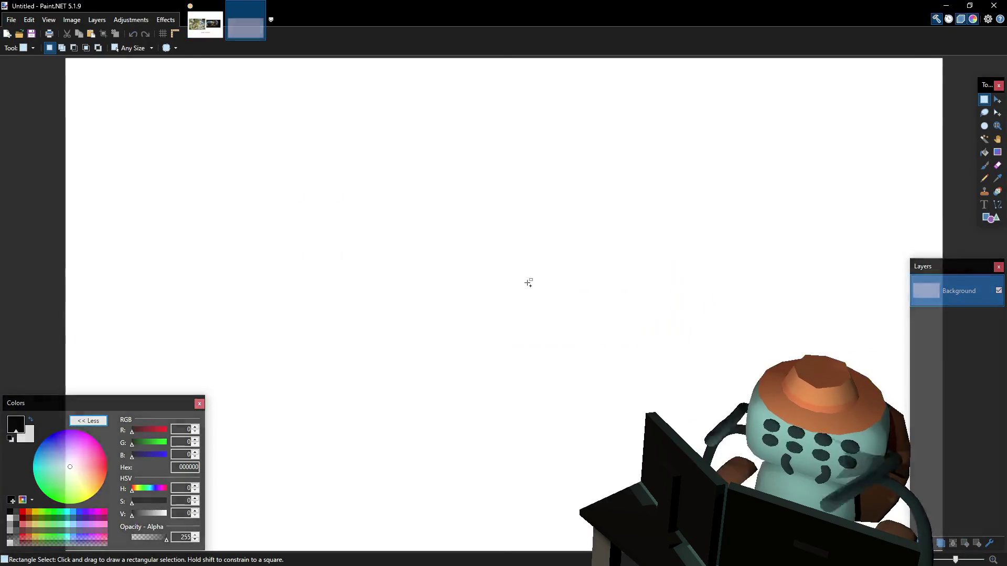
key(ctrl+v)
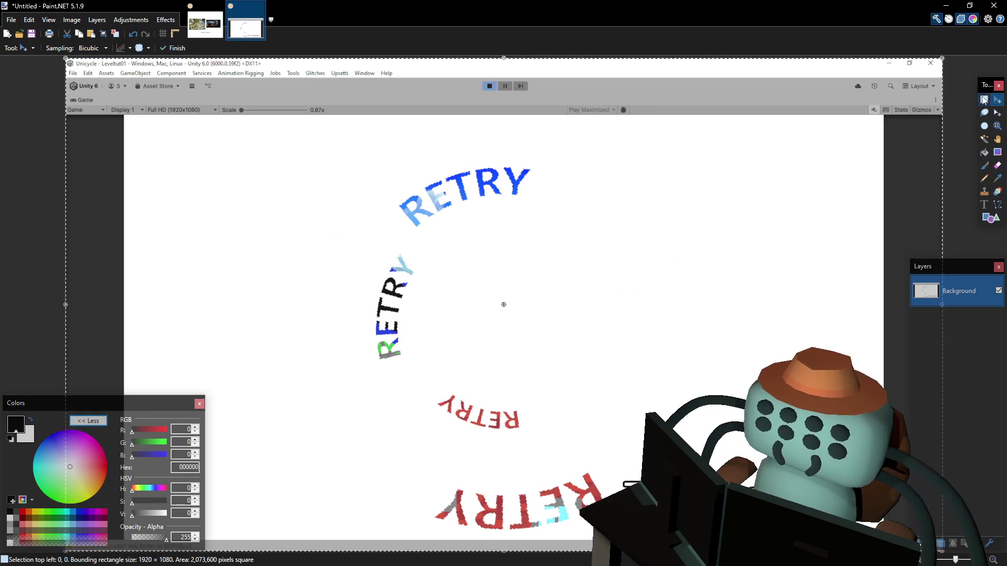
click(983, 99)
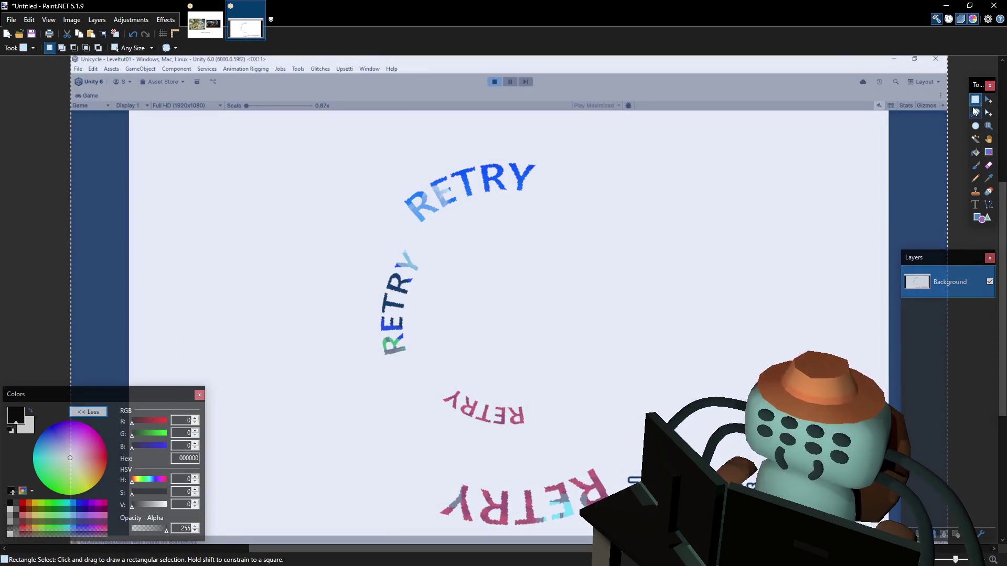
Zoom and pan the screenshot to inspect the ring of RETRY text
scroll(604, 443, up, 2)
drag(584, 467, 588, 278)
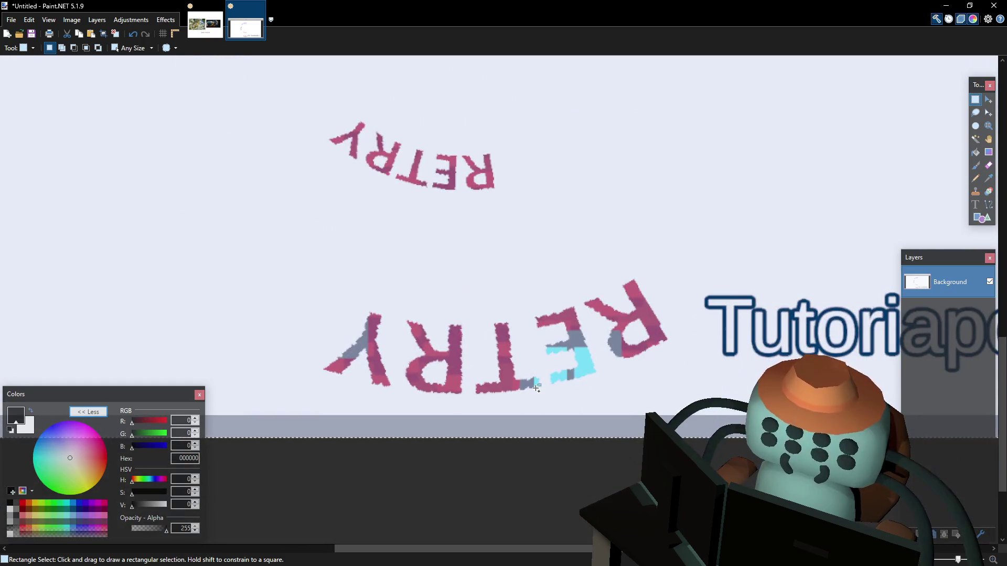
scroll(537, 388, up, 4)
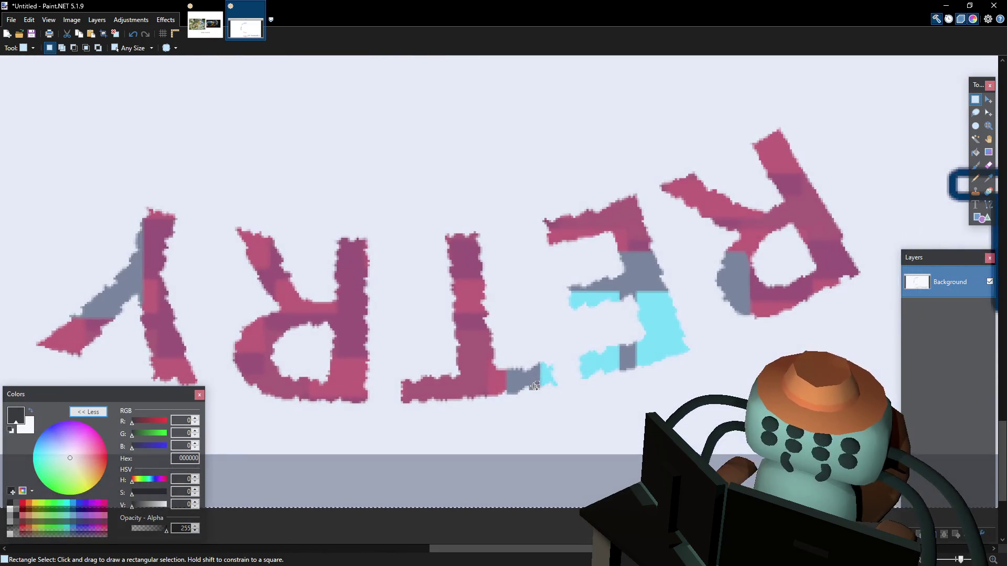
scroll(535, 335, down, 5)
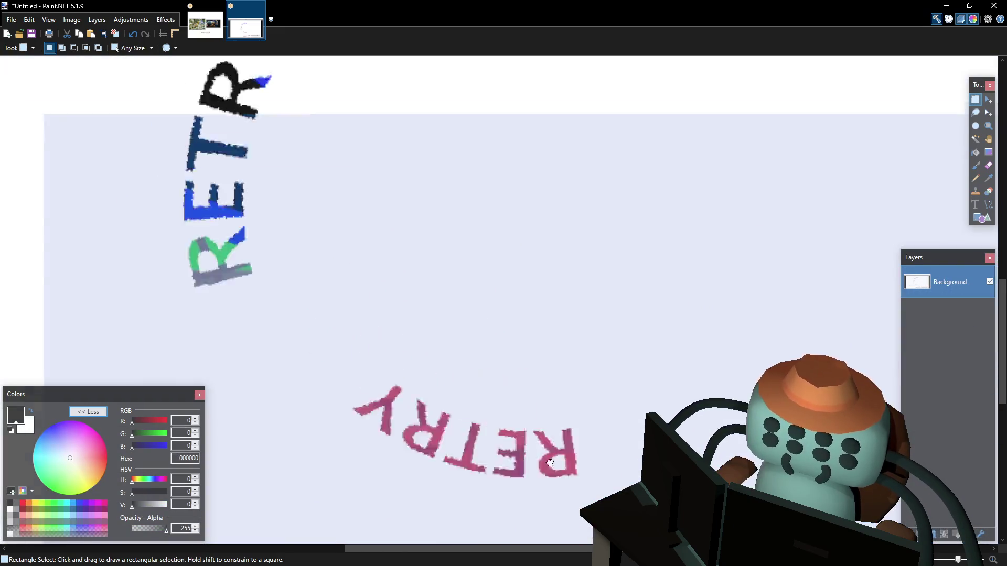
scroll(556, 401, up, 2)
scroll(558, 402, down, 3)
scroll(535, 180, up, 2)
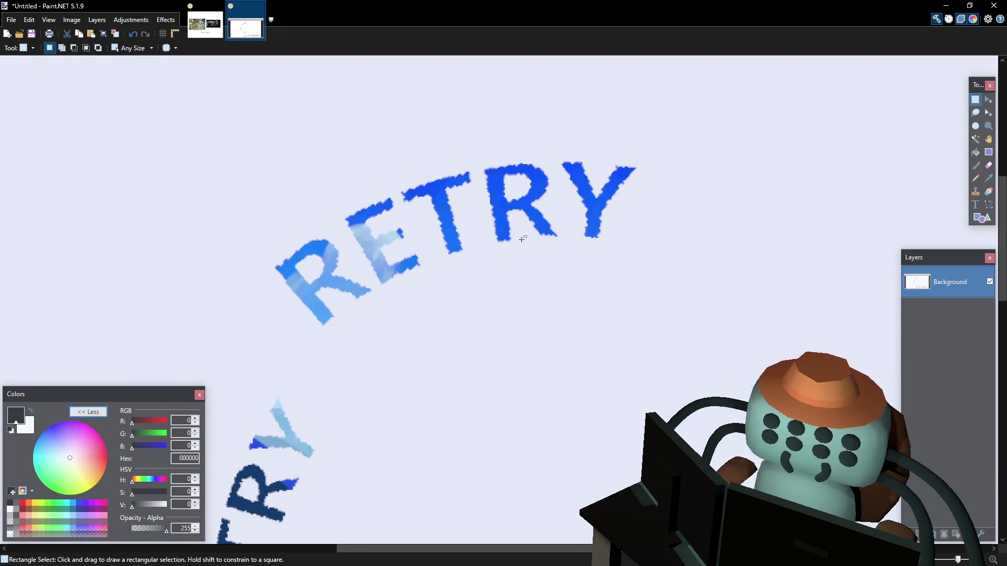
scroll(479, 221, down, 4)
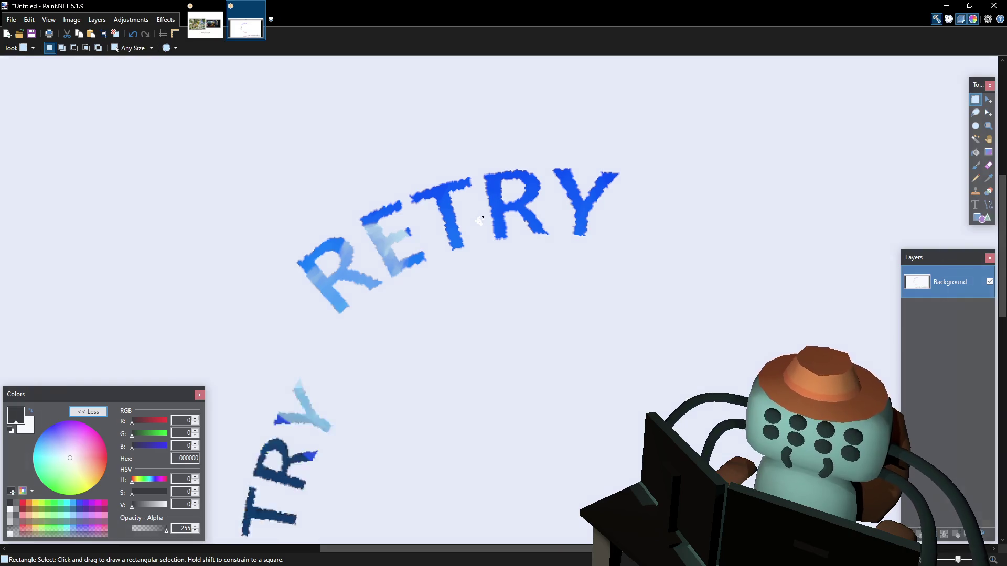
drag(506, 210, 493, 190)
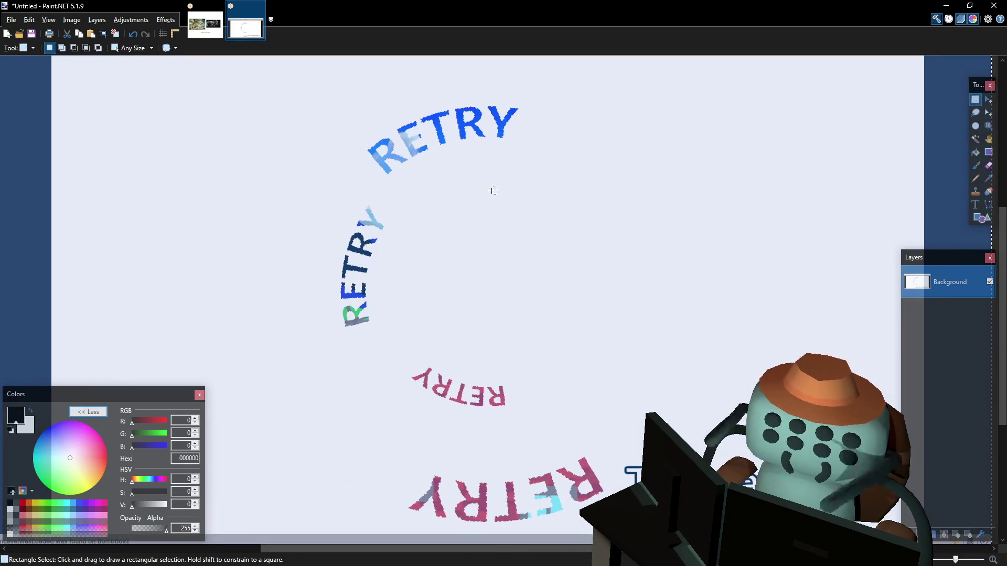
key(alt+Tab)
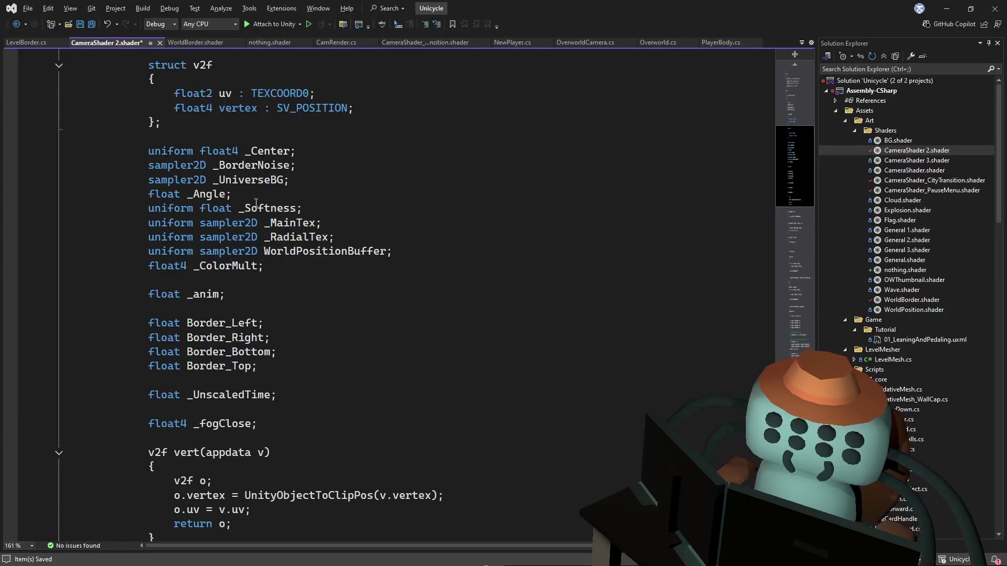
Add 'blend one OneMinusSrcAlpha' at the top of CameraShader 2's SubShader and save
drag(810, 162, 810, 100)
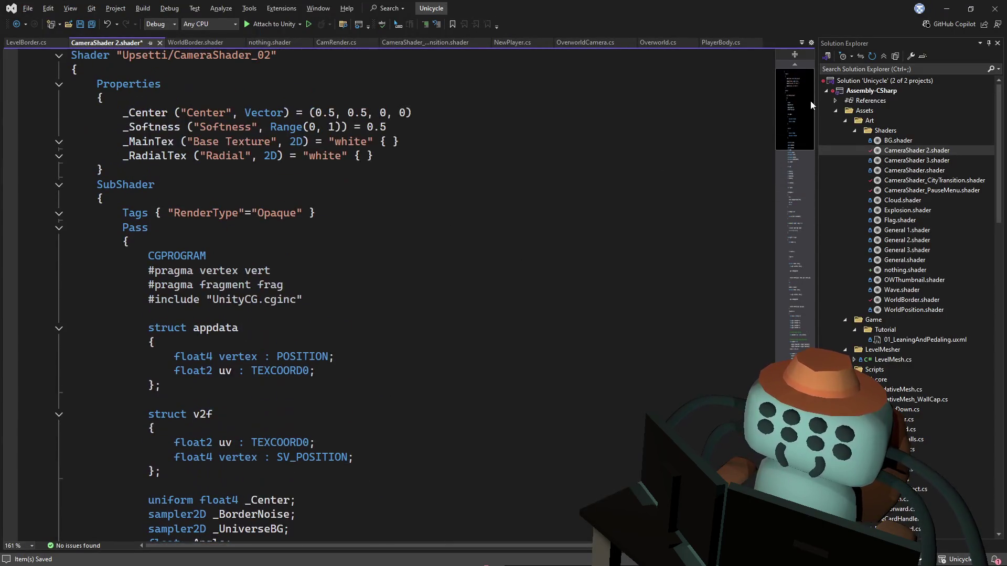
click(205, 199)
key(Return)
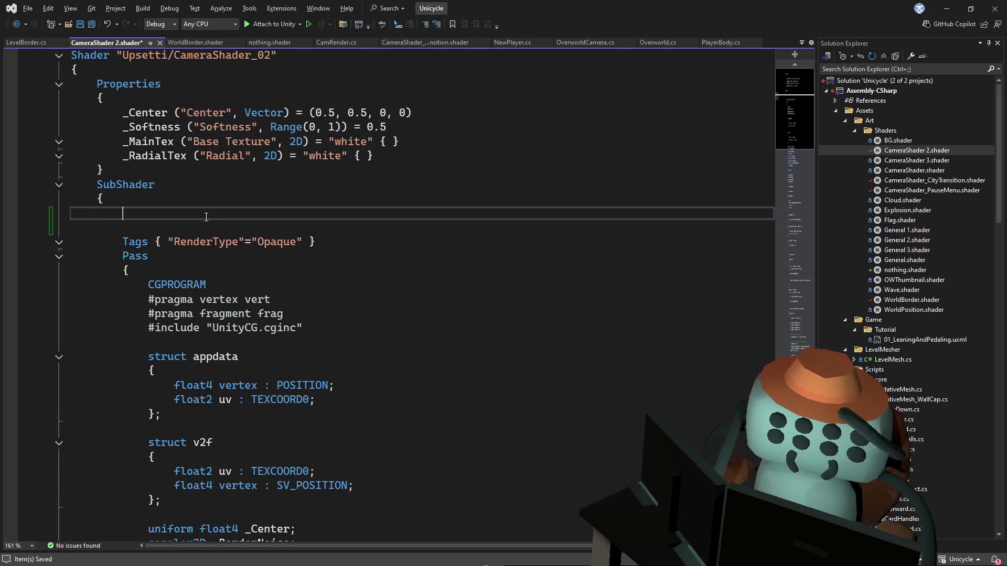
text(blend one on)
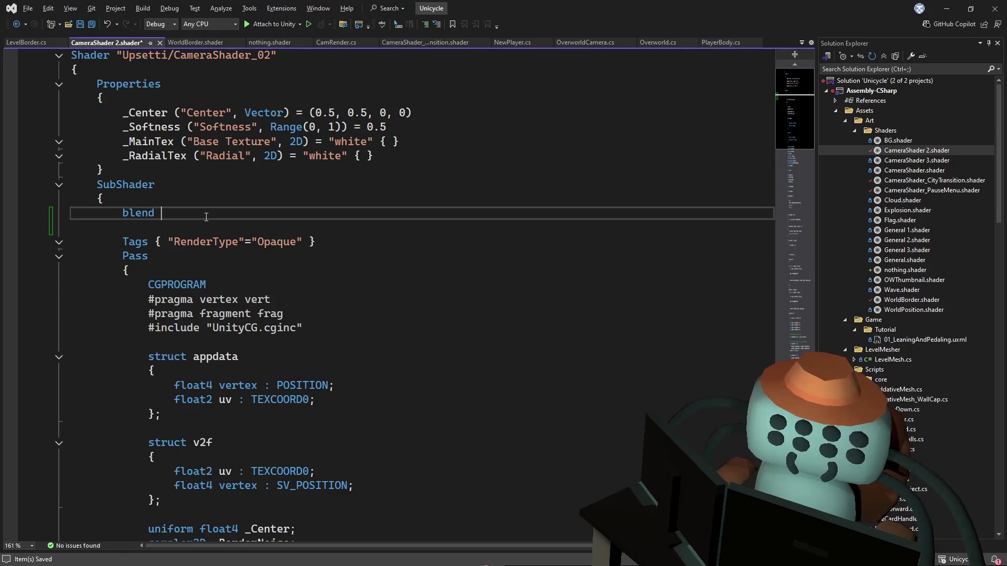
text(emi)
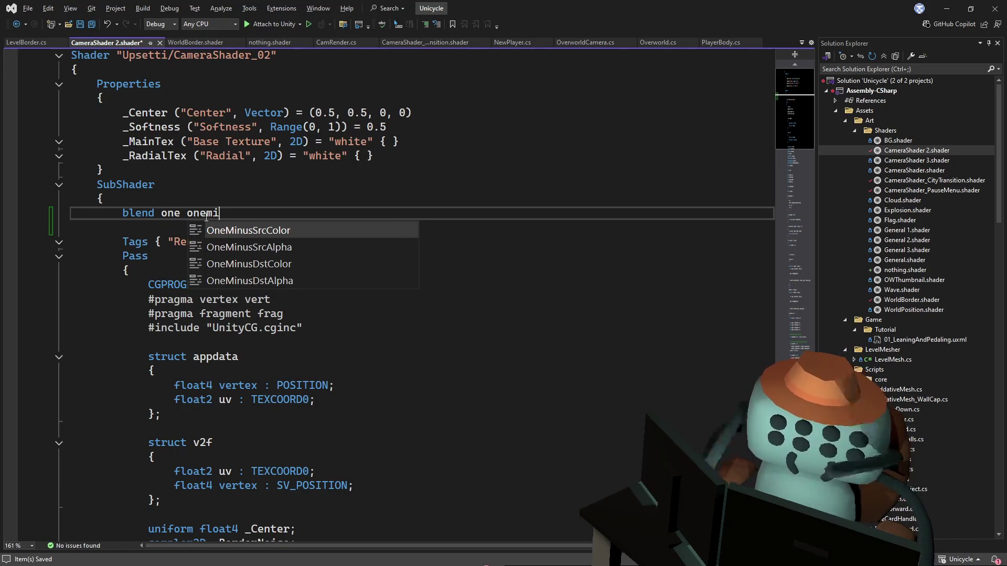
key(Tab)
key(BackSpace)
key(BackSpace)
key(BackSpace)
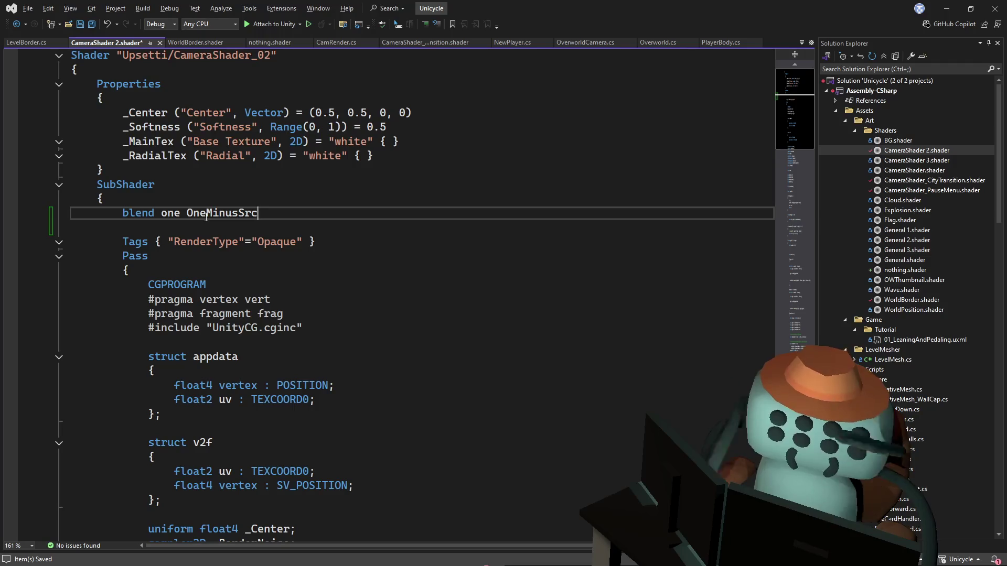
text(Alp)
key(Tab)
key(ctrl+s)
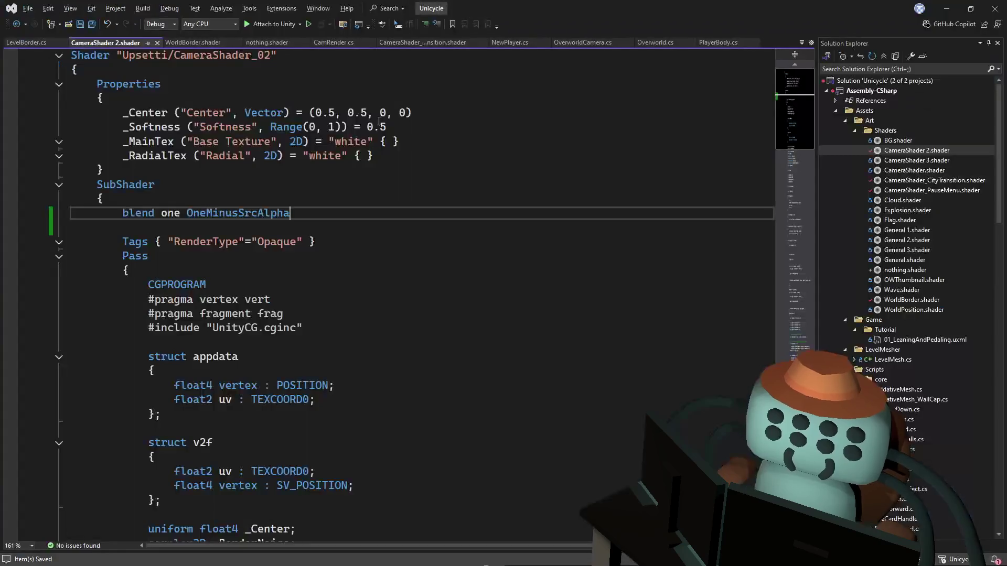
drag(292, 214, 322, 204)
key(ctrl+c)
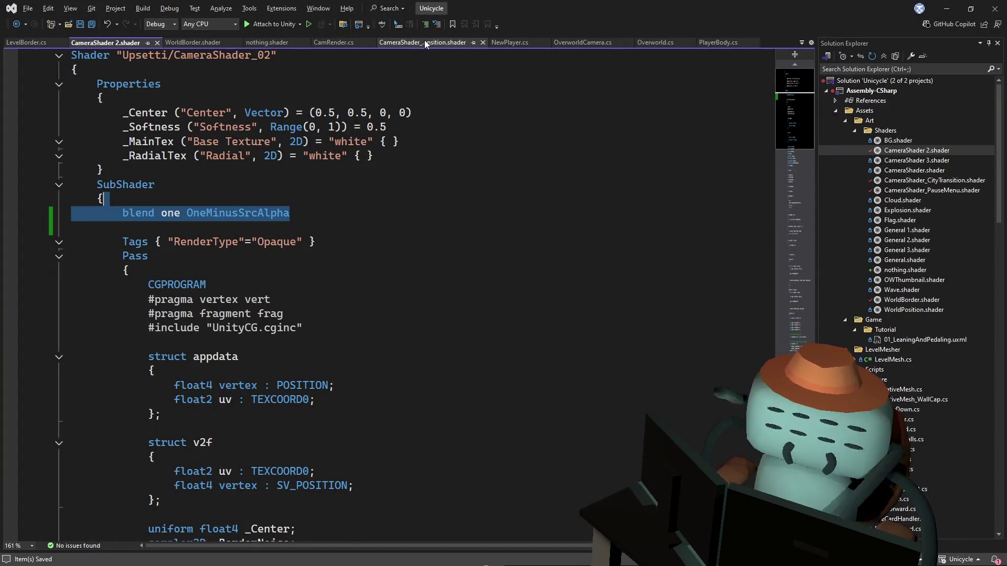
Paste the same blend one OneMinusSrcAlpha line after the city transition shader's SubShader brace
click(424, 40)
scroll(420, 262, up, 1)
click(780, 99)
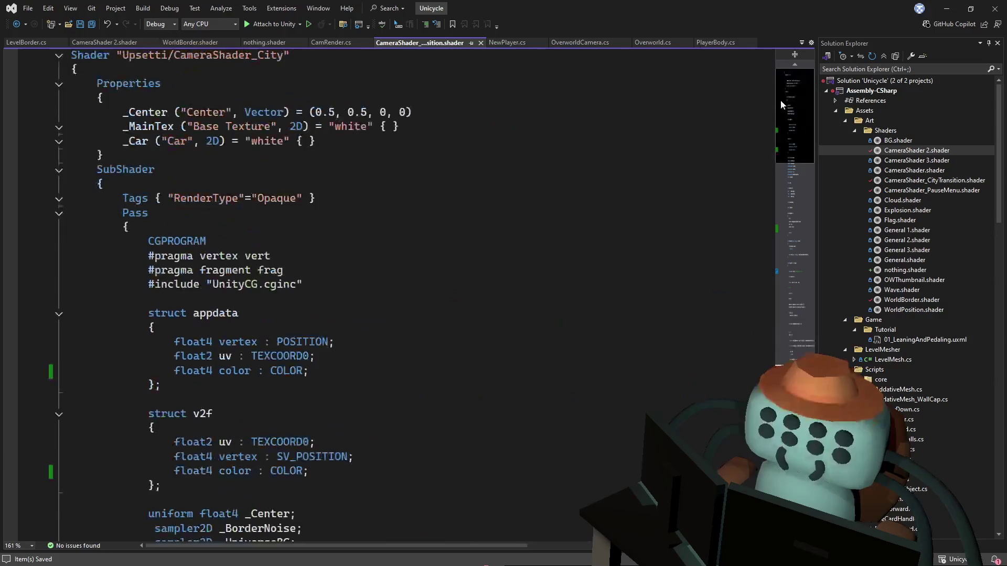
click(359, 185)
key(ctrl+v)
key(Return)
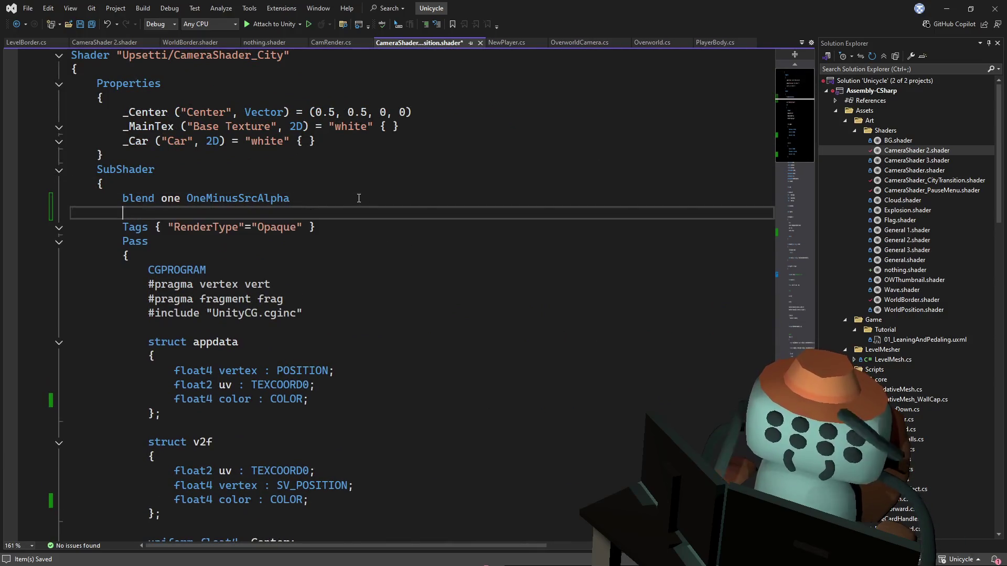
key(Up)
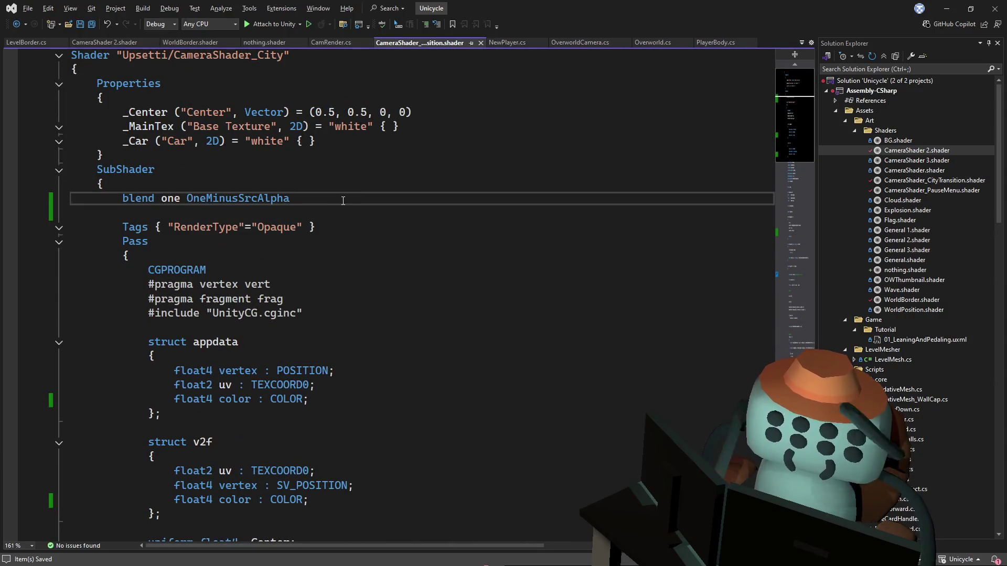
key(alt+Tab)
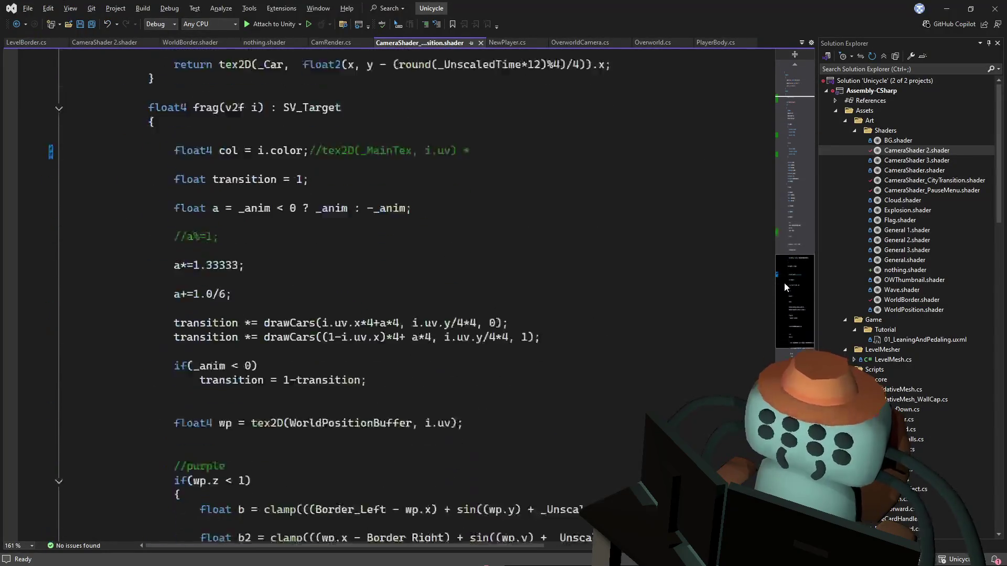
Comment out the if(transition == 1) discard lines in the city transition shader
scroll(785, 287, down, 12)
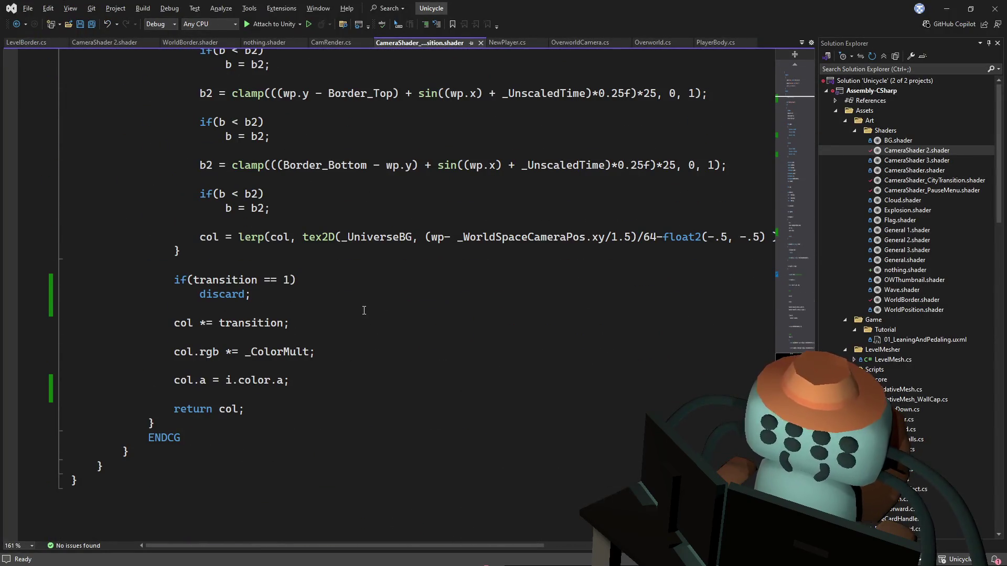
click(181, 266)
click(176, 285)
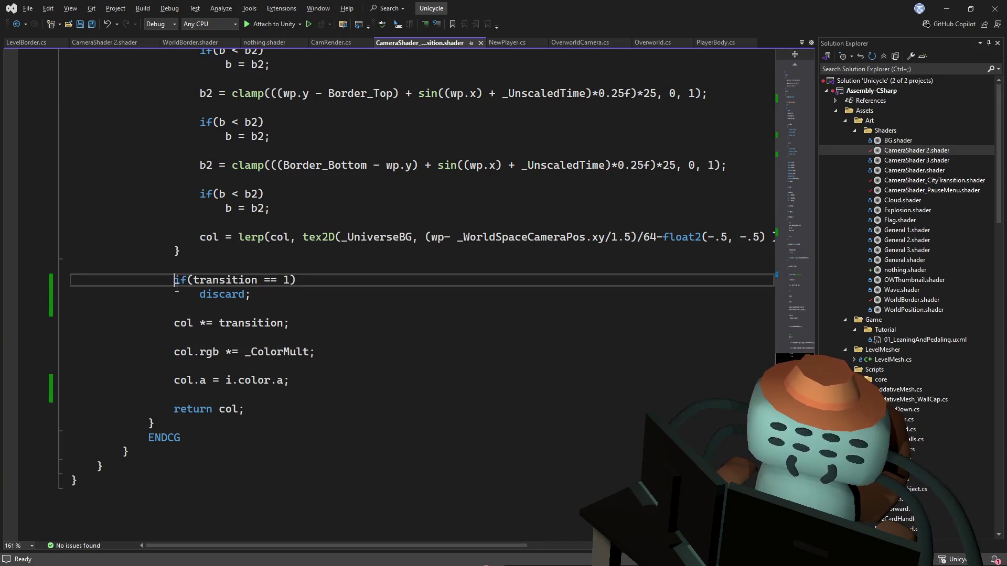
drag(176, 284, 183, 293)
key(ctrl+k)
key(ctrl+c)
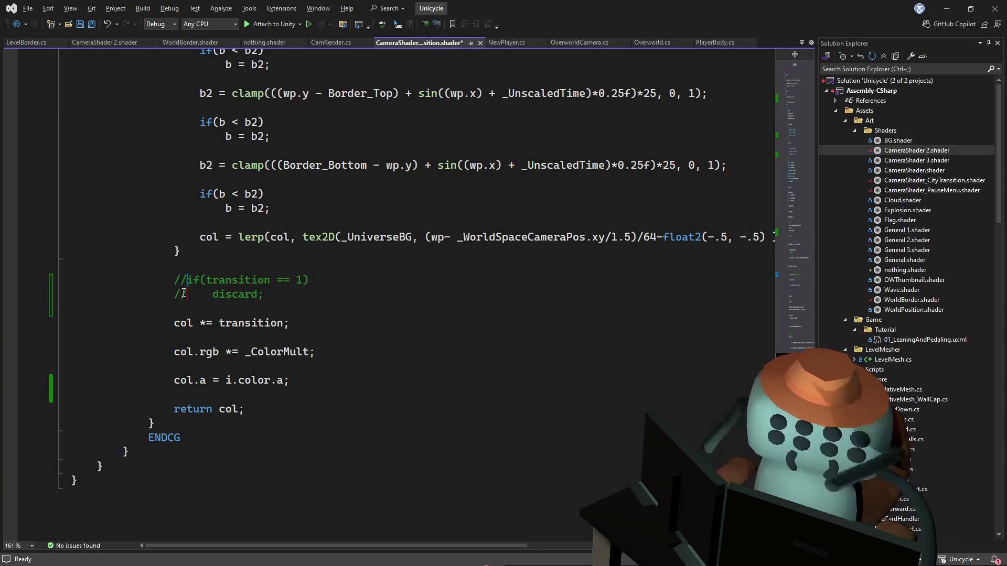
Test the new blending in the running game, then return to CameraShader 2.shader
key(alt+Tab)
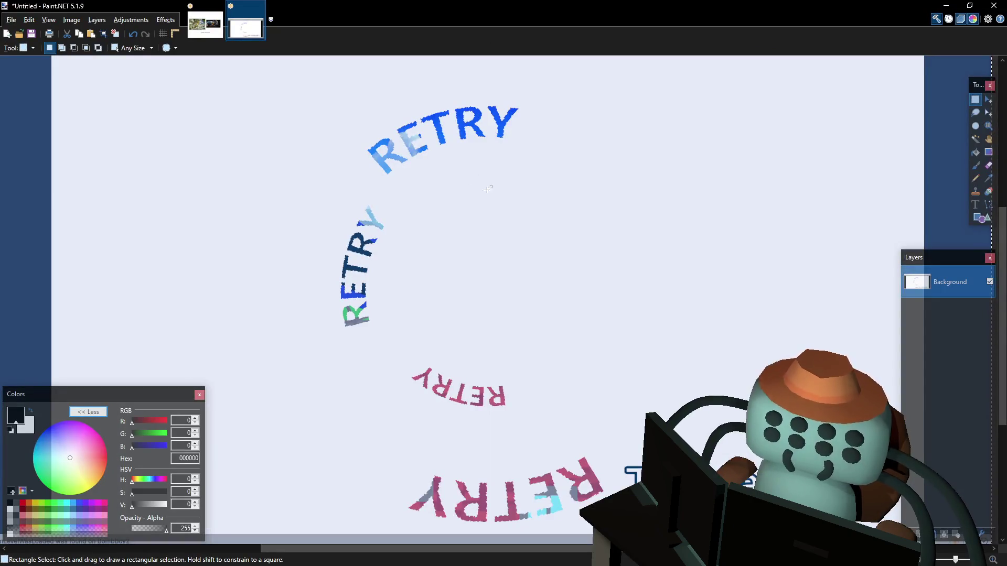
key(alt+Tab)
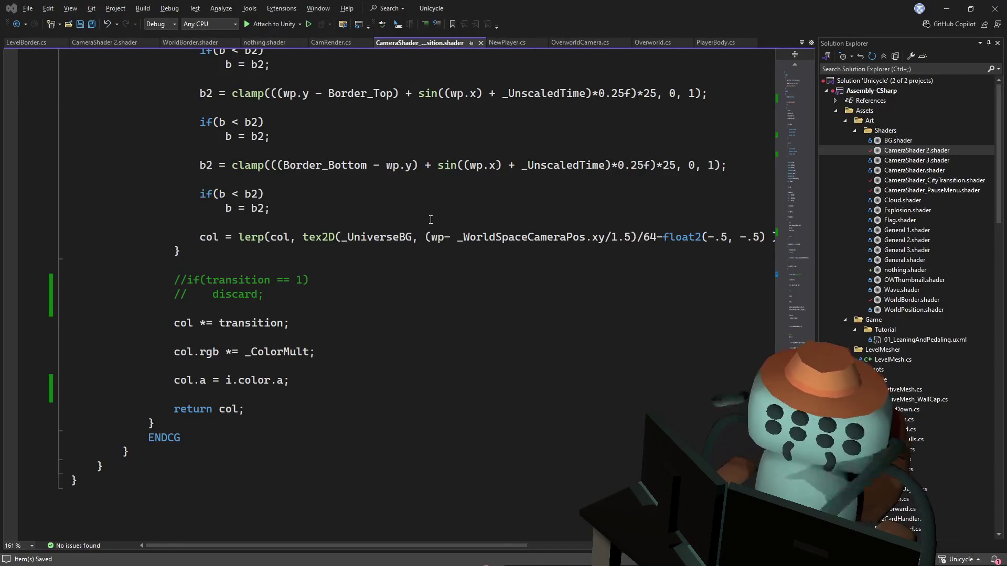
key(alt+Tab)
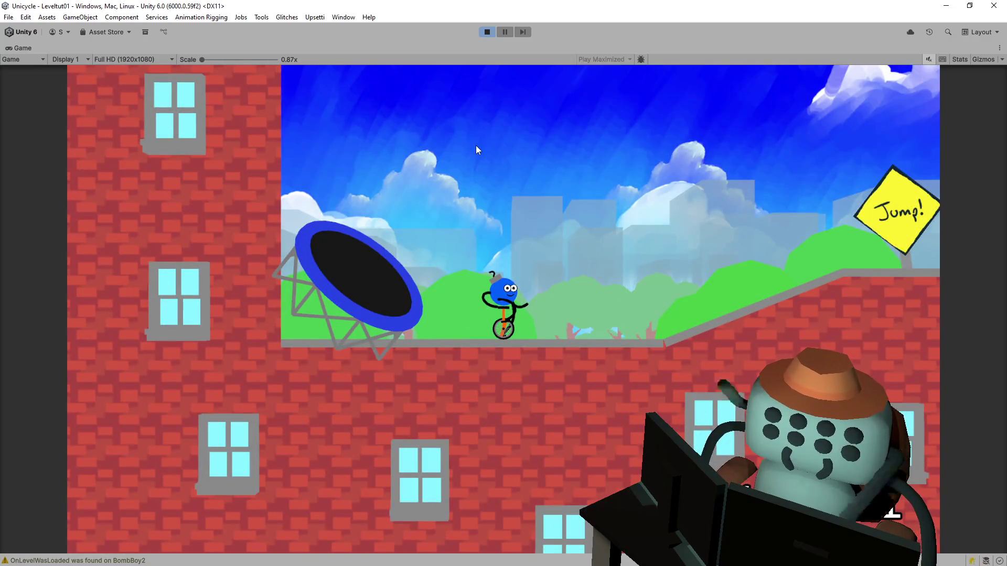
key(alt+Tab)
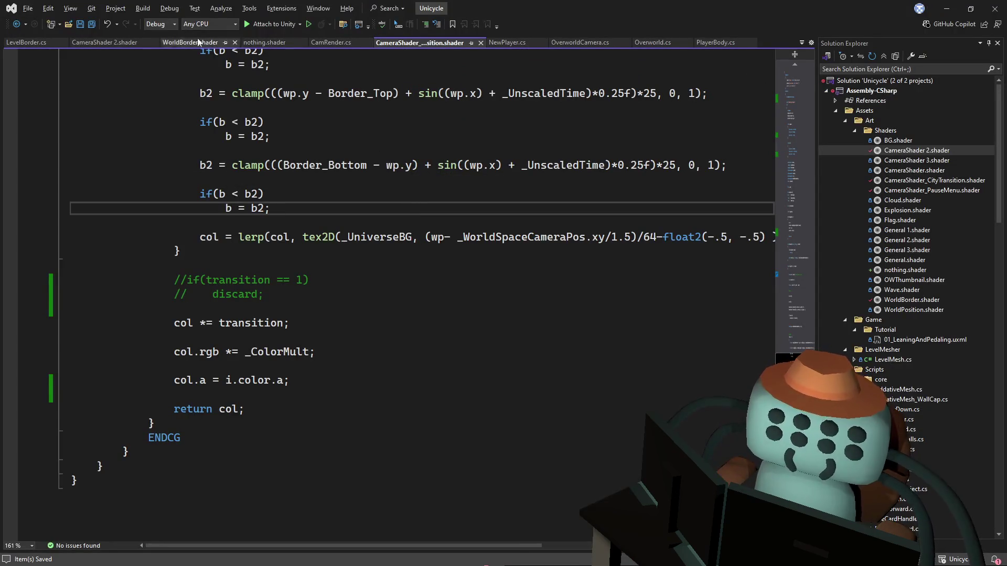
click(105, 42)
Try commenting out the transition == 1 discard check, test it in the game, then undo it
scroll(781, 124, down, 20)
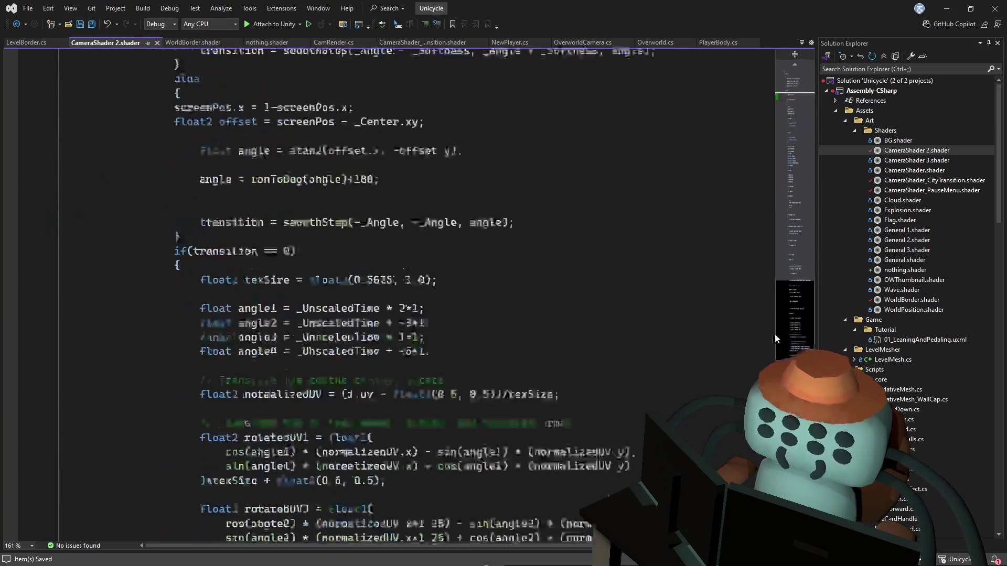
click(172, 307)
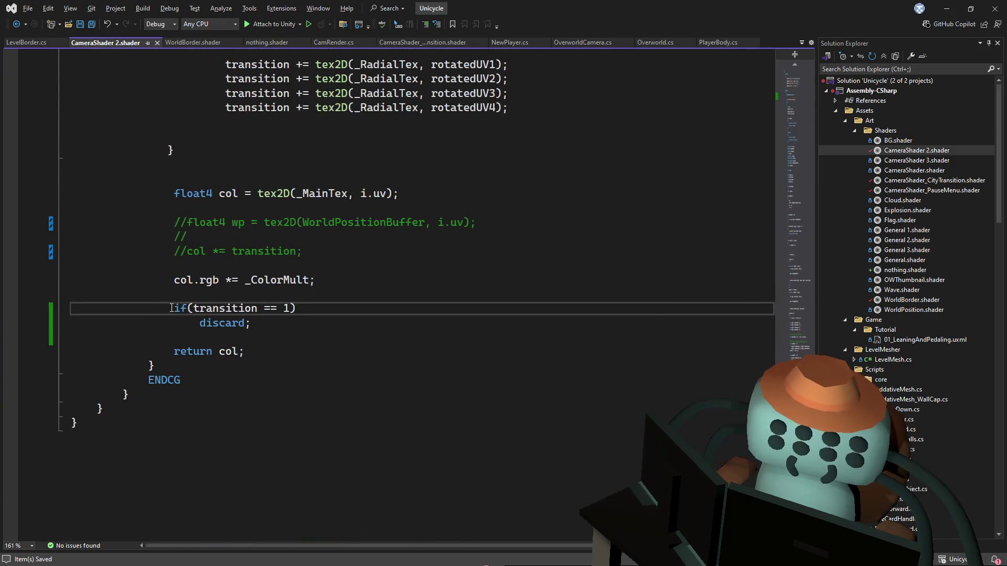
key(Up)
click(175, 308)
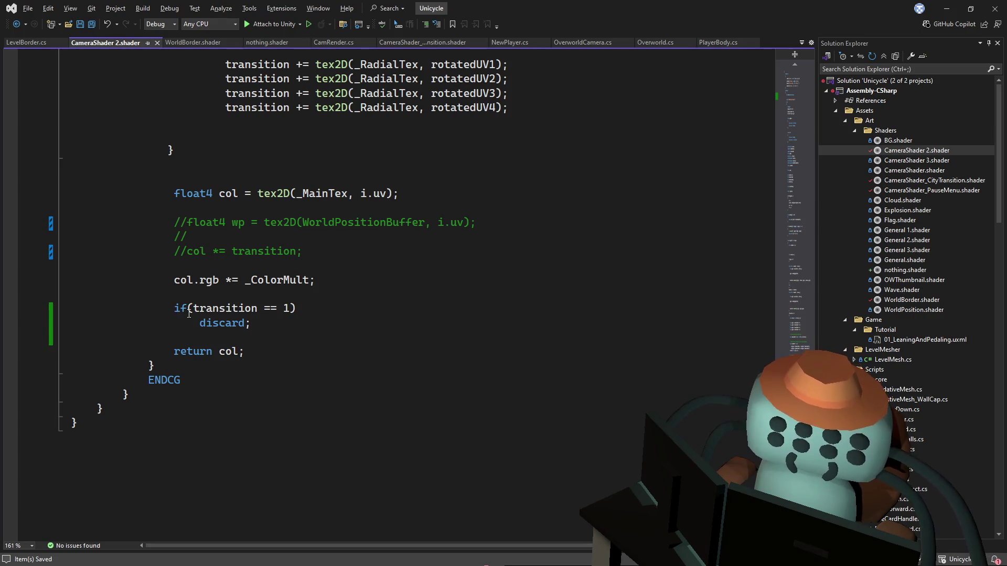
key(ctrl+k)
key(ctrl+c)
key(alt+Tab)
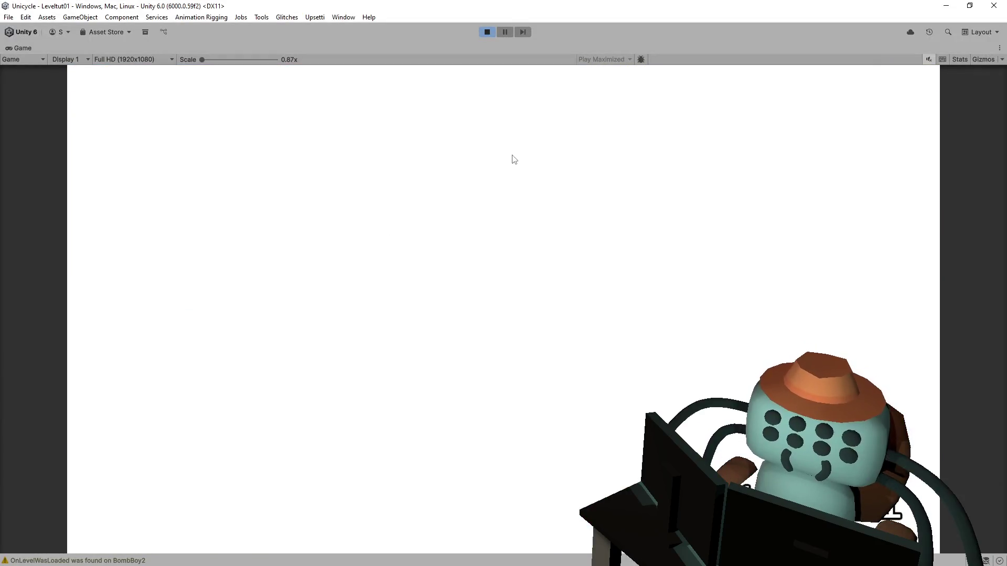
key(alt+Tab)
key(ctrl+z)
key(alt+Tab)
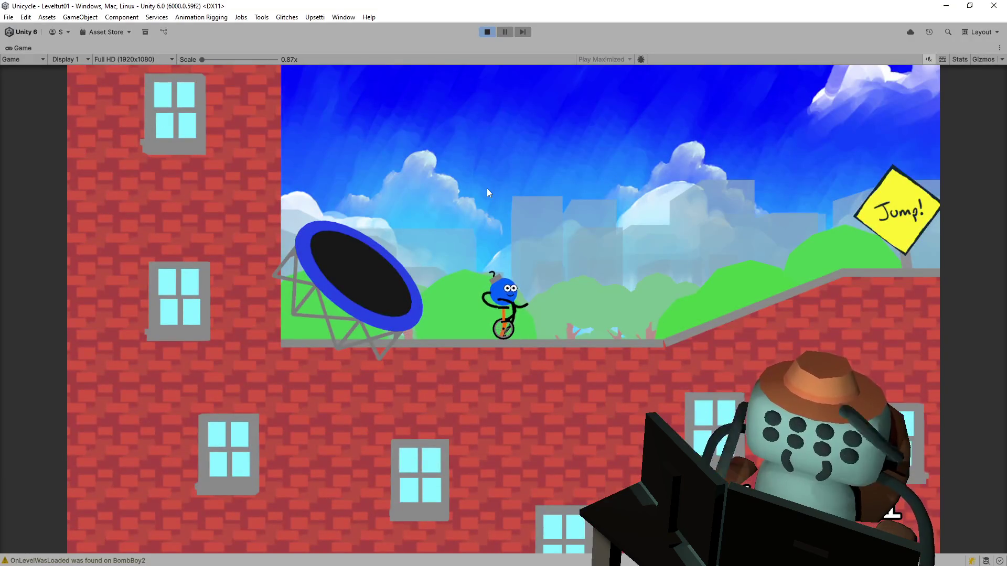
key(alt+Tab)
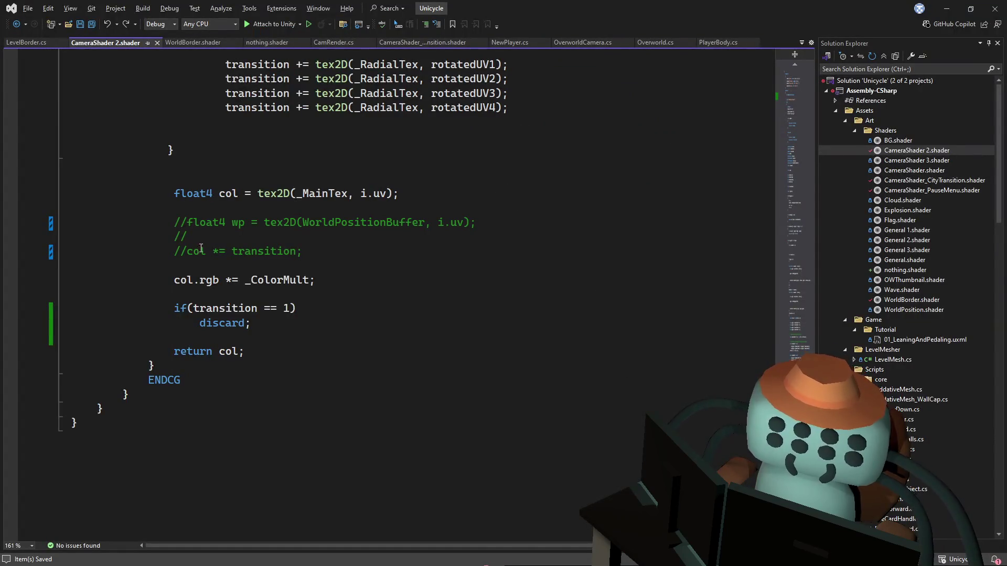
Re-enable the col *= transition line and comment out the if/discard lines, then test in-game
click(191, 254)
key(BackSpace)
key(BackSpace)
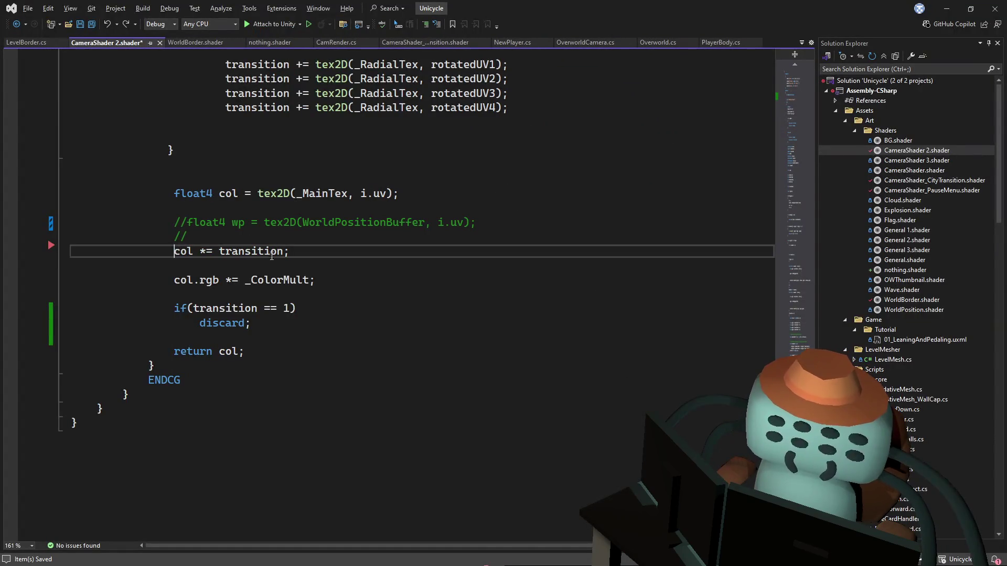
key(alt+Tab)
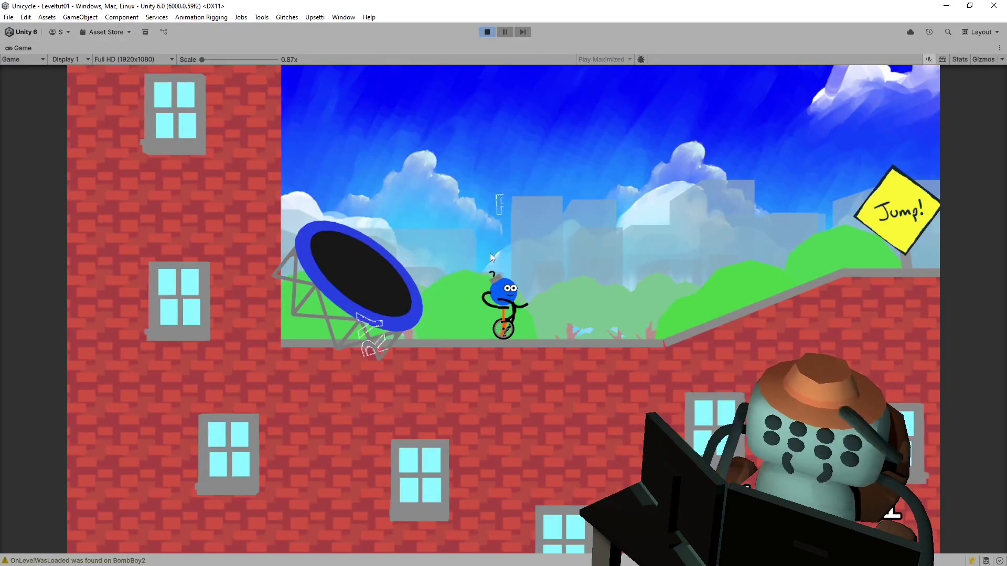
key(alt+Tab)
click(212, 294)
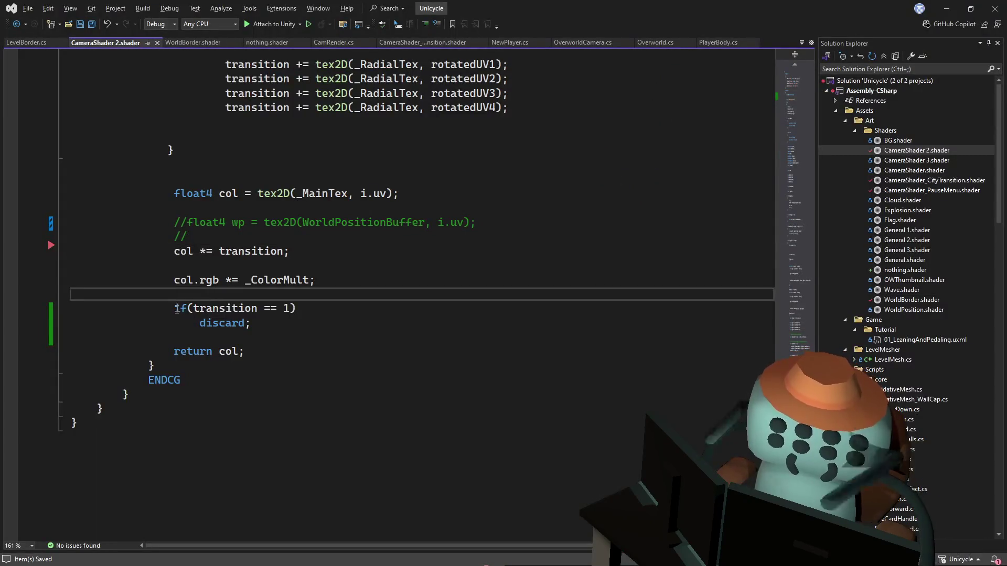
drag(176, 308, 177, 320)
key(ctrl+k)
key(ctrl+c)
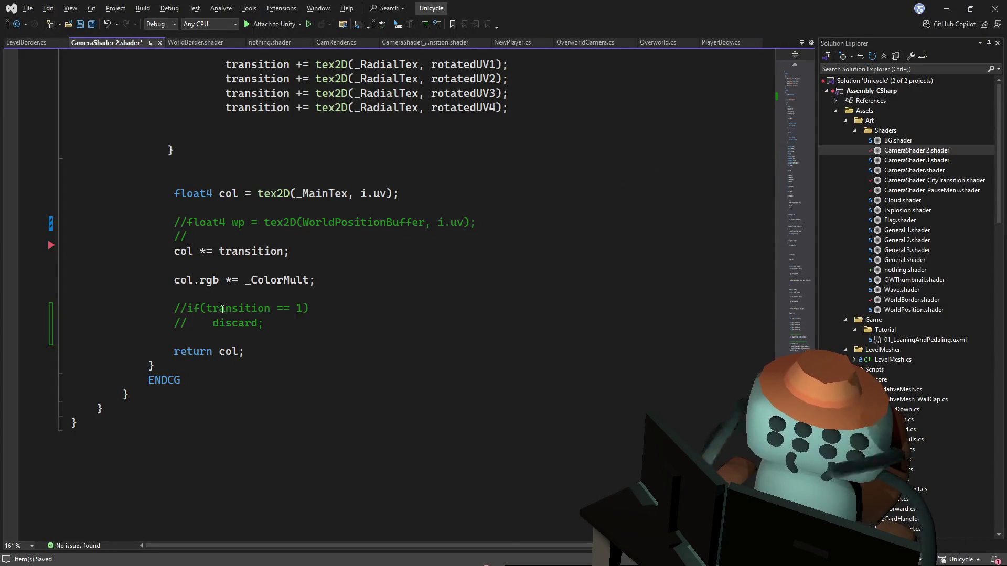
key(alt+Tab)
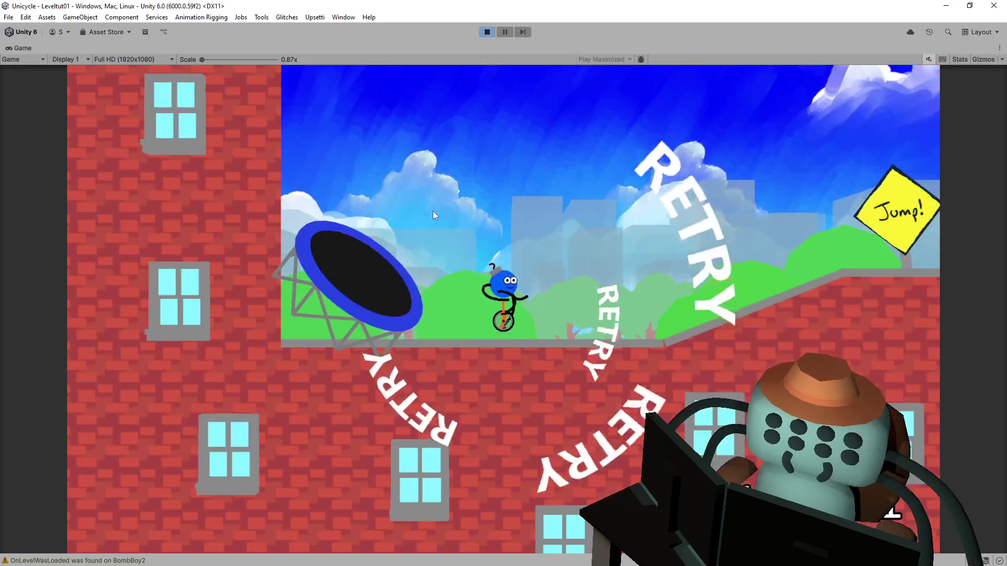
key(alt+Tab)
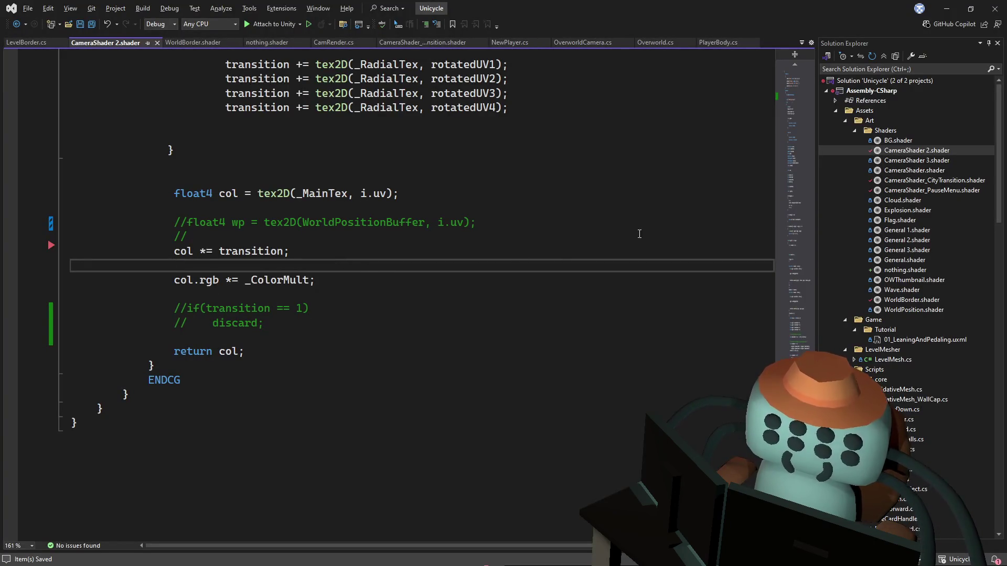
Add blank lines after the commented discard check, keeping it commented, and save the shader
click(333, 328)
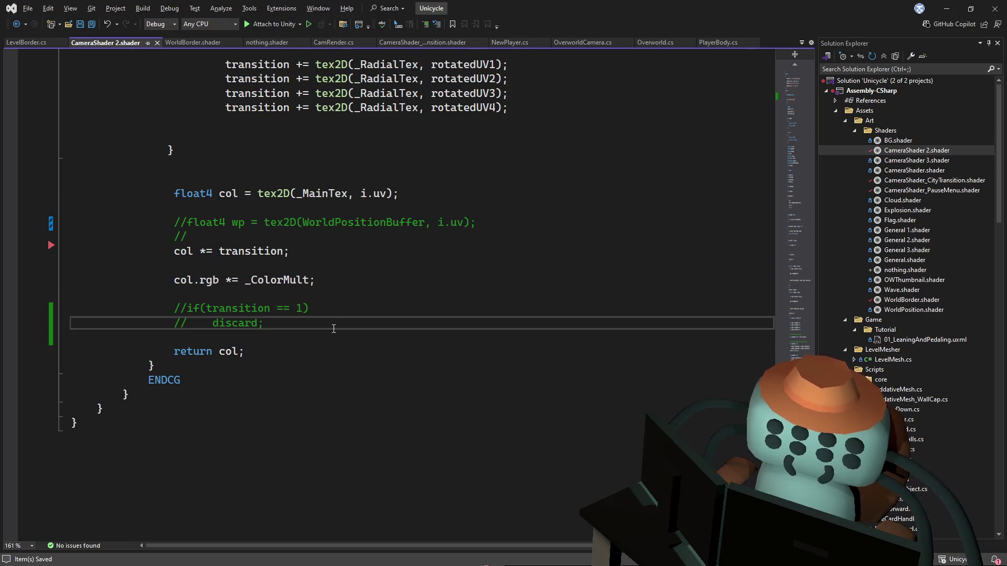
key(Return)
key(Return)
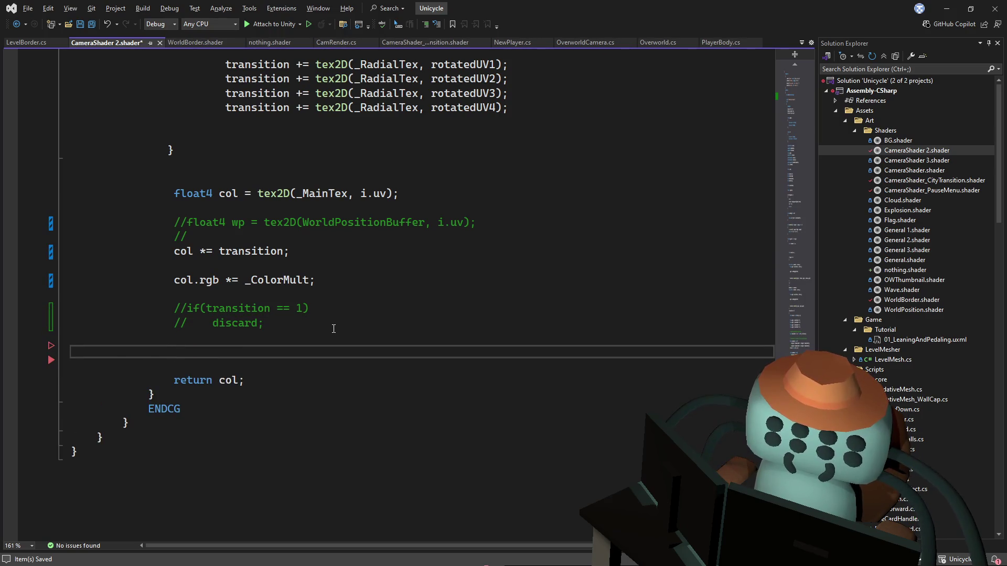
drag(175, 307, 188, 326)
key(Delete)
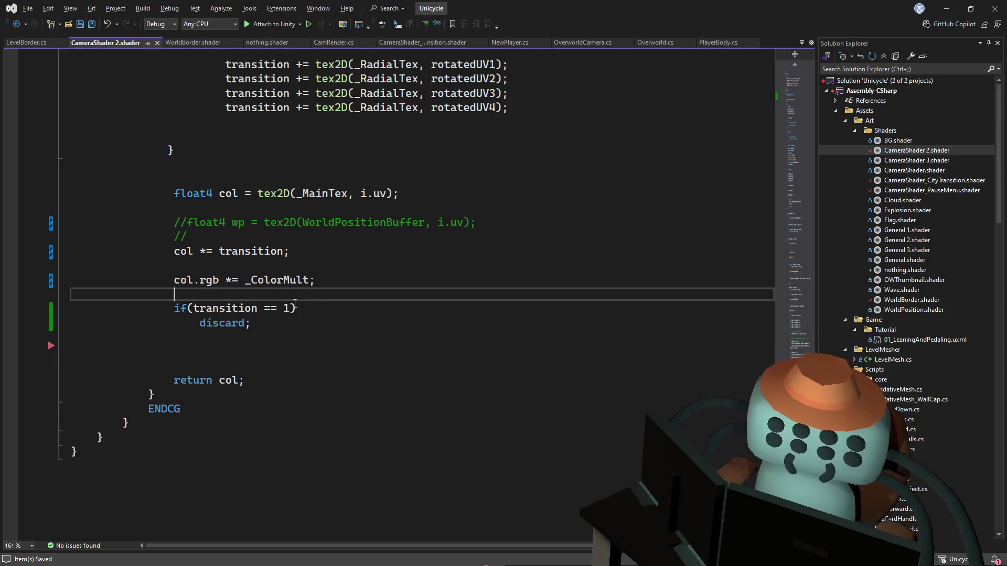
key(ctrl+z)
key(ctrl+s)
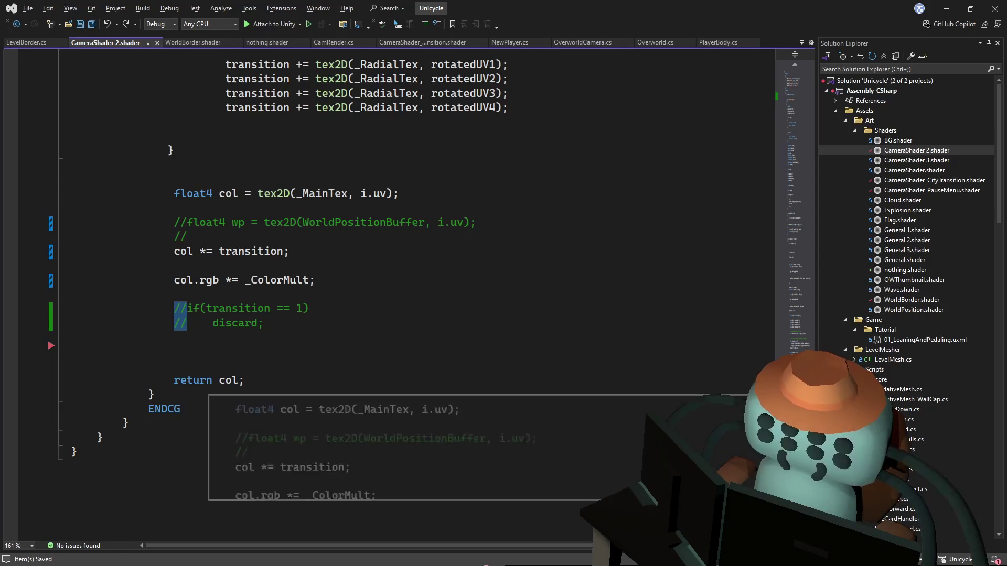
Change the RenderType tag from Opaque to Transparent, save, and test in the game
click(776, 65)
double_click(285, 240)
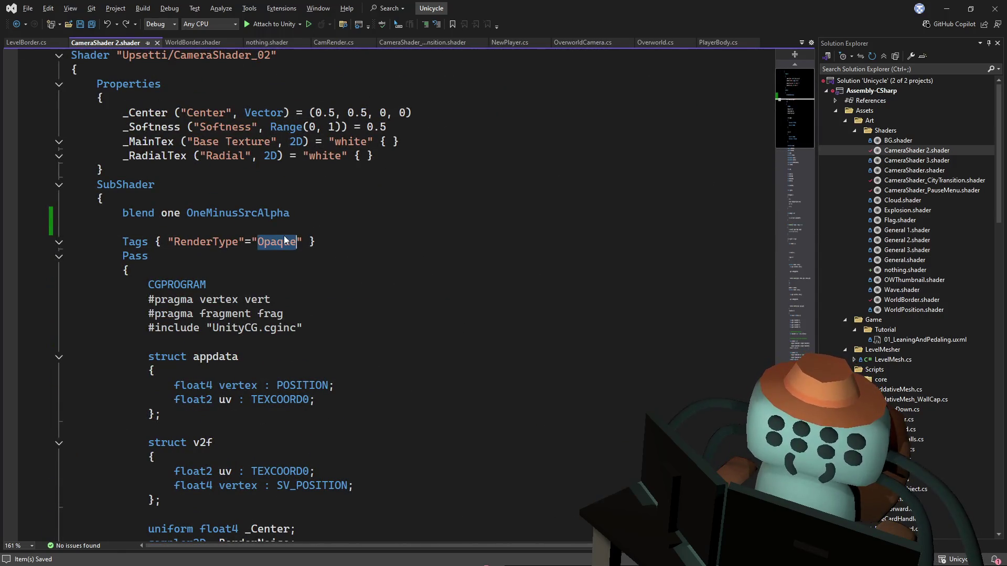
text(Trans)
text(parent)
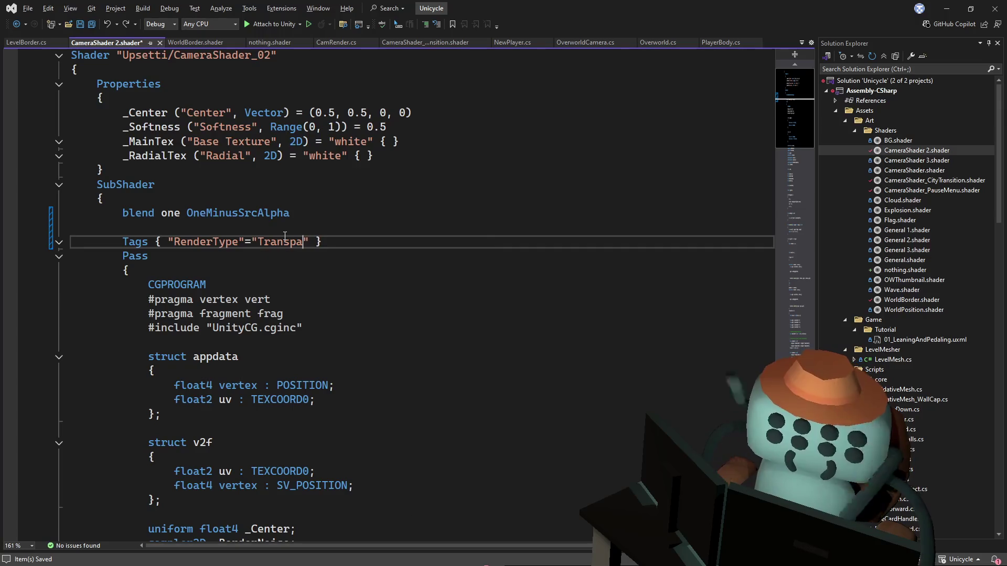
key(ctrl+s)
key(alt+Tab)
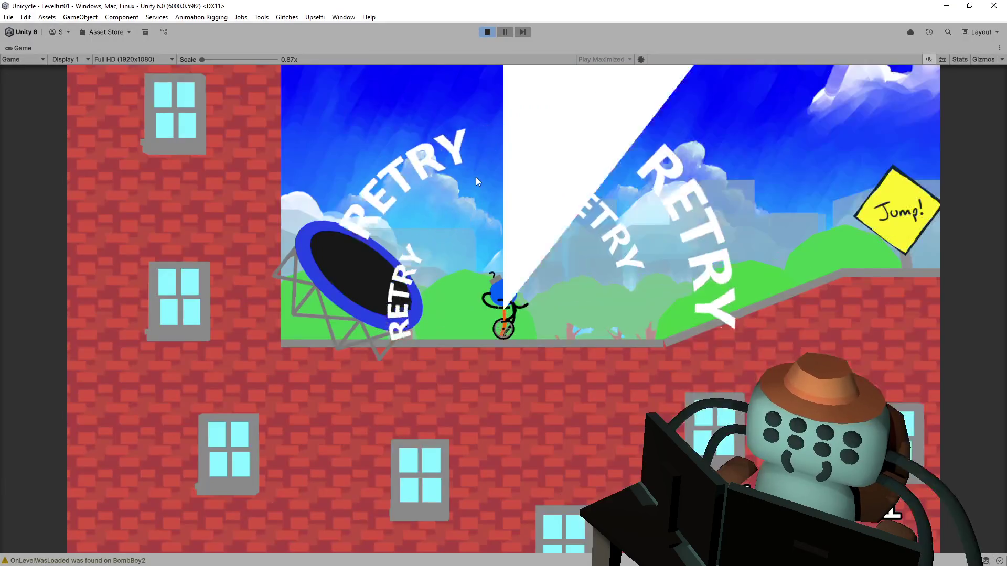
key(alt+Tab)
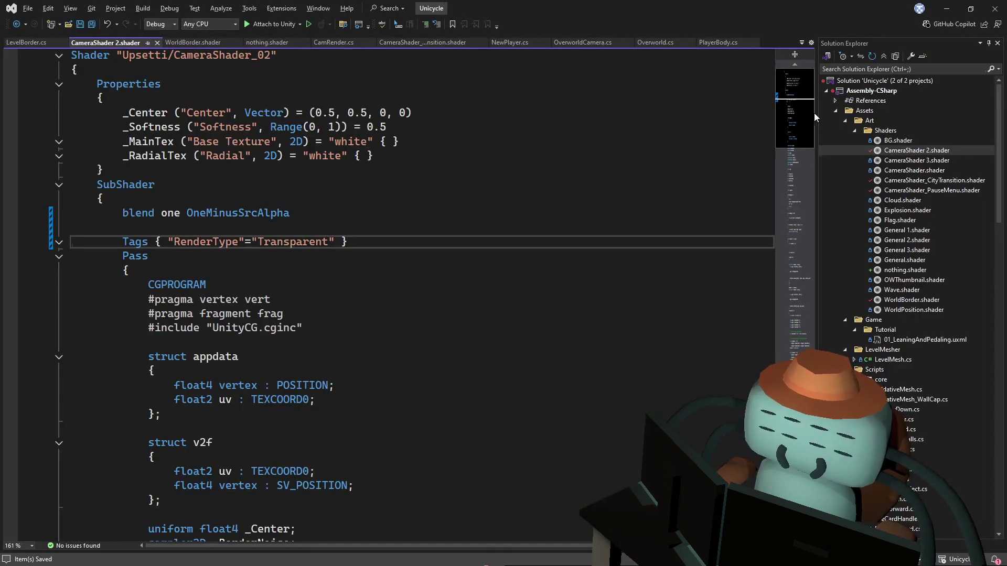
Look over WorldBorder.shader's commented animation code for reference, then return to CameraShader 2.shader
scroll(772, 321, down, 20)
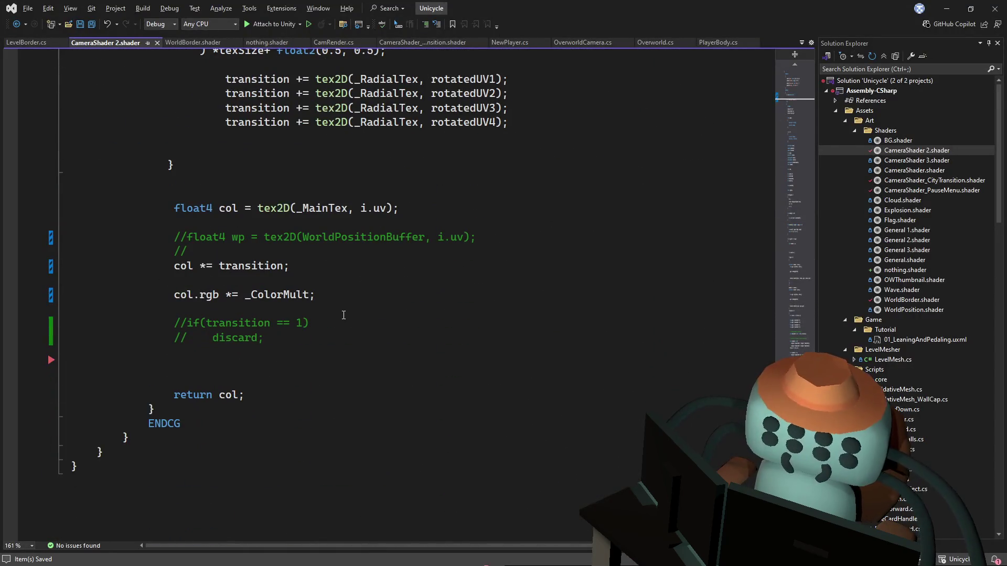
click(355, 314)
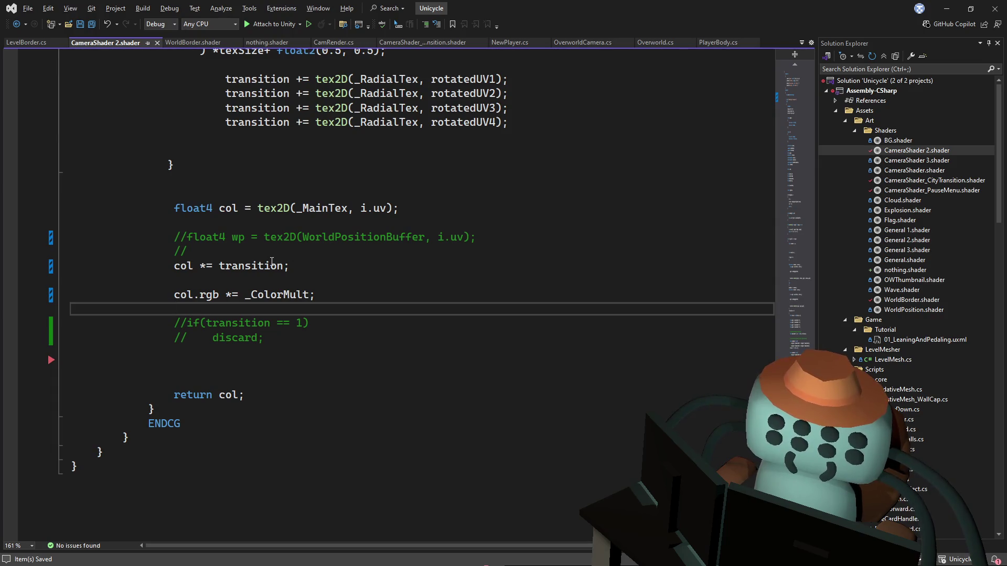
click(191, 42)
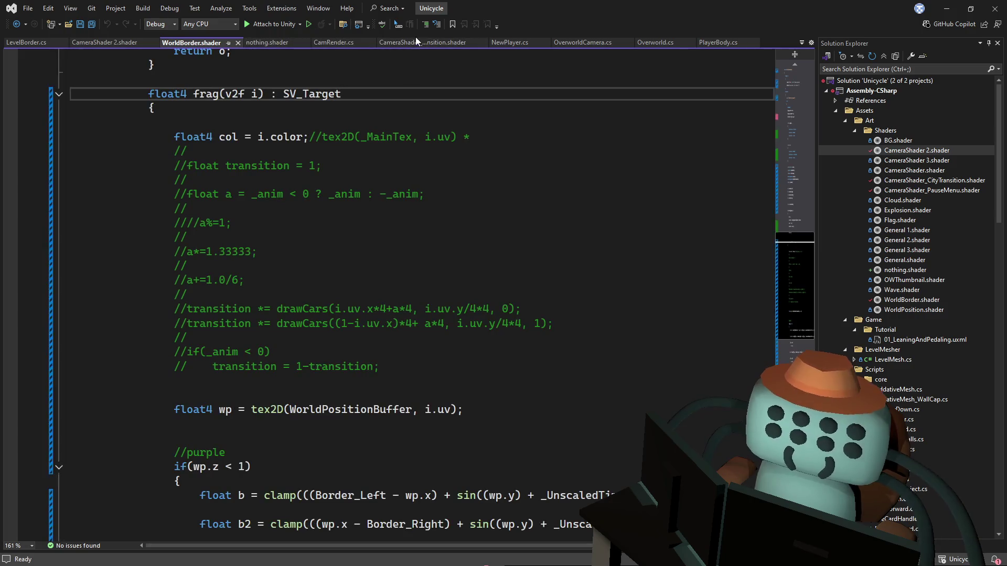
scroll(460, 179, down, 3)
click(460, 151)
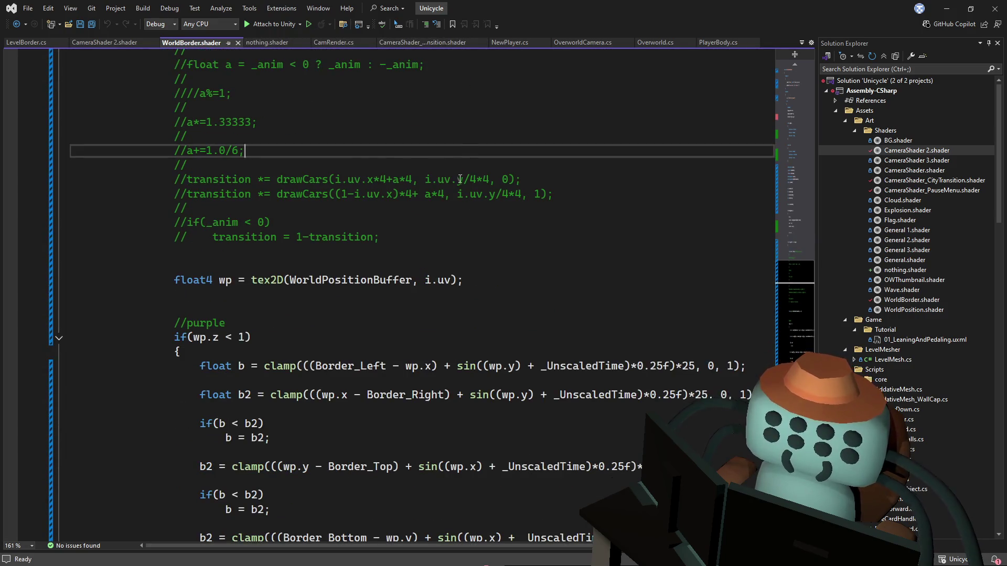
scroll(460, 180, up, 3)
click(96, 43)
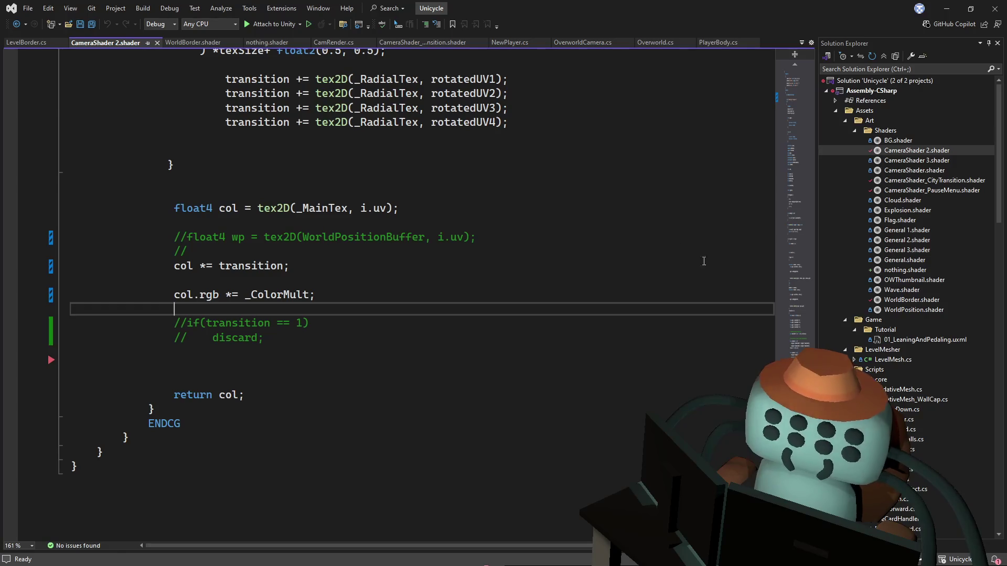
scroll(802, 228, up, 10)
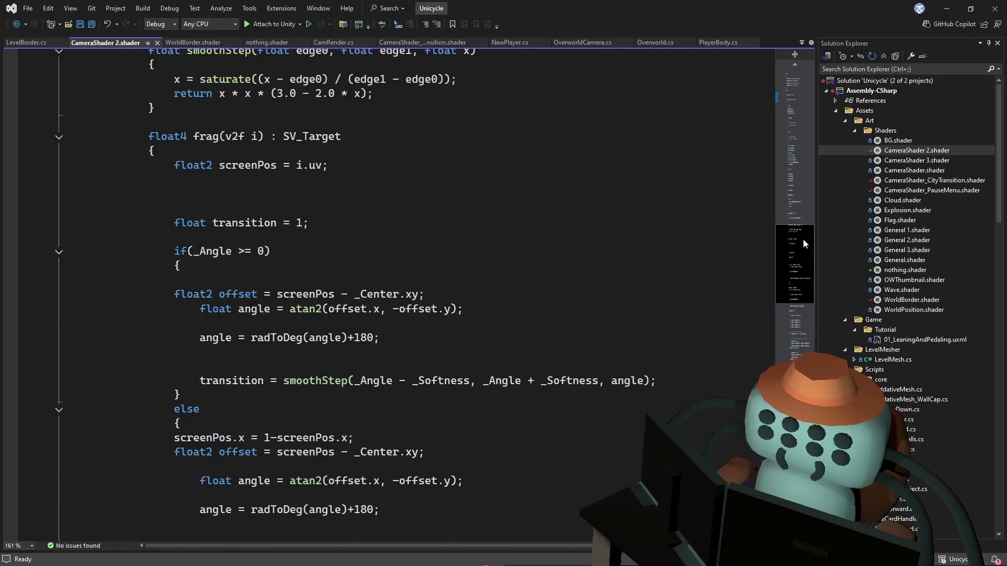
scroll(803, 238, down, 3)
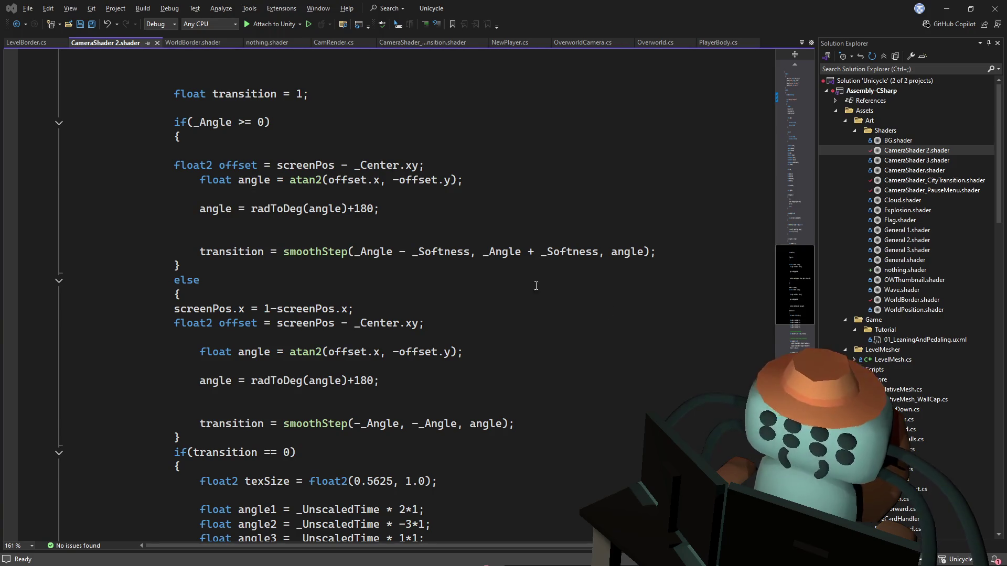
click(535, 322)
key(ctrl+s)
mouse_move(797, 268)
mouse_down()
mouse_move(812, 207)
mouse_move(779, 256)
mouse_move(727, 386)
mouse_up()
scroll(728, 416, down, 2)
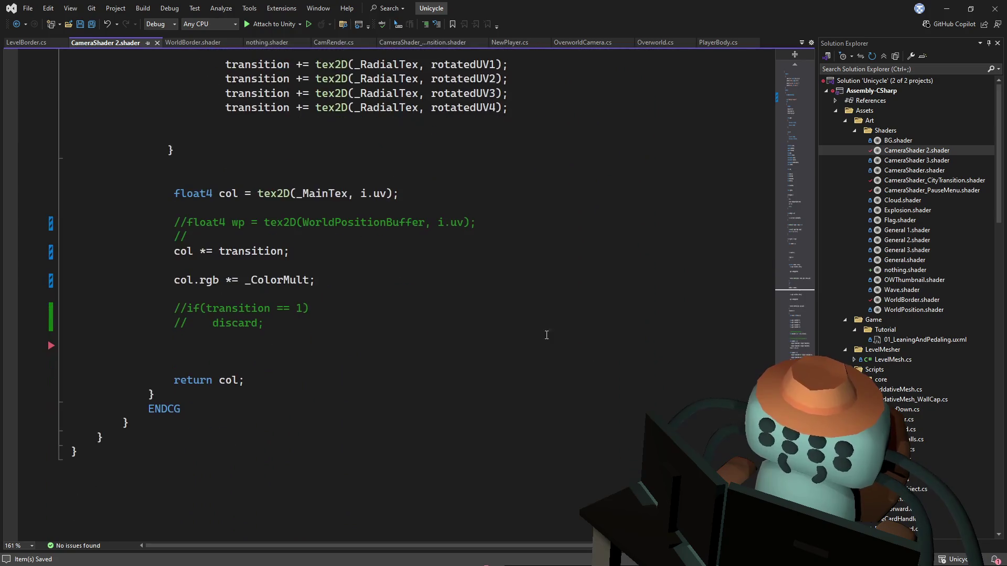
click(283, 266)
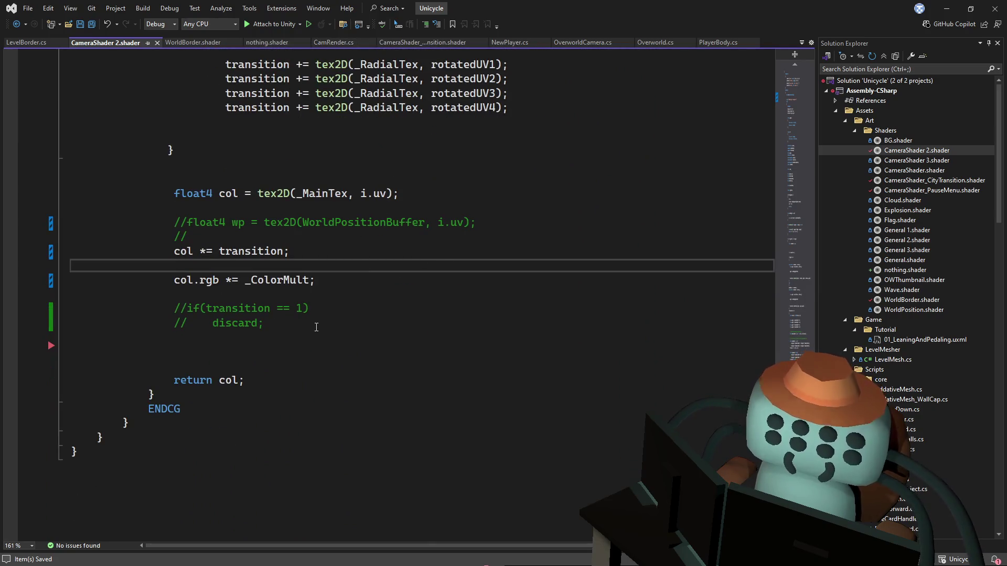
click(282, 325)
key(ctrl+z)
key(ctrl+z)
key(ctrl+z)
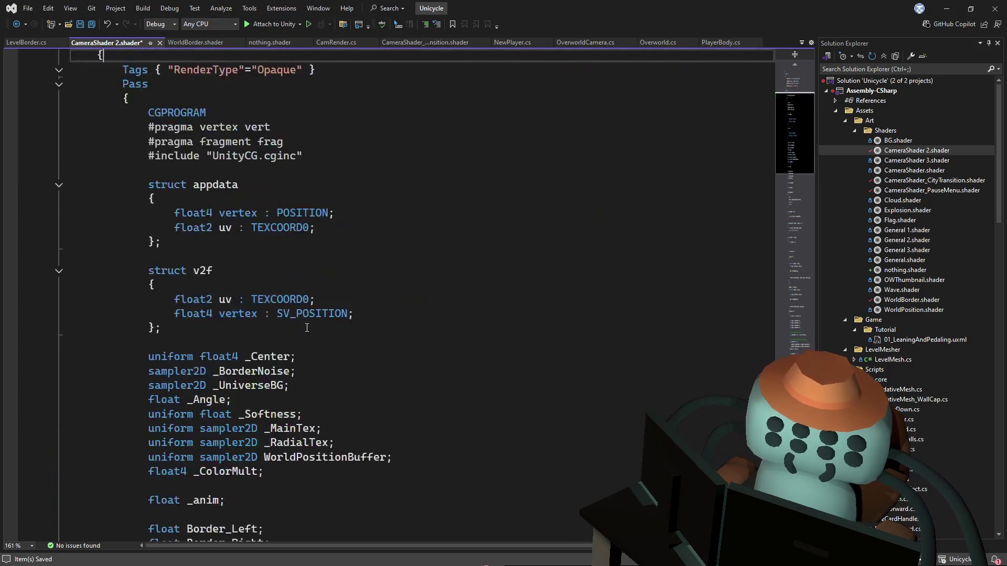
scroll(390, 319, down, 2)
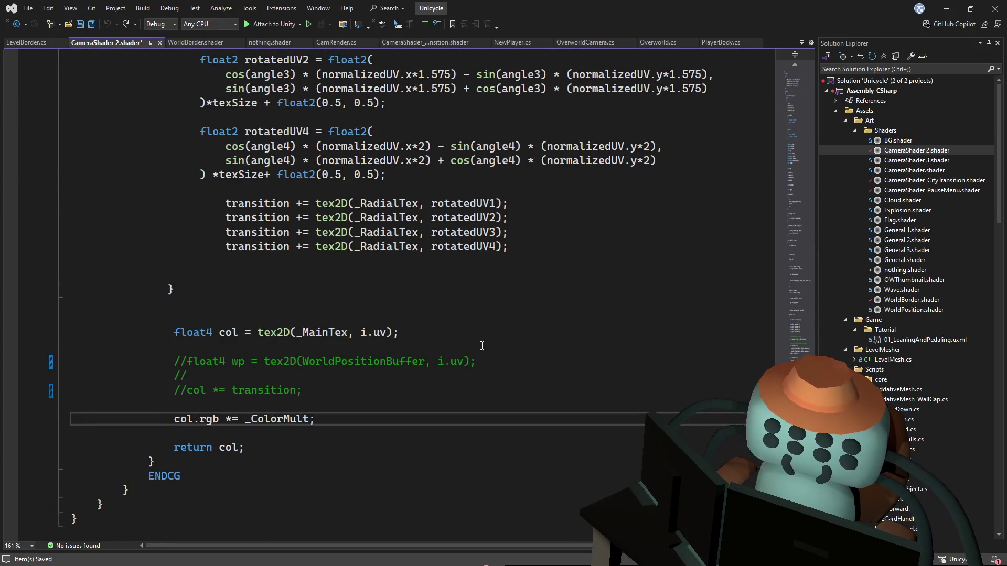
key(ctrl+y)
key(ctrl+y)
key(ctrl+y)
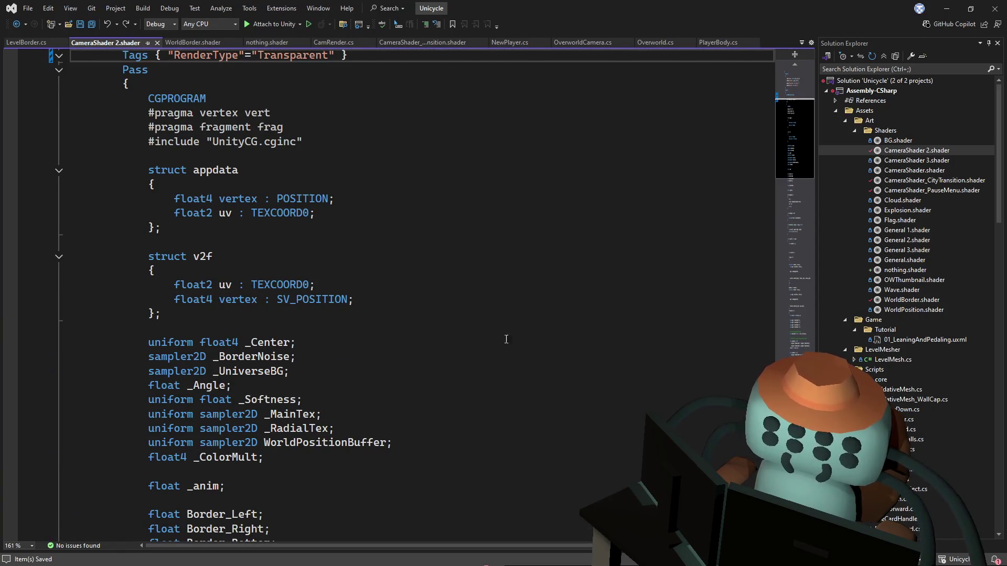
mouse_move(804, 147)
mouse_down()
mouse_move(802, 445)
mouse_move(803, 414)
mouse_up()
click(348, 362)
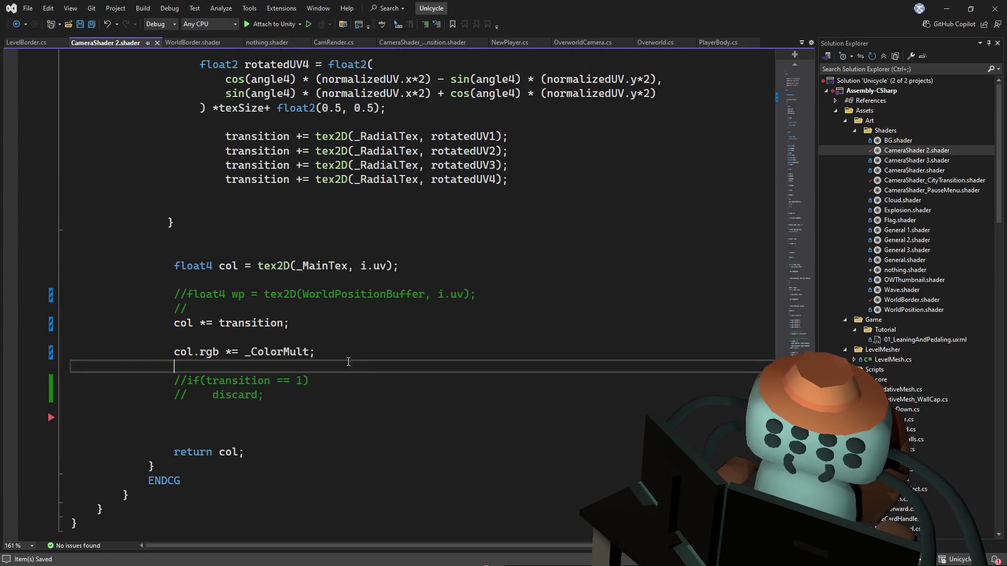
click(349, 352)
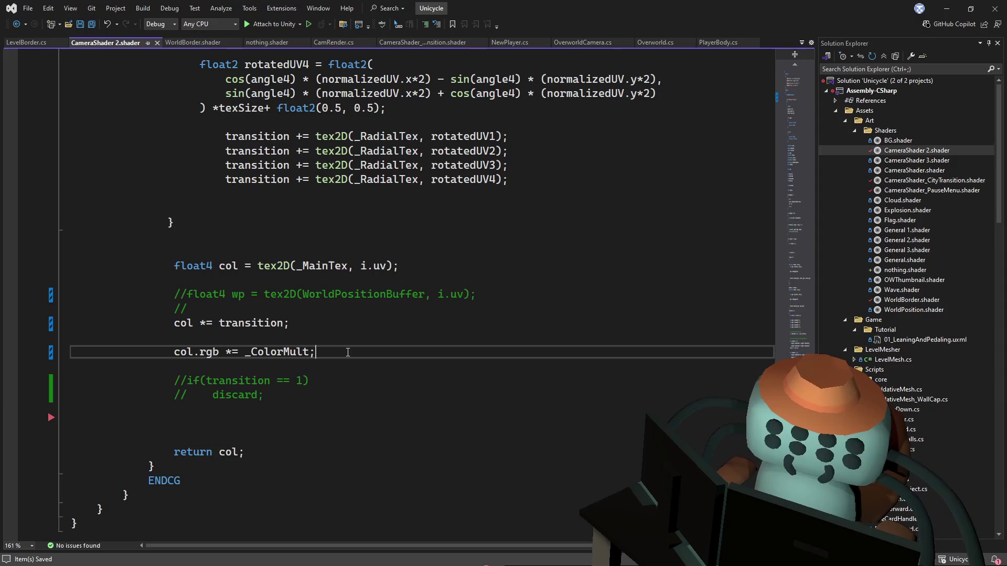
Add col *= i.color; after the colour multiply in frag and save
key(Return)
key(Return)
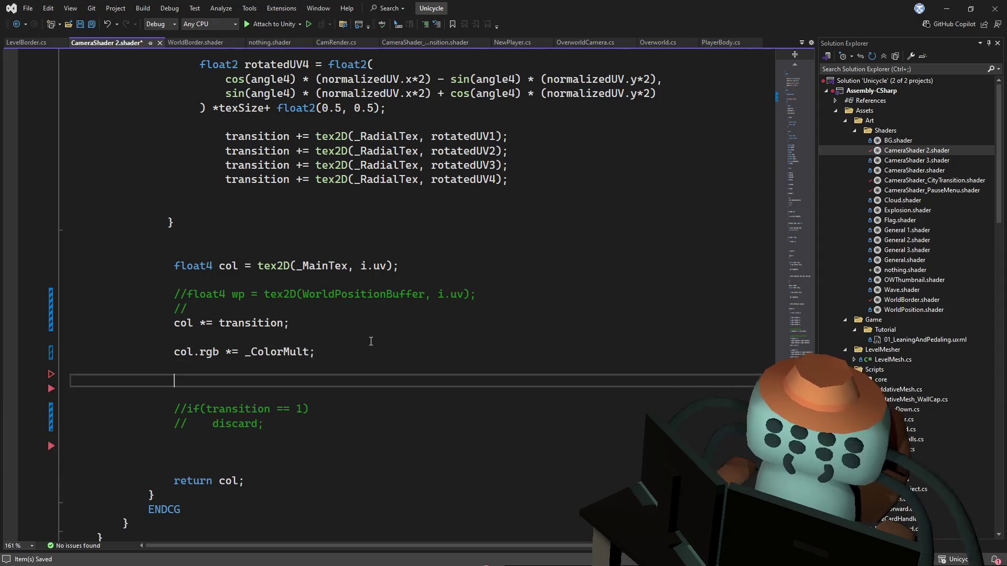
text(col *=)
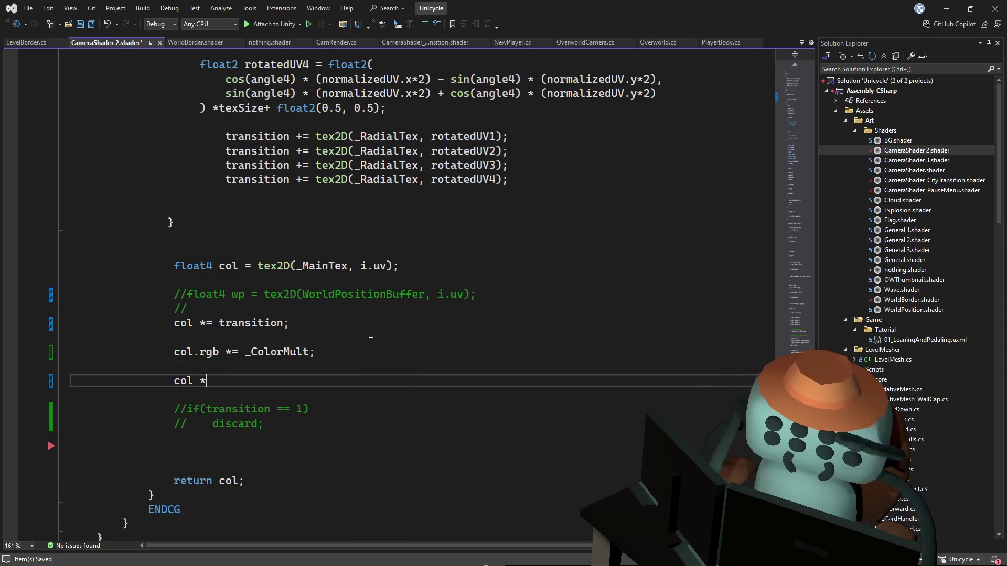
text( c)
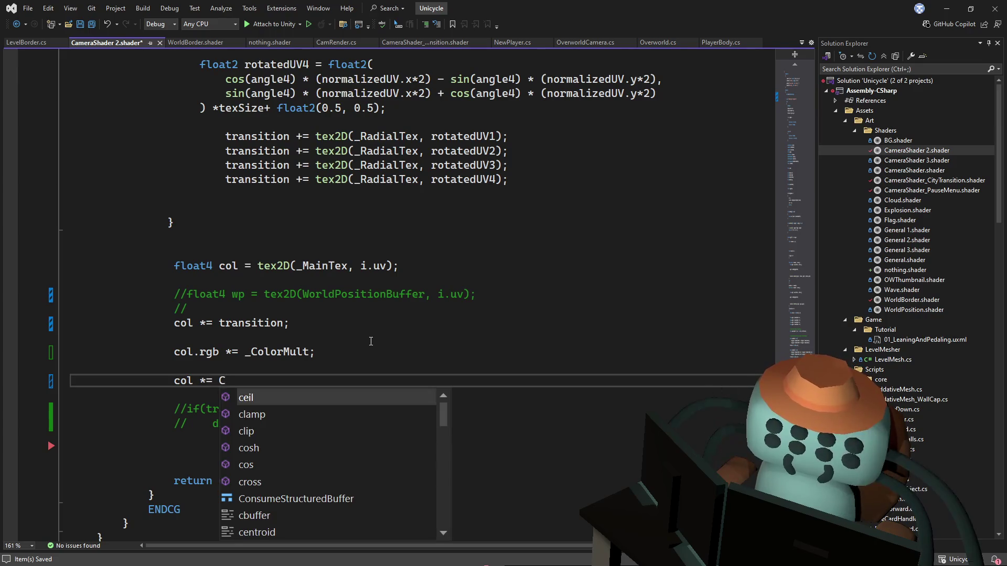
key(BackSpace)
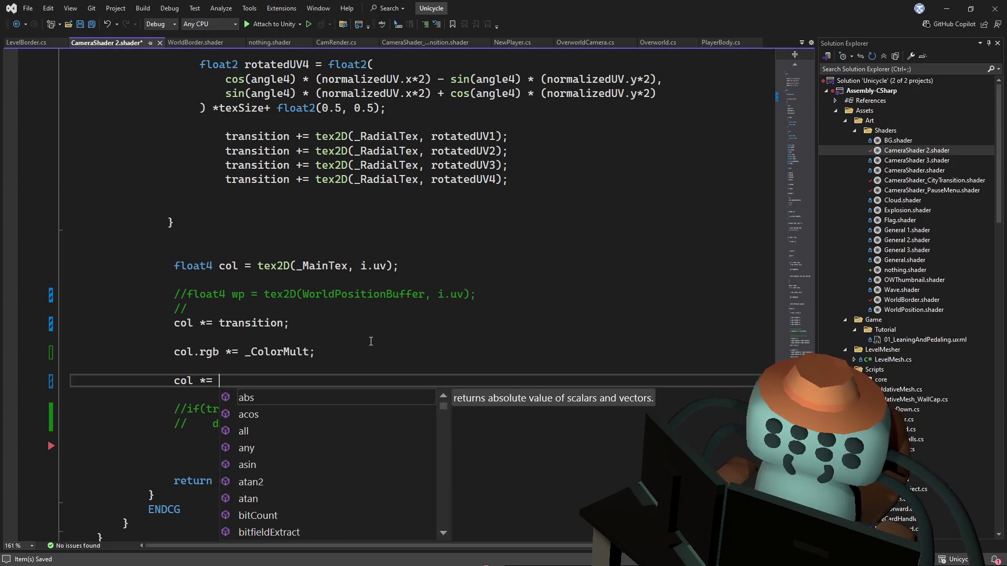
text(i.color)
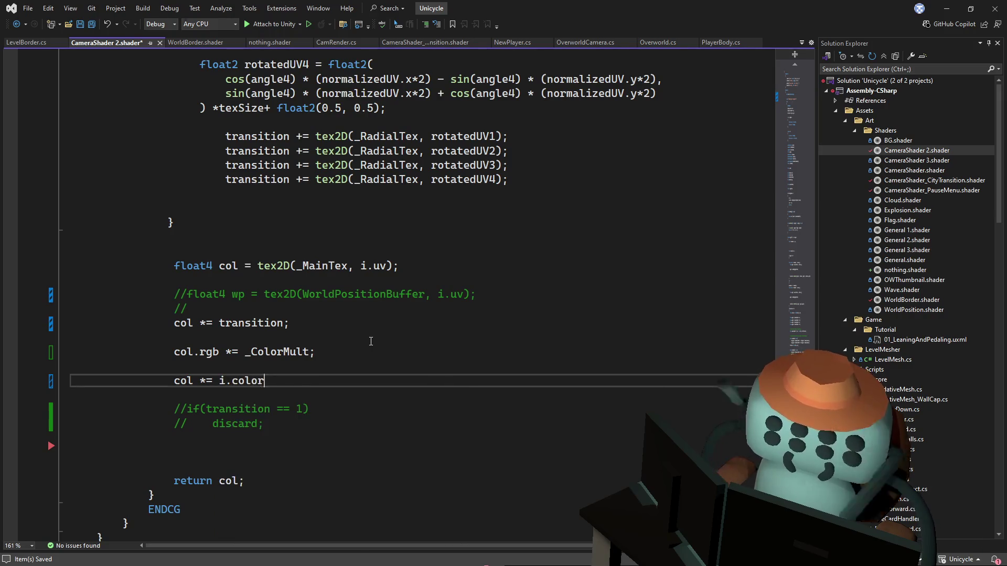
text(;)
key(ctrl+s)
Add a float4 color : COLOR; field to both the appdata and v2f structs and save
drag(795, 188, 797, 137)
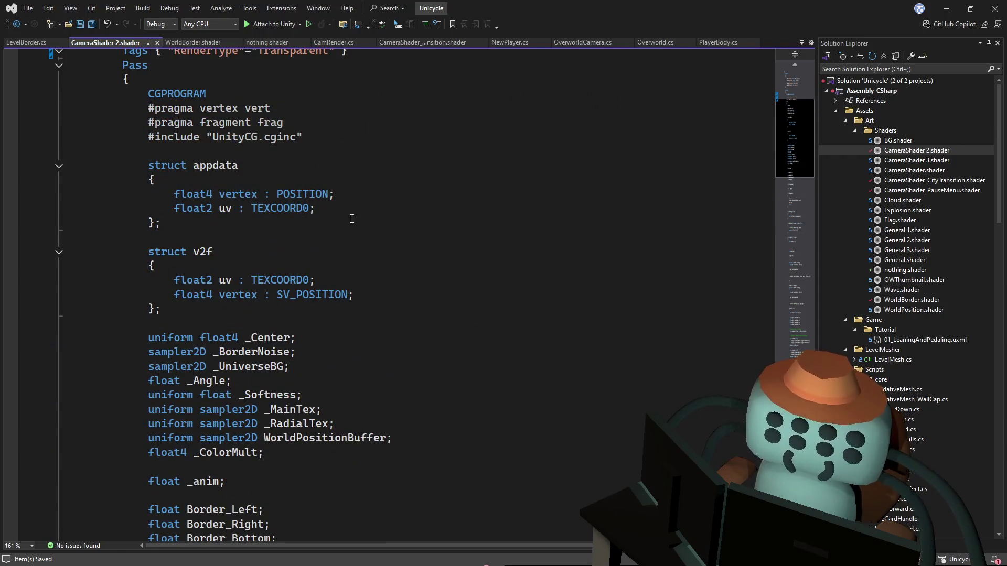
click(352, 214)
key(Return)
text(float)
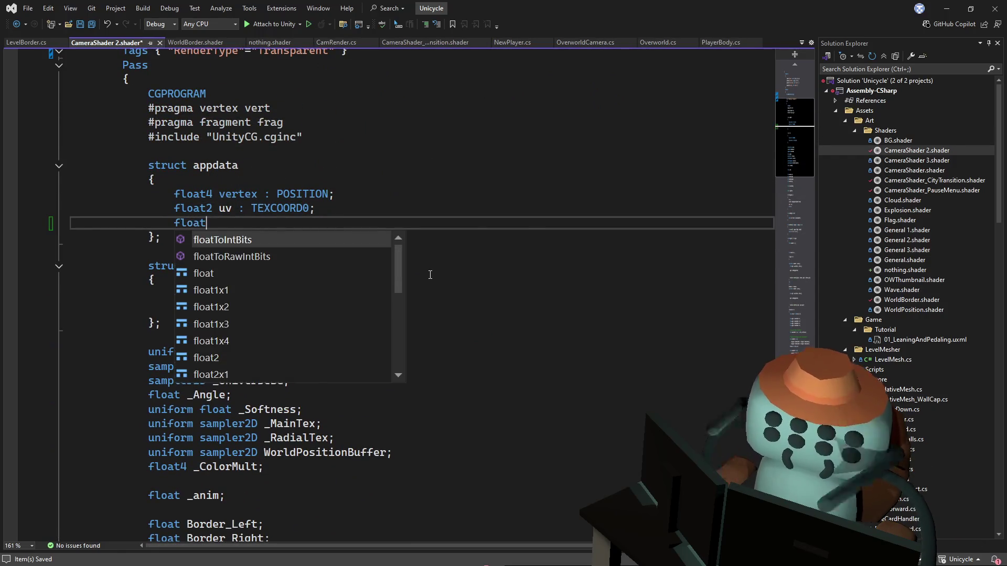
text(4 color :)
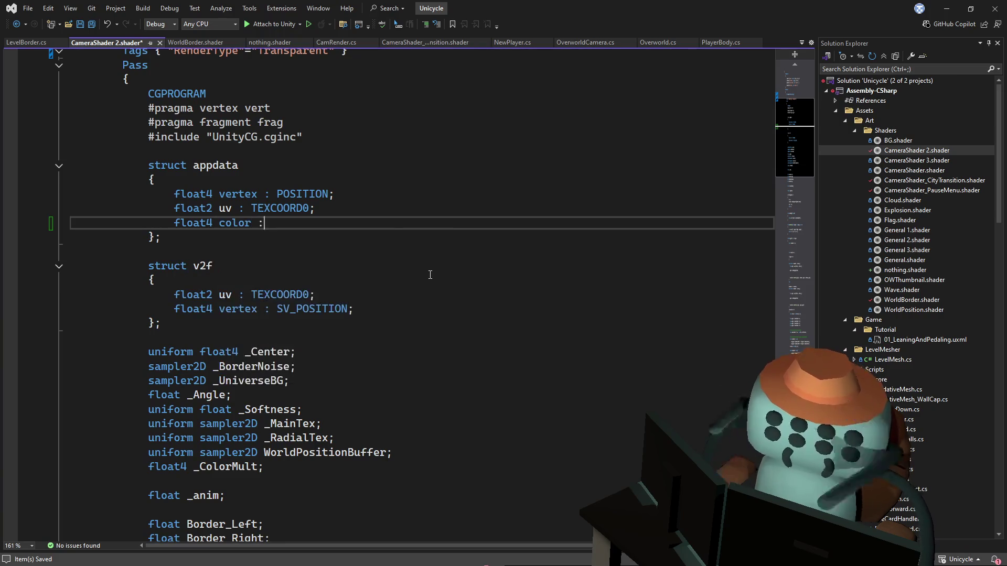
text( COLOR;)
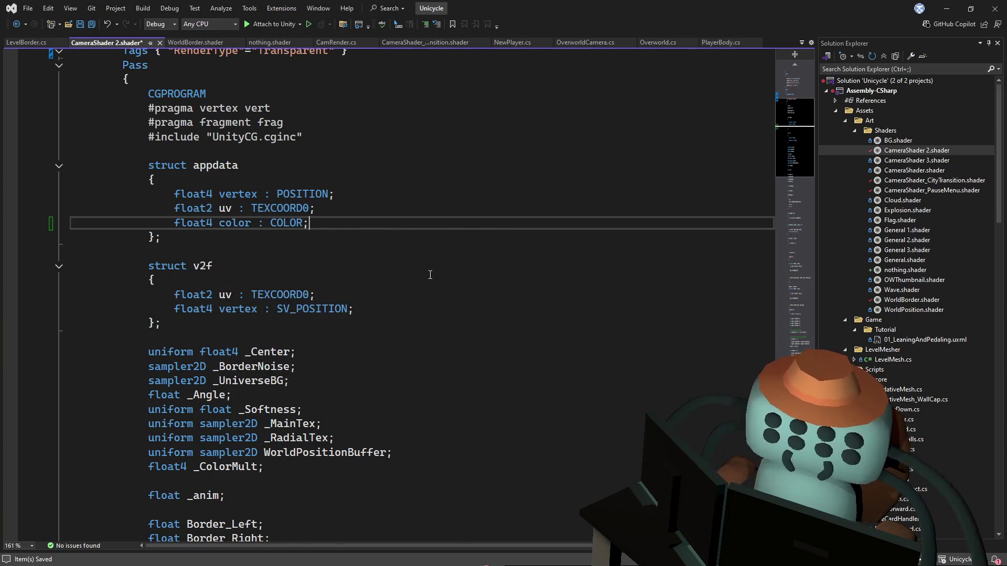
shift+click(339, 208)
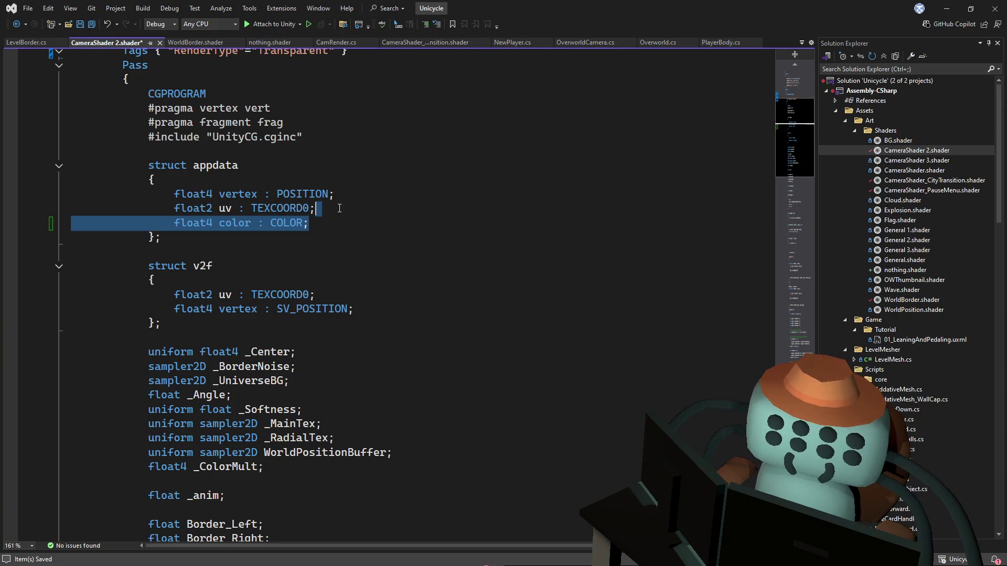
key(ctrl+c)
click(371, 315)
key(ctrl+v)
key(ctrl+s)
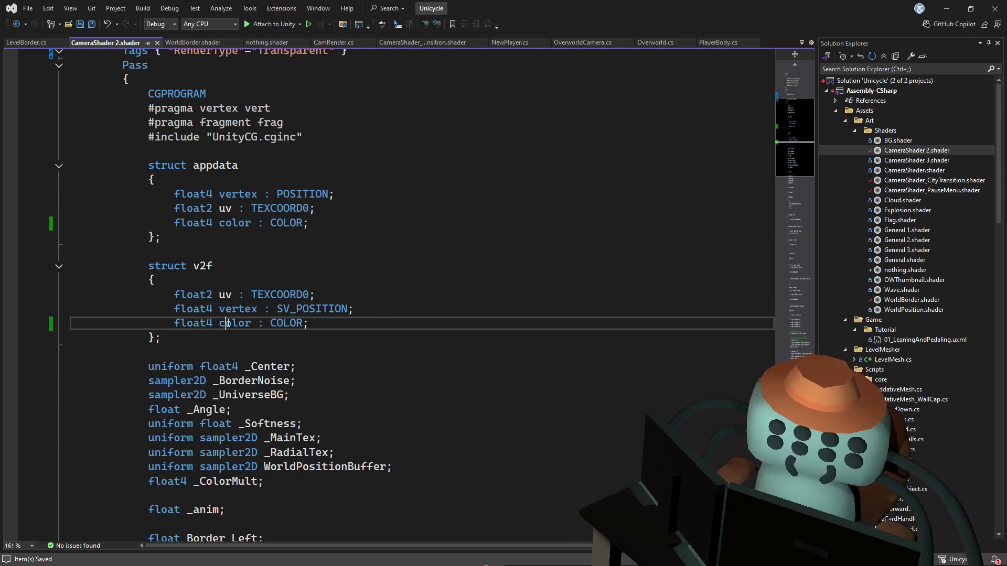
double_click(228, 322)
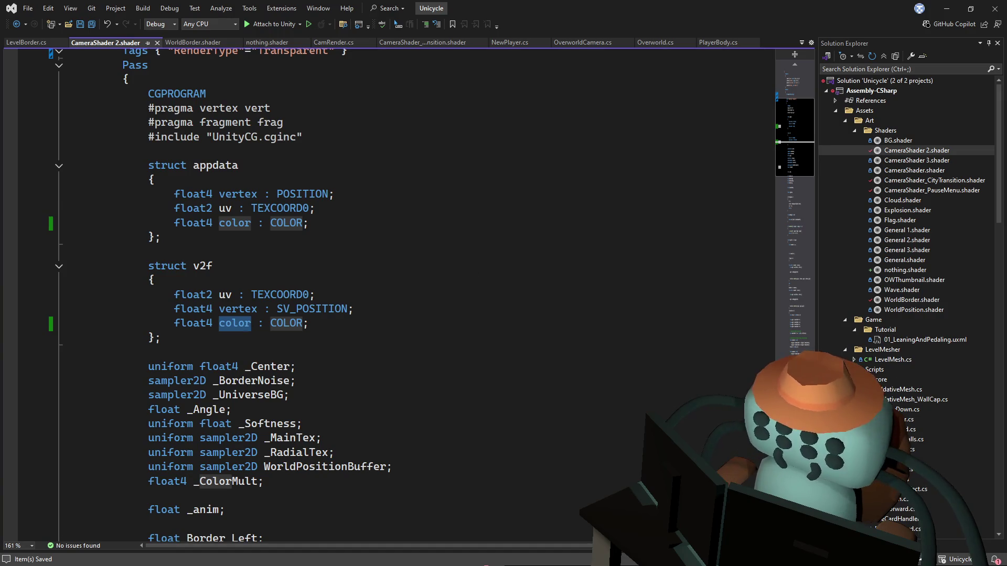
click(490, 328)
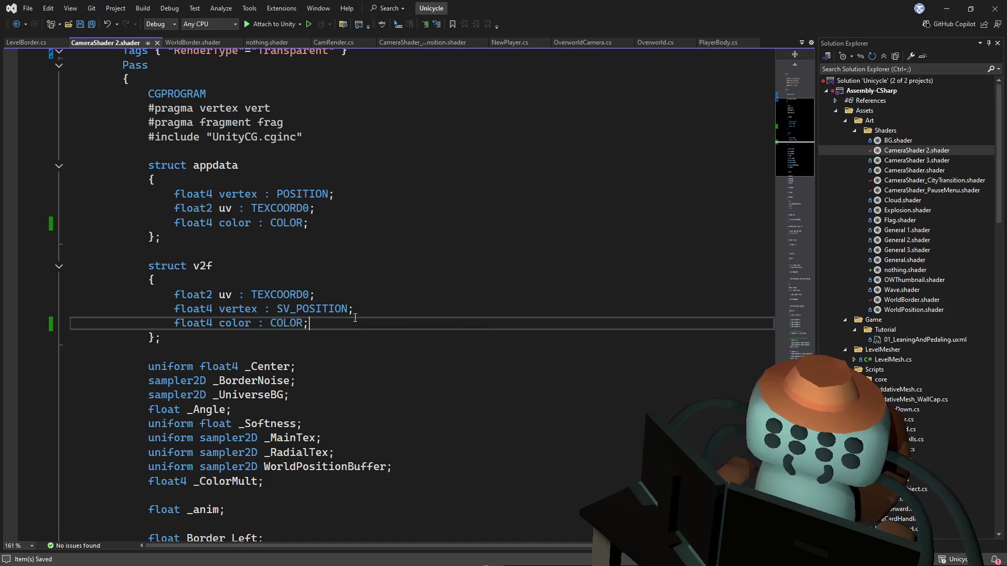
Write o.color = v.color in the vert function, save, and switch to Unity
scroll(456, 327, down, 10)
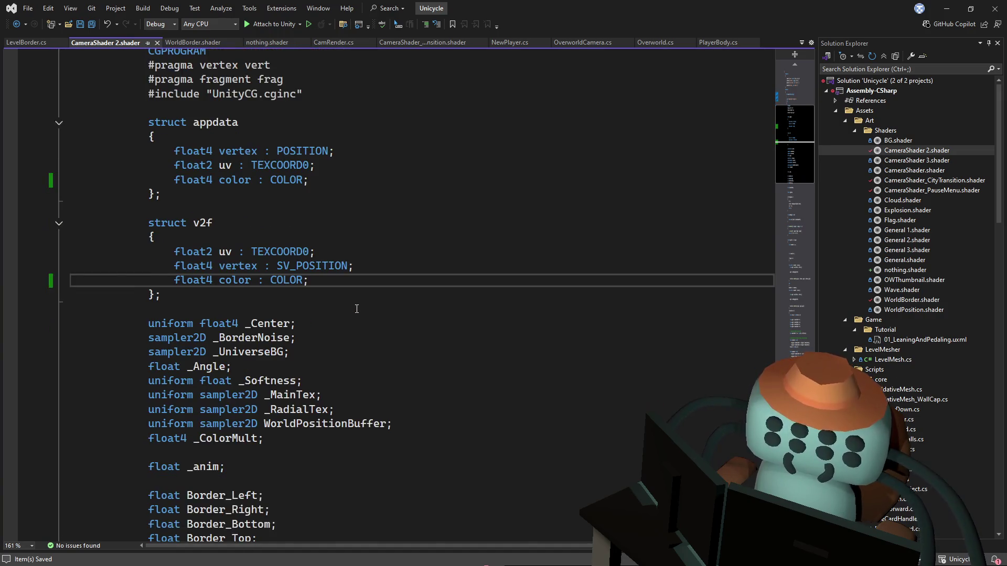
click(469, 297)
key(Return)
key(Return)
key(Return)
key(Up)
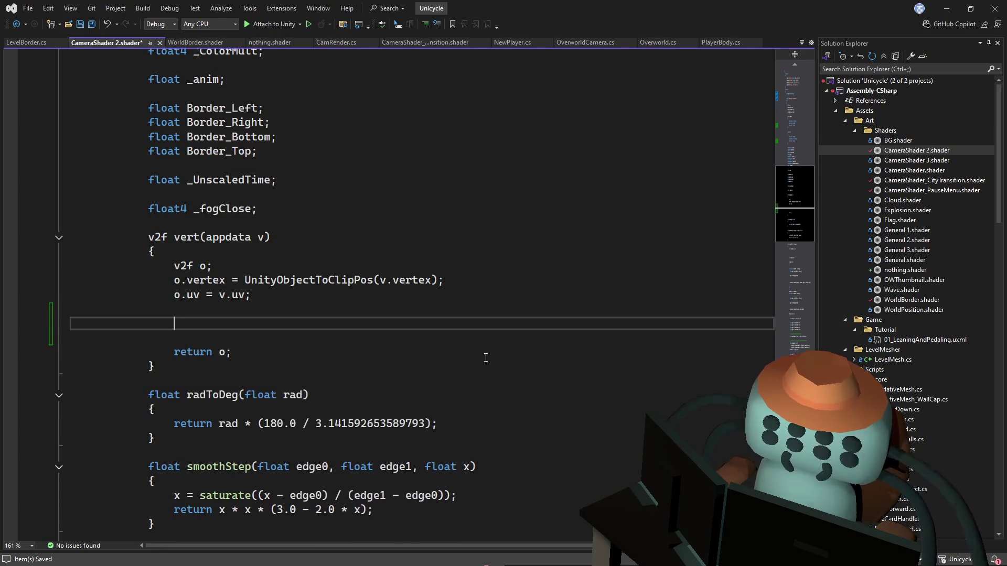
text(o.color)
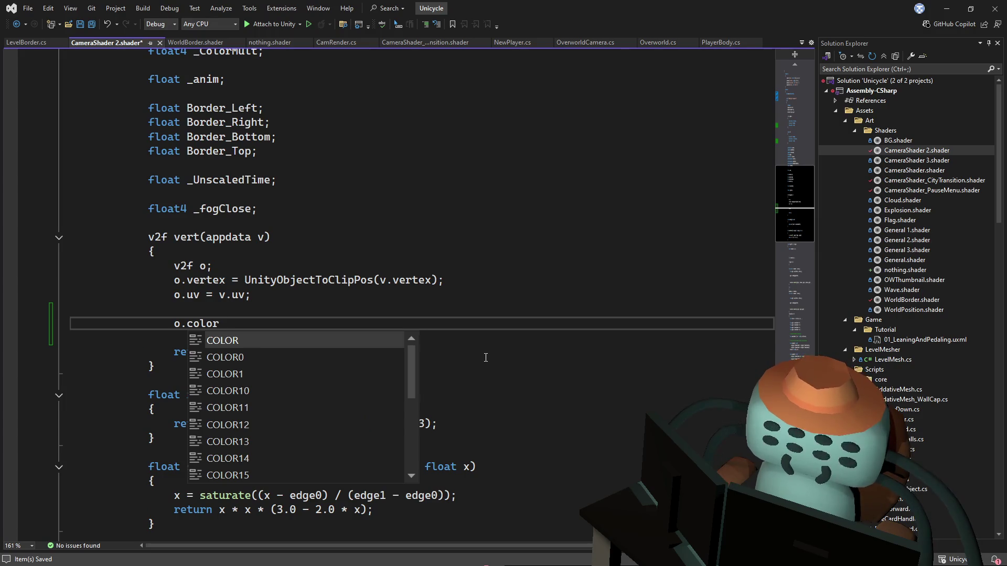
key(Escape)
text( = v.color)
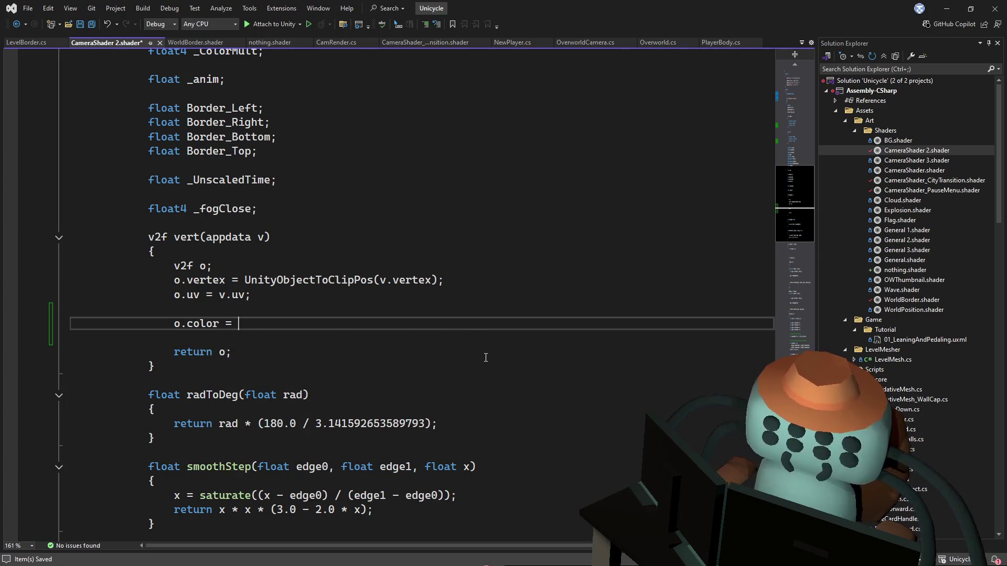
key(Escape)
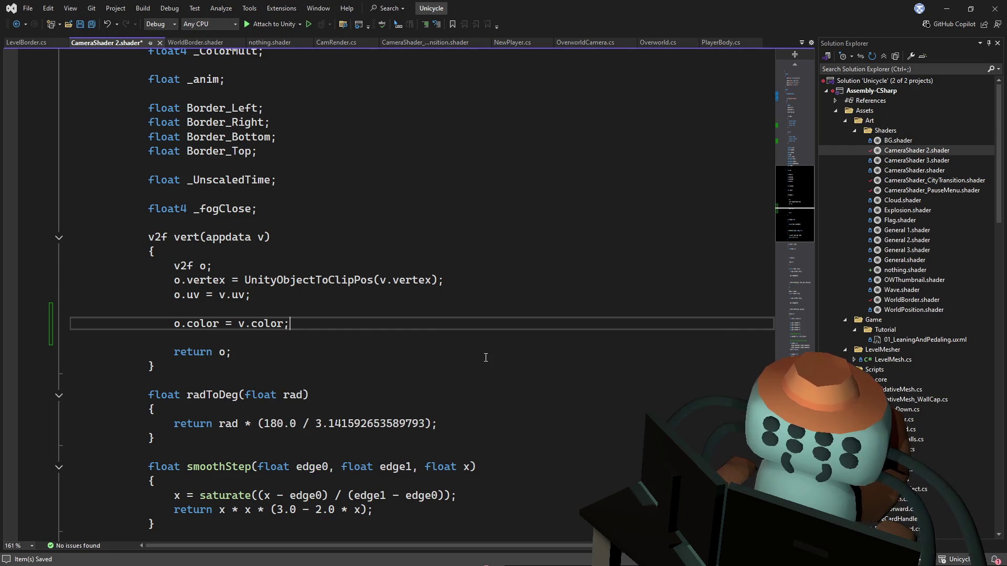
scroll(450, 199, down, 3)
key(ctrl+s)
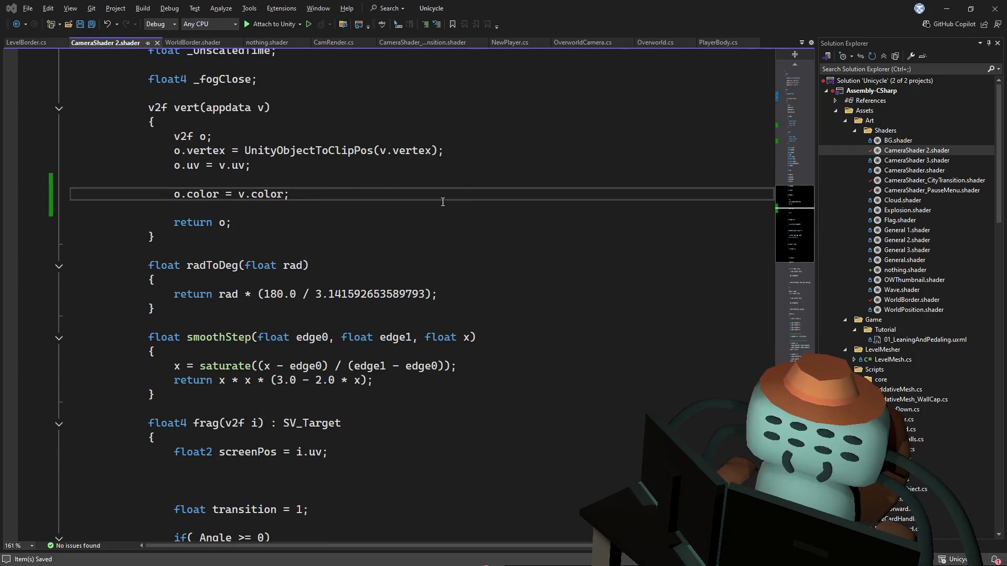
key(alt+Tab)
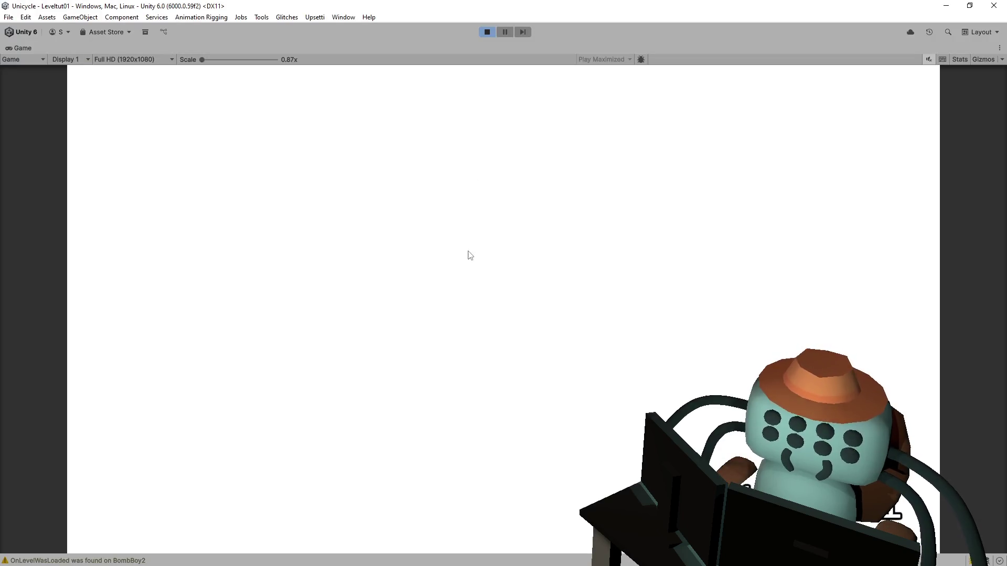
Stop the game, add the GameManager prefab to the Overworld scene, and select its Transitions object
click(487, 32)
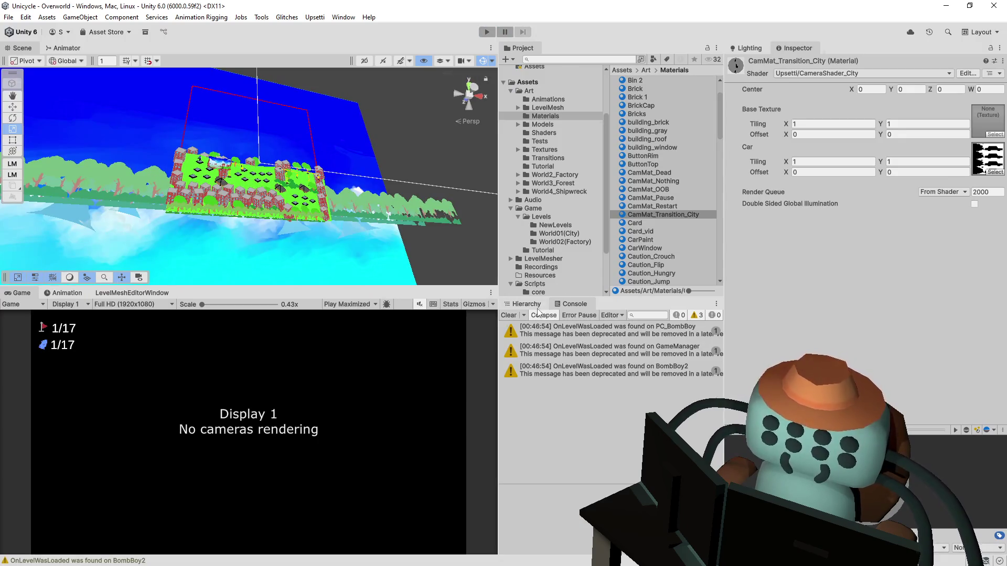
click(530, 305)
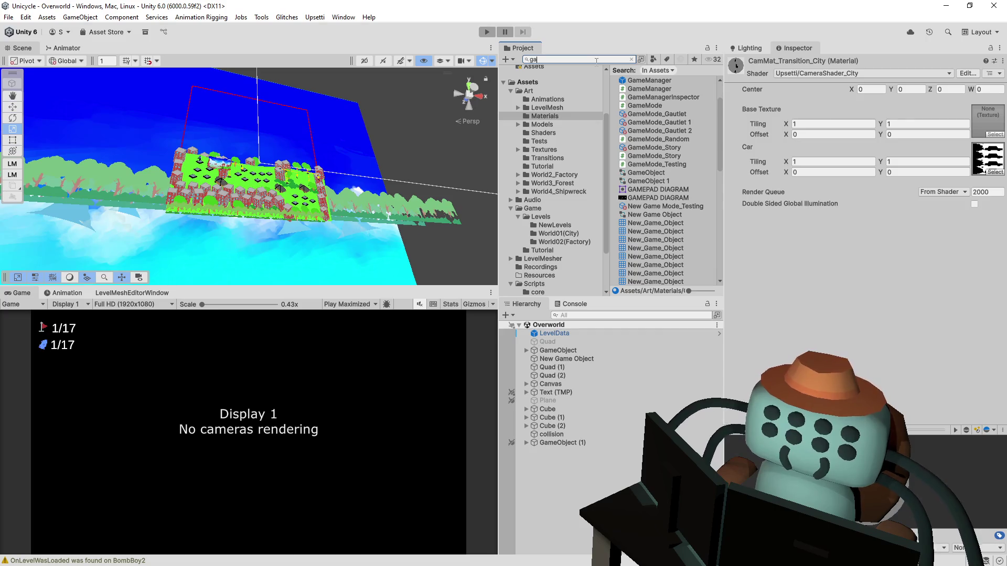
text(mem)
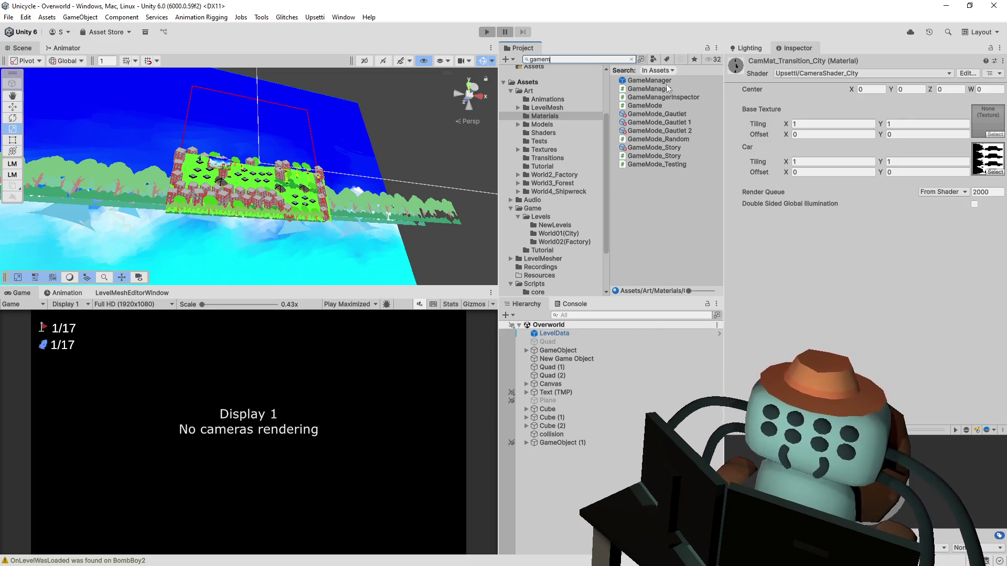
mouse_move(667, 88)
mouse_down()
mouse_move(653, 102)
mouse_move(563, 478)
mouse_move(575, 473)
mouse_up()
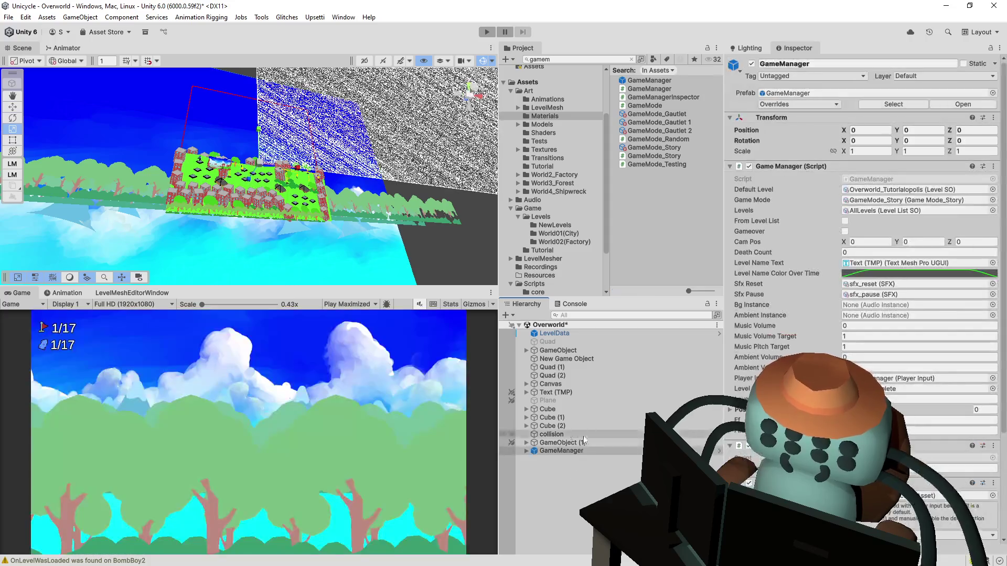
mouse_move(393, 133)
mouse_down()
mouse_move(434, 178)
mouse_move(388, 166)
mouse_up()
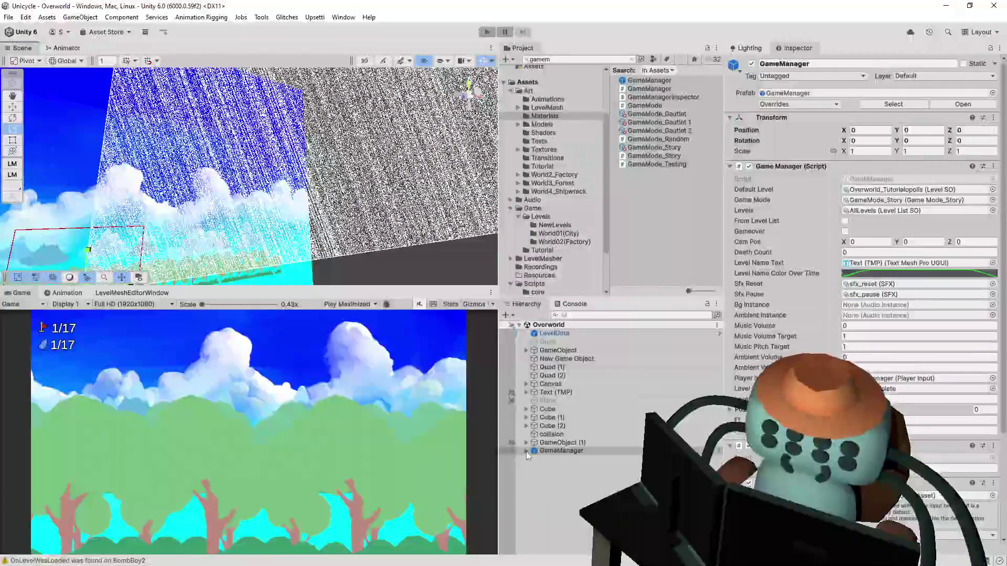
click(526, 451)
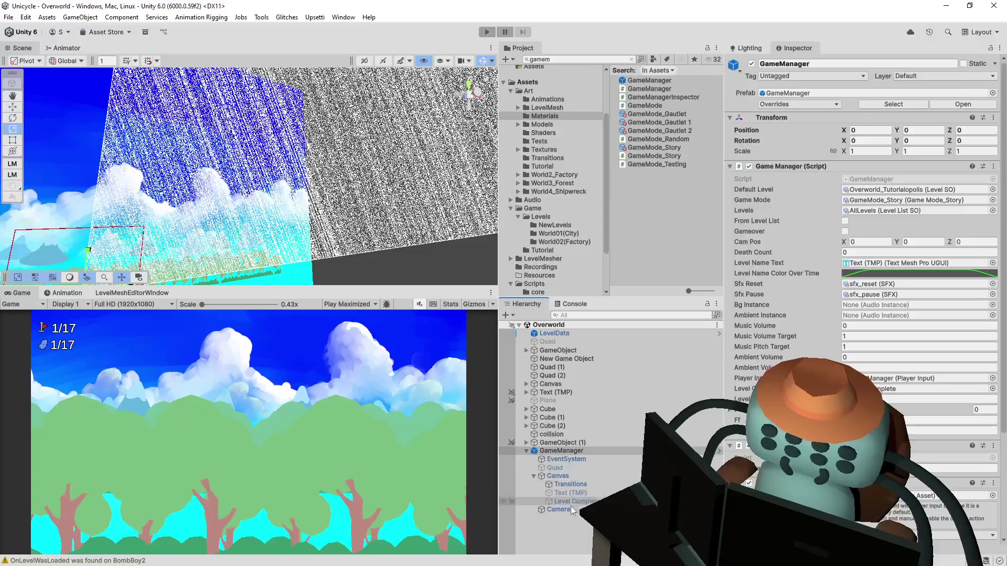
click(572, 485)
Toggle the Transitions image off and on, then play-test entering a level
click(748, 243)
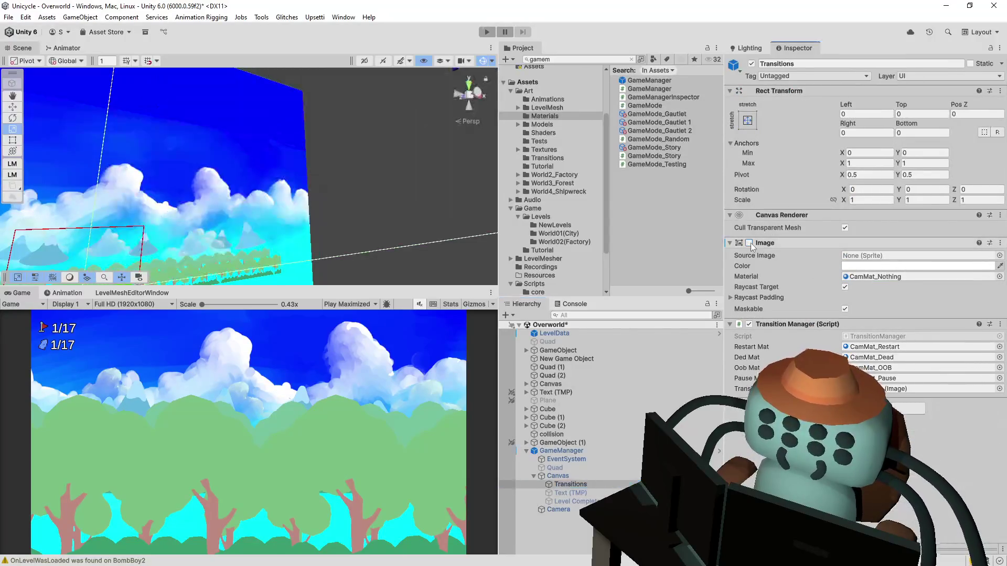
click(749, 243)
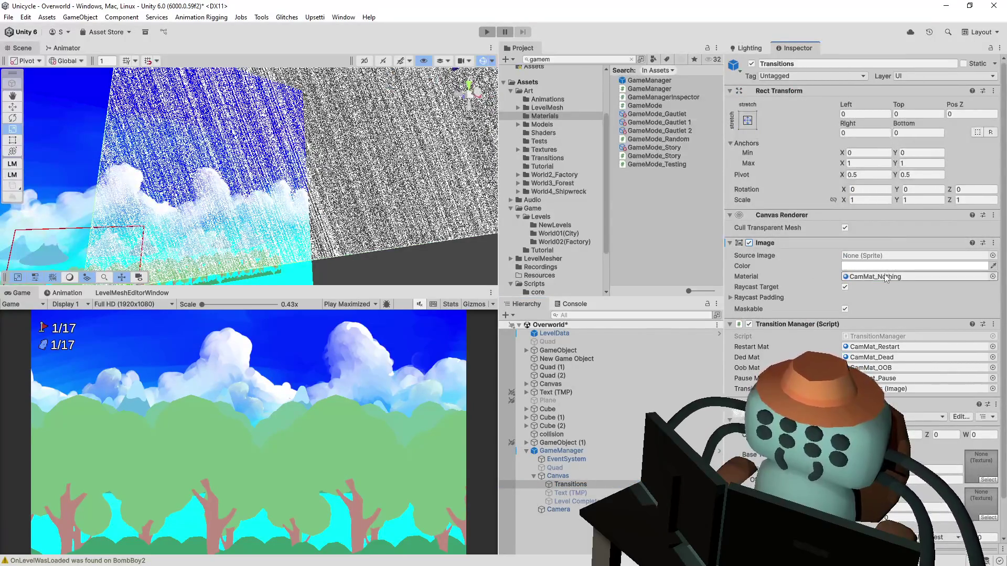
drag(428, 82, 367, 103)
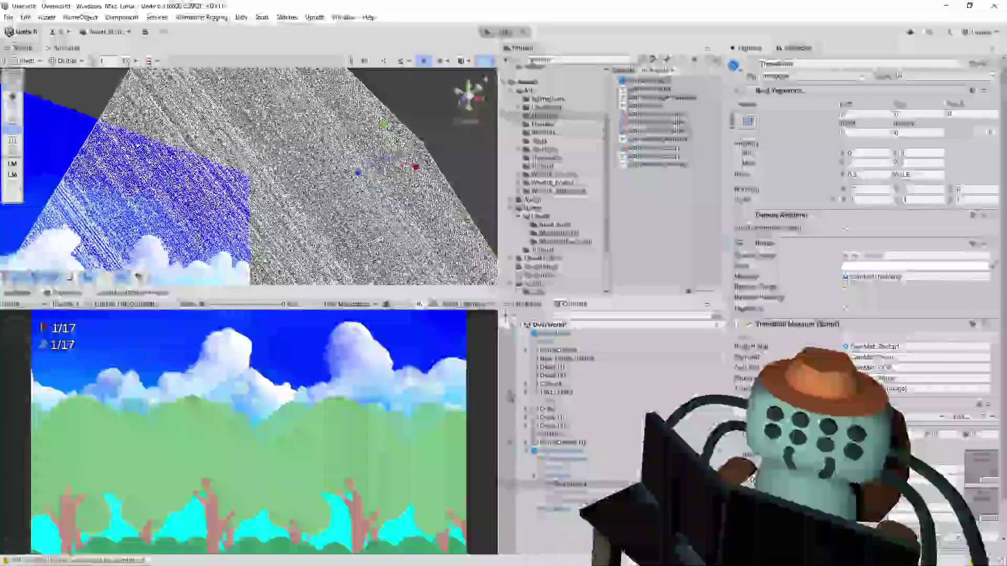
key(ctrl+p)
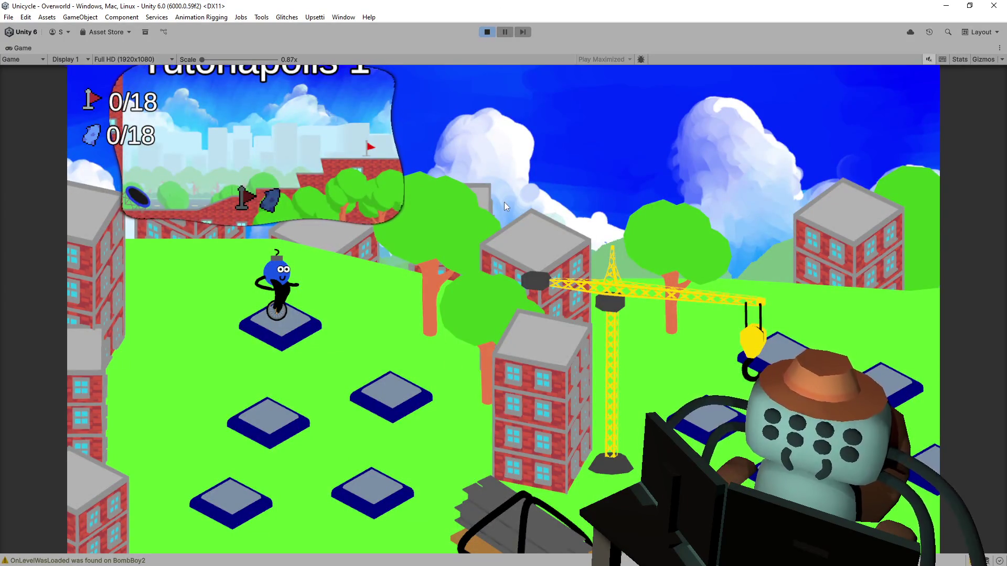
key(space)
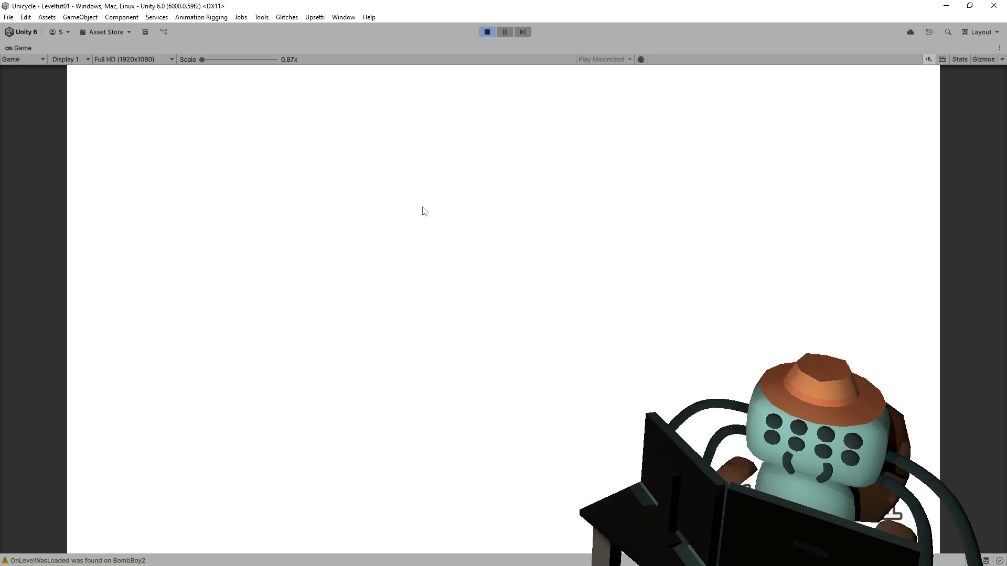
click(486, 32)
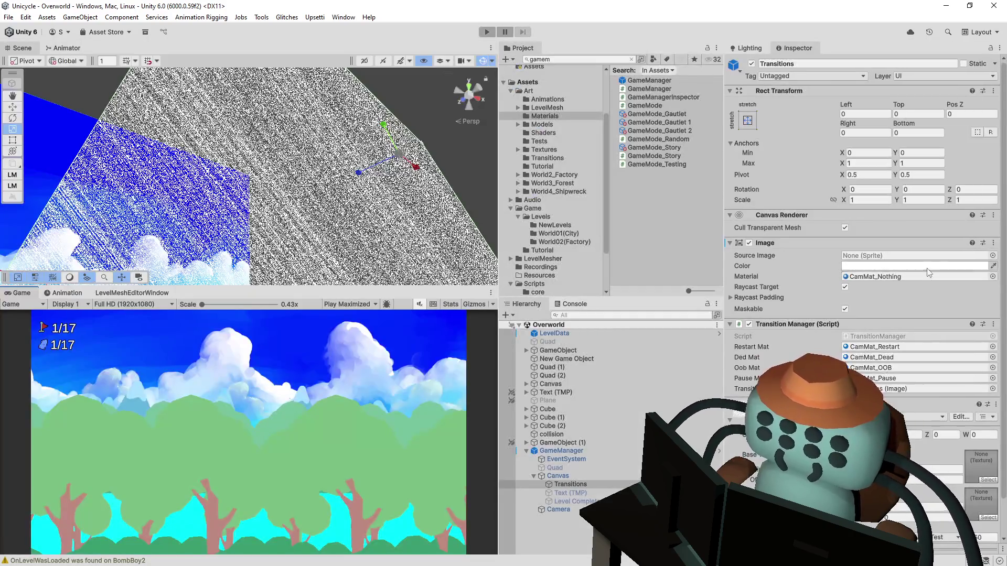
Tint the Transitions image black and play-test the tutorial level transition again
click(927, 267)
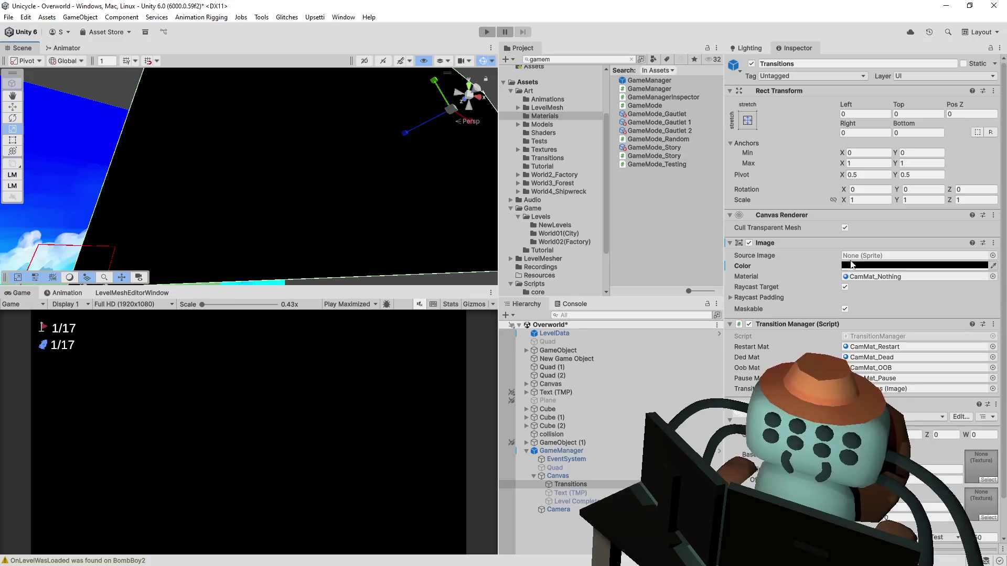
click(487, 31)
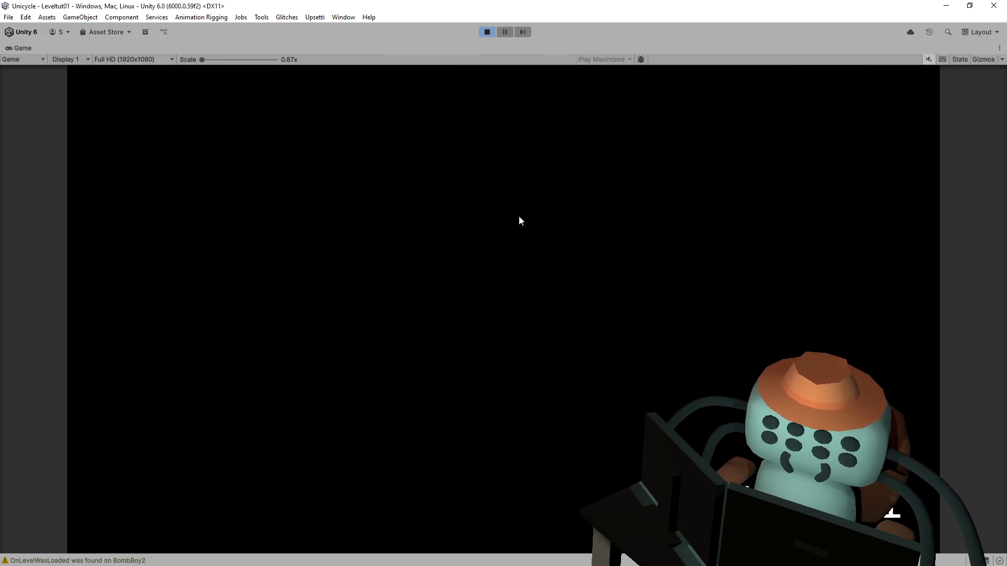
click(487, 32)
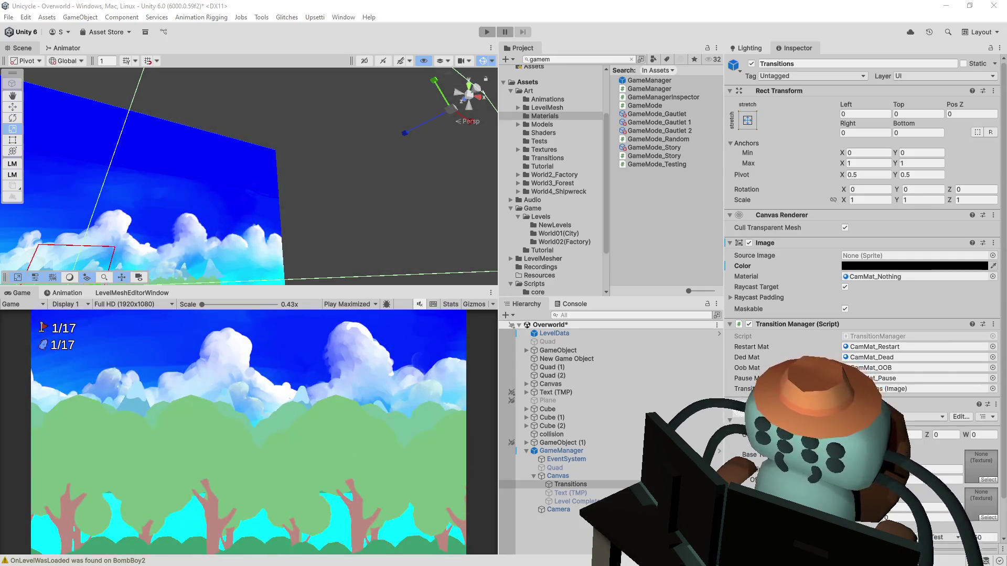
click(486, 32)
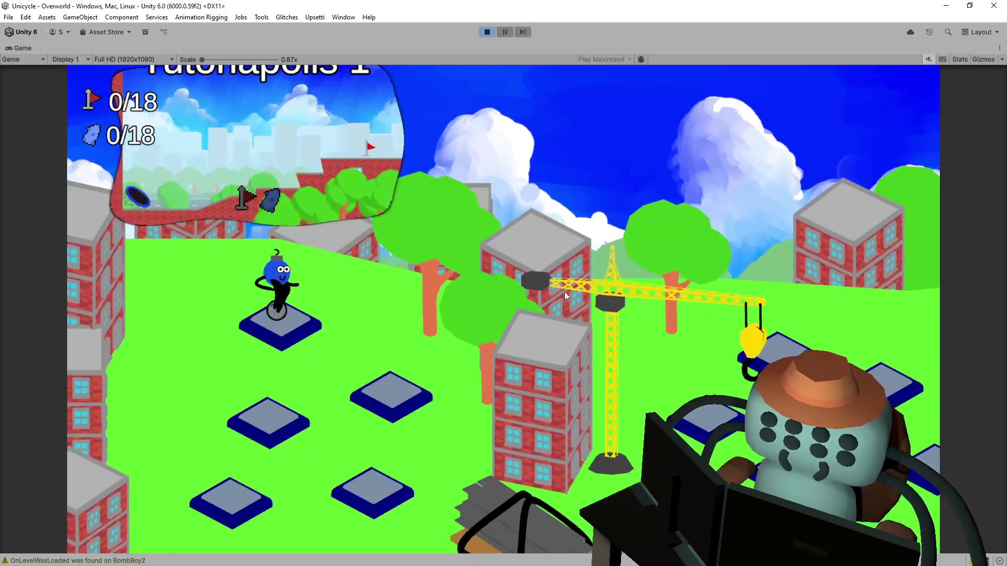
key(space)
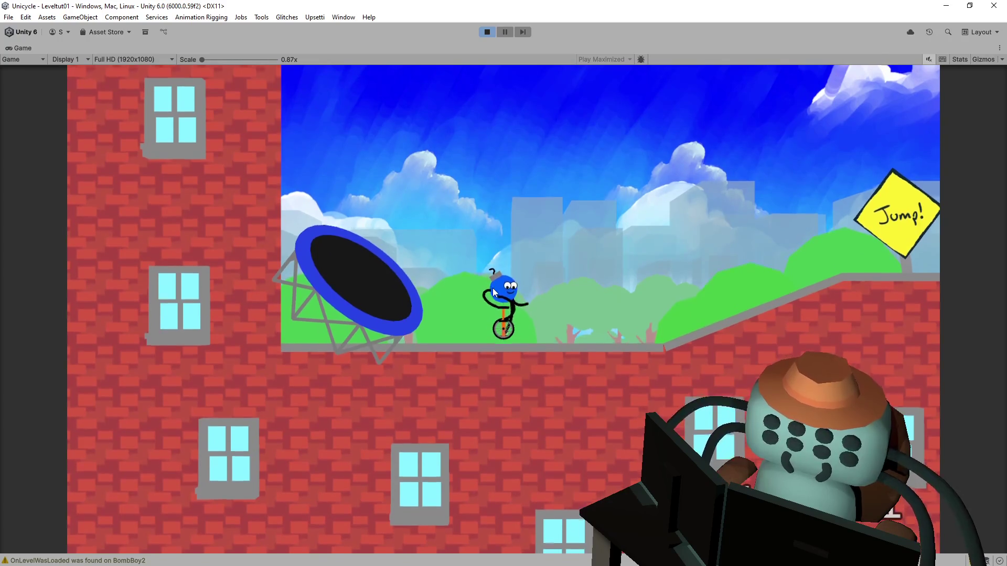
click(487, 33)
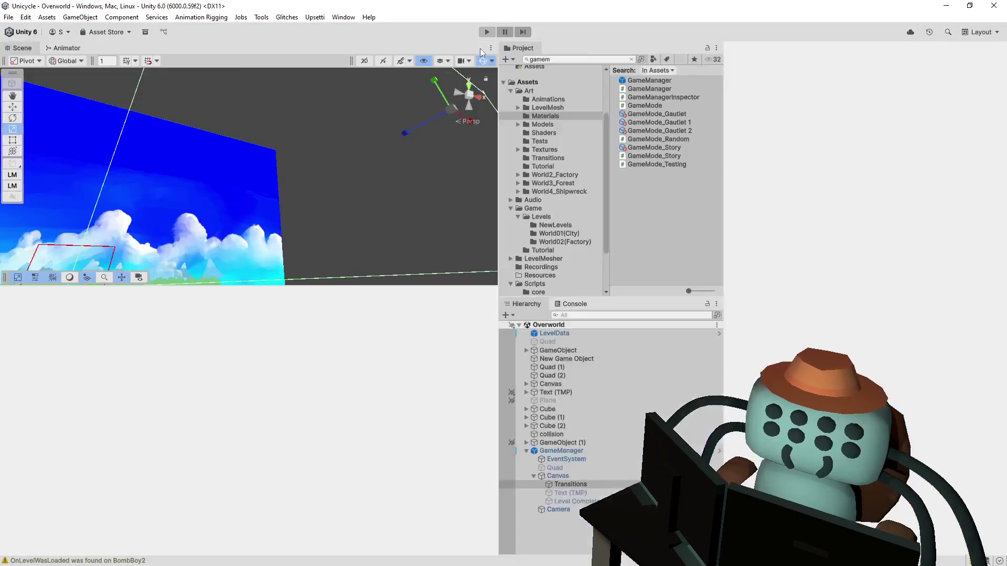
key(alt+Tab)
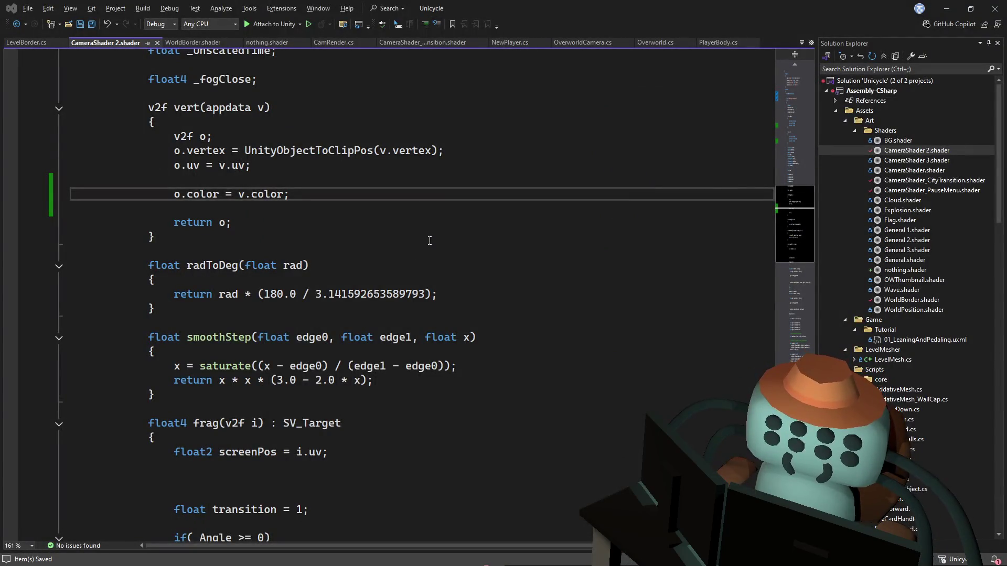
Change the vertex colour multiply to col.xyz *= i.color, save, and return to Unity
click(430, 238)
scroll(782, 209, down, 15)
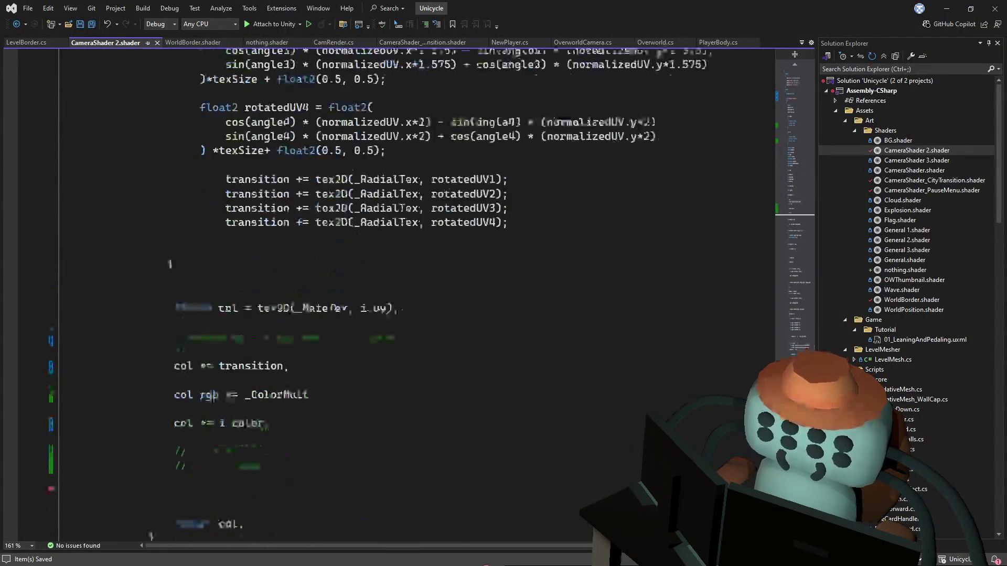
scroll(367, 263, up, 3)
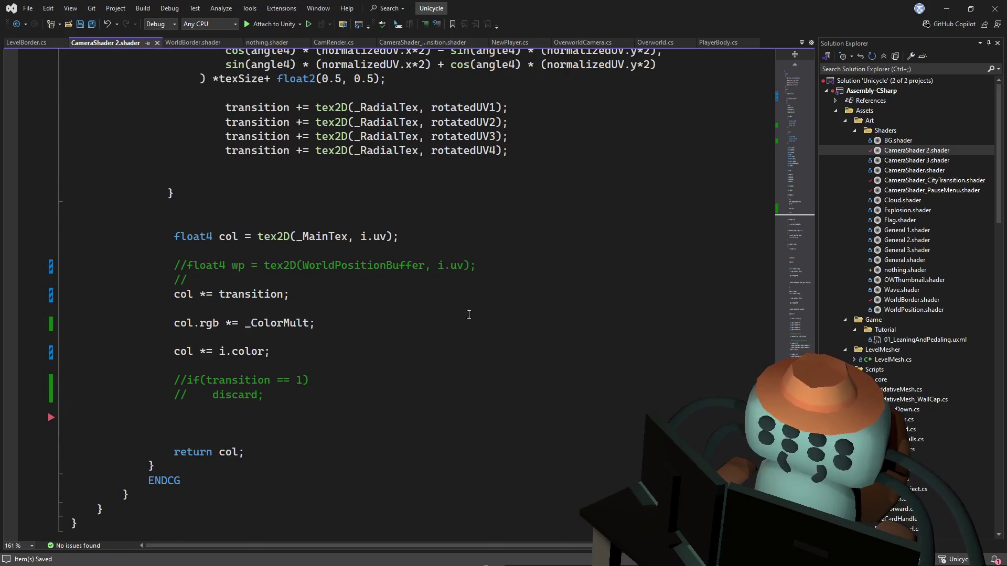
click(432, 295)
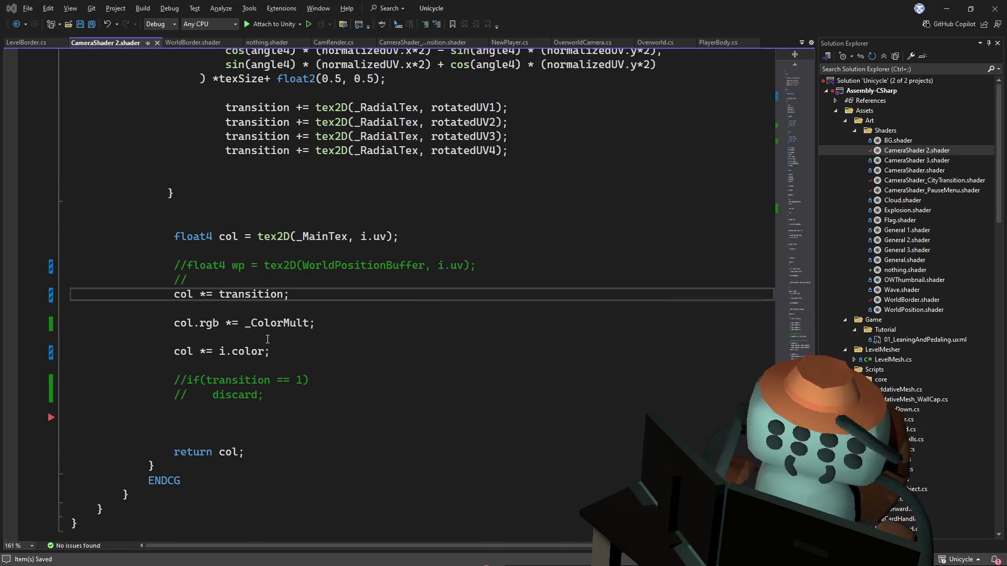
click(217, 336)
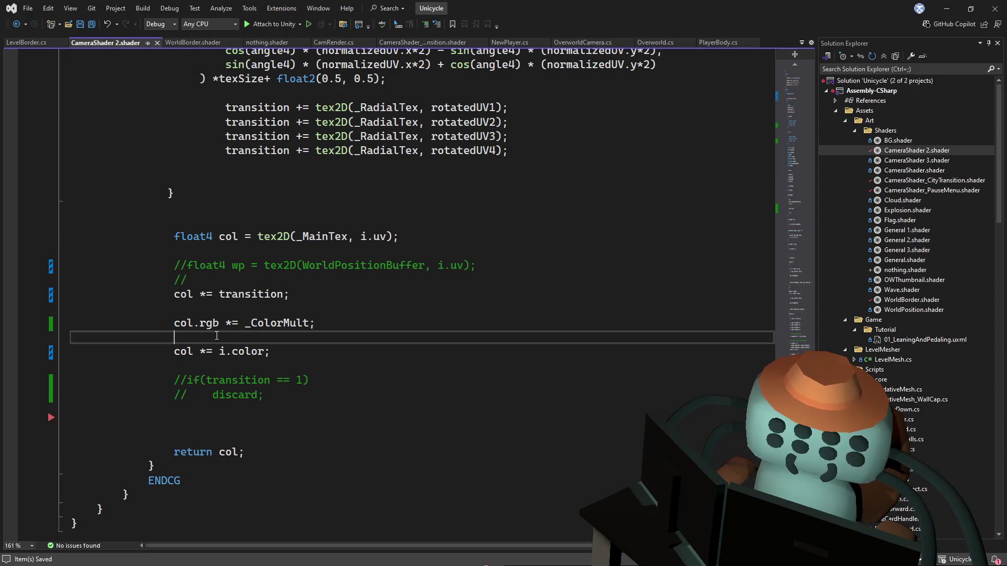
click(193, 352)
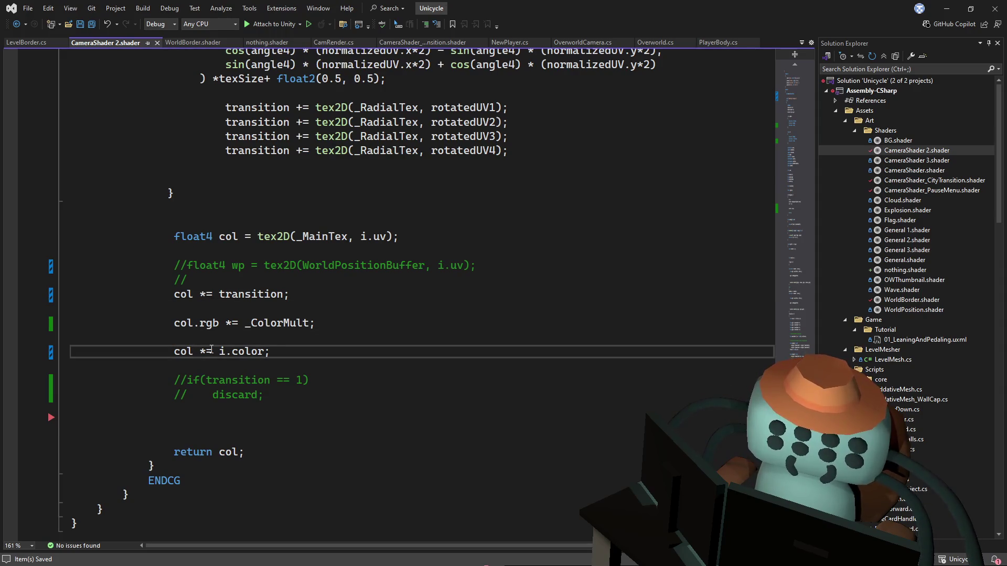
text(.xyz)
key(ctrl+s)
key(alt+Tab)
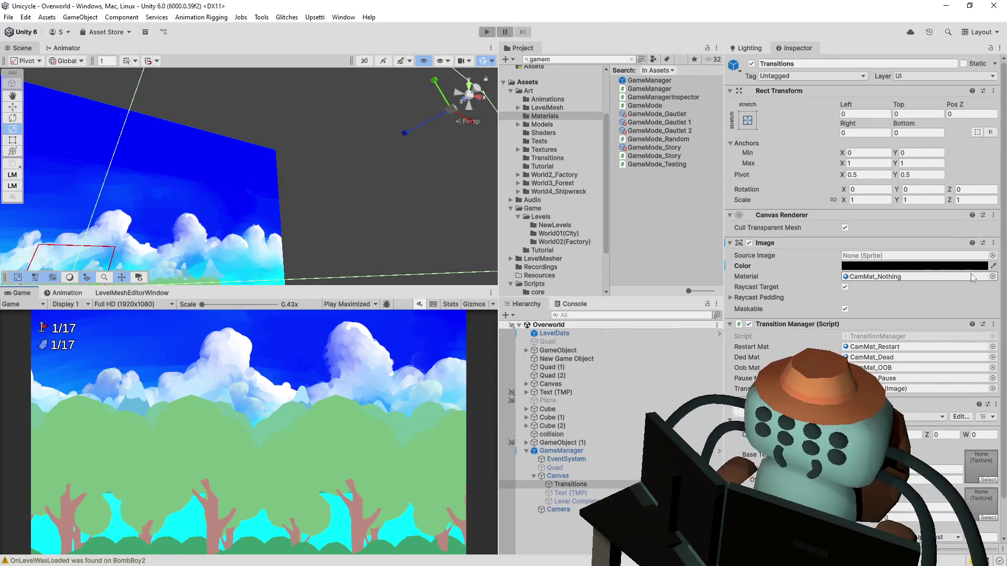
Play from the Overworld and enter Leveltut01 to check the transition, then return to the code
click(482, 31)
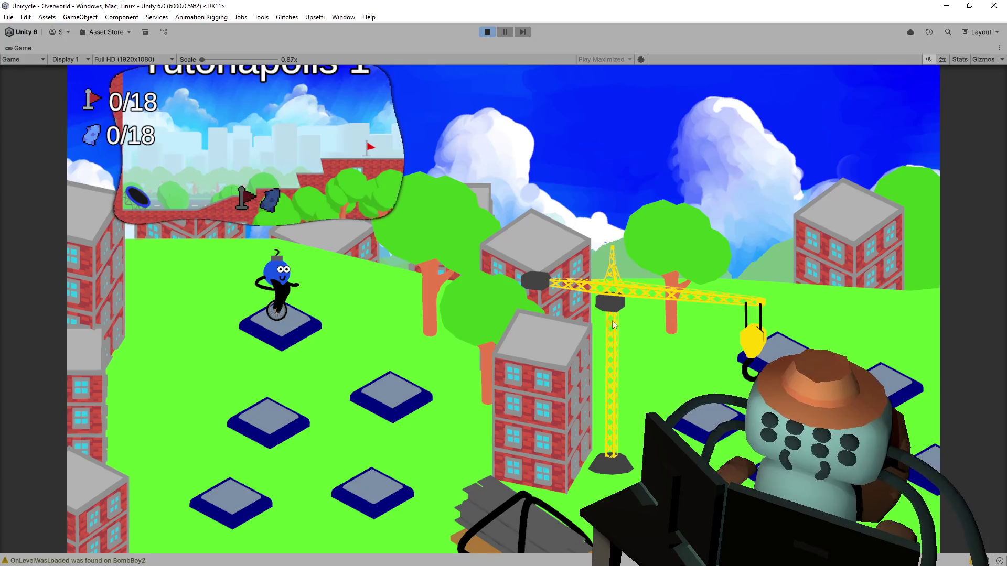
key(space)
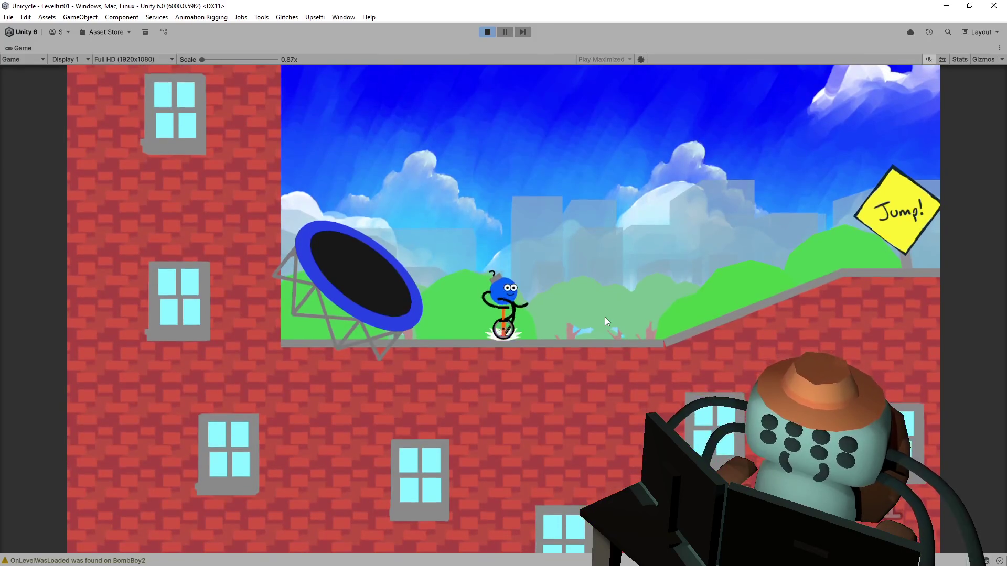
key(alt+Tab)
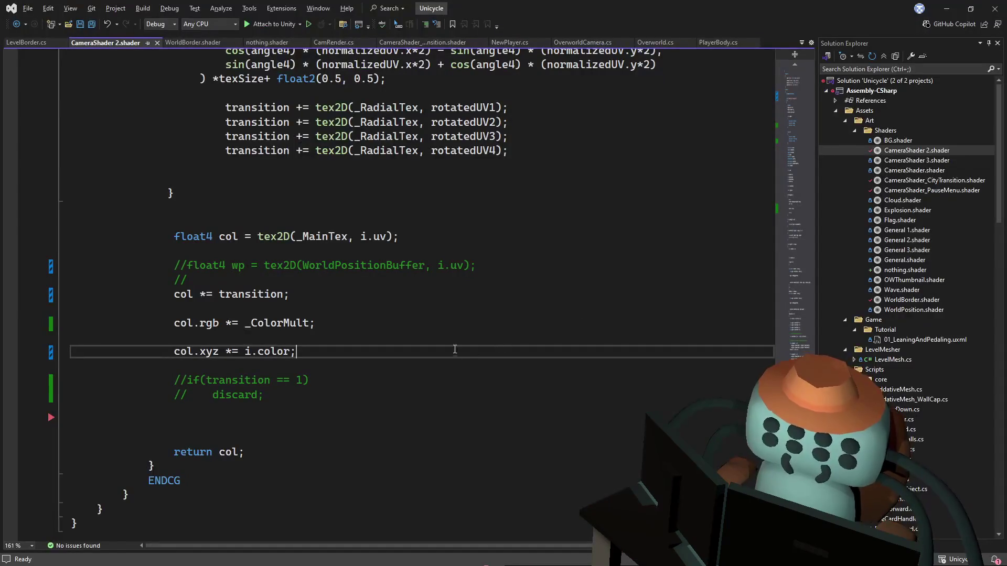
Comment out the col.xyz *= i.color line, save, and go back to the running game
click(350, 323)
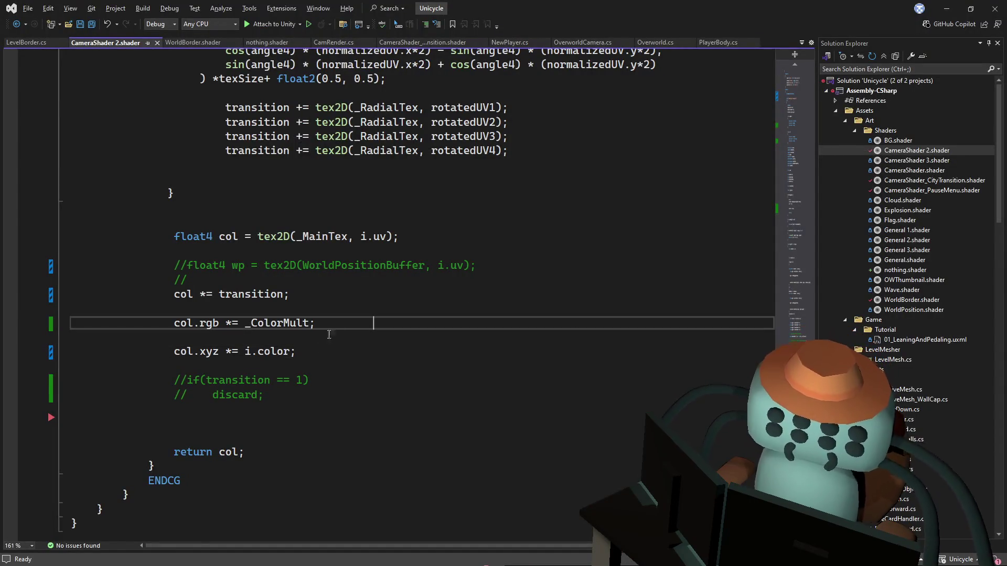
click(367, 309)
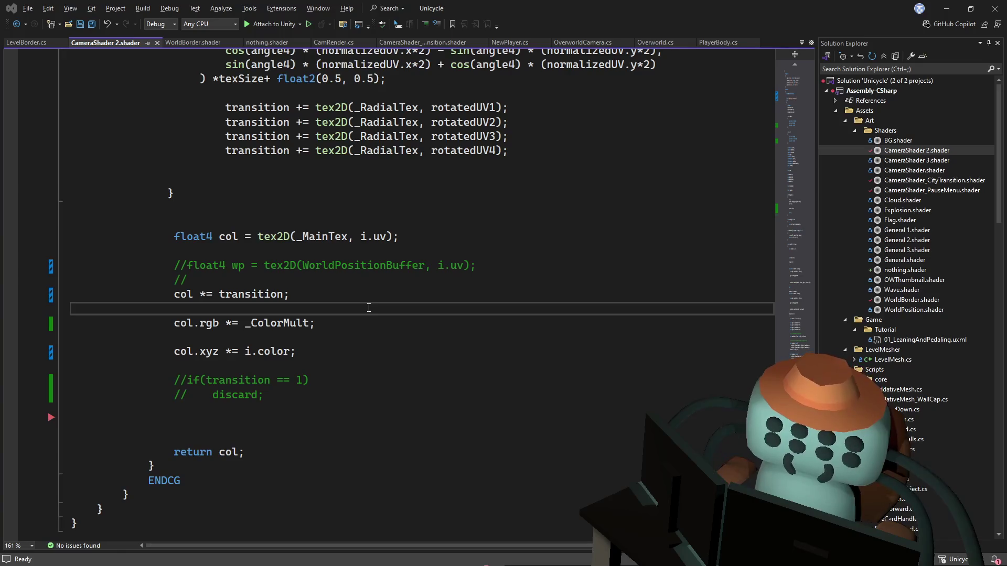
click(177, 352)
key(ctrl+k)
key(ctrl+c)
text(/)
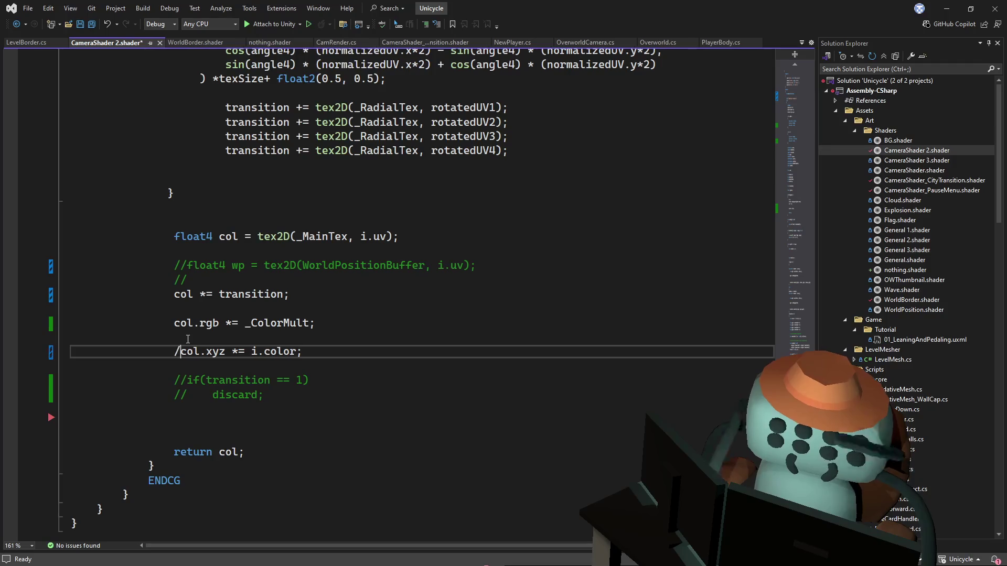
key(ctrl+s)
key(alt+Tab)
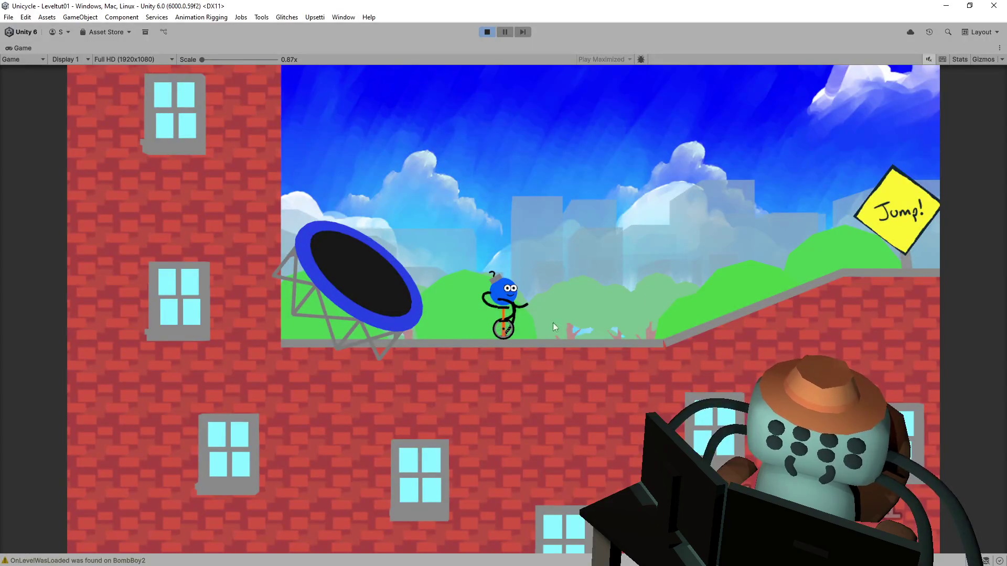
Stop play mode and set the Transitions image colour back from black to white
click(486, 32)
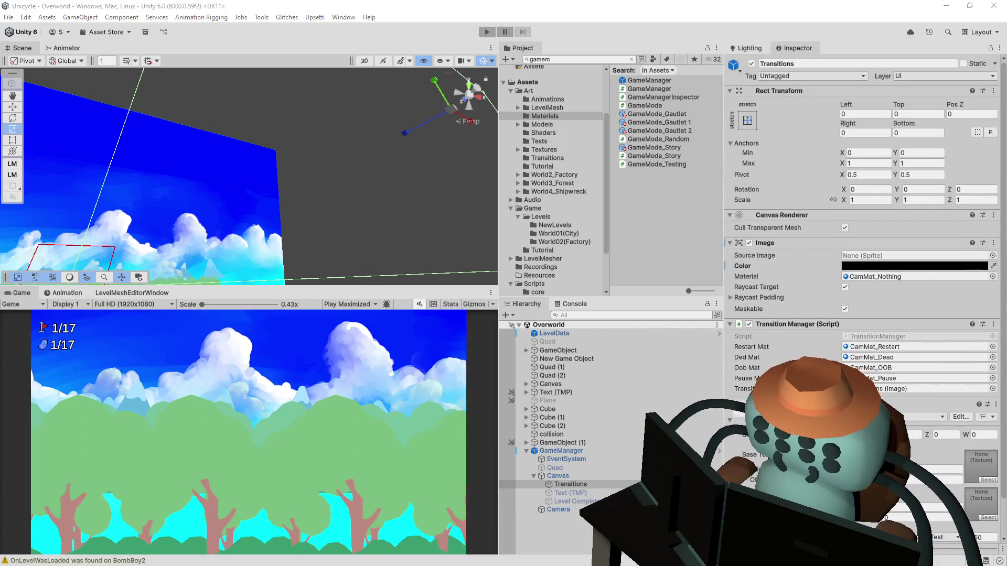
key(ctrl+z)
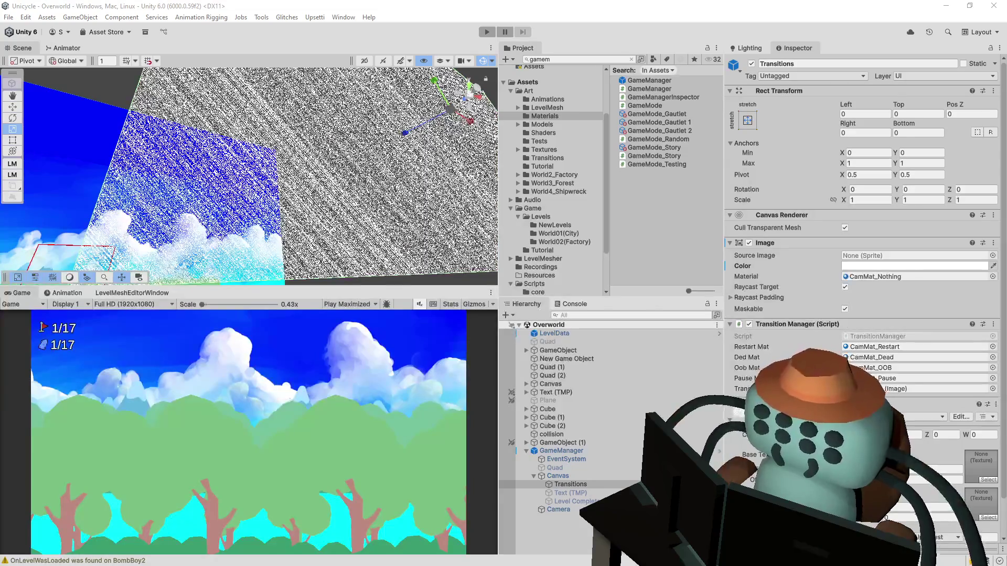
click(889, 268)
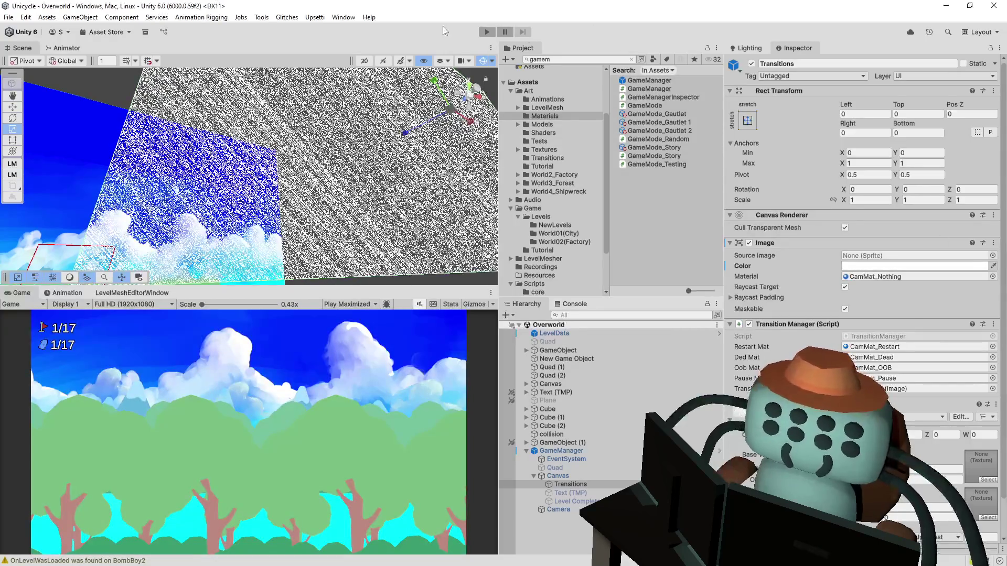
key(alt+Tab)
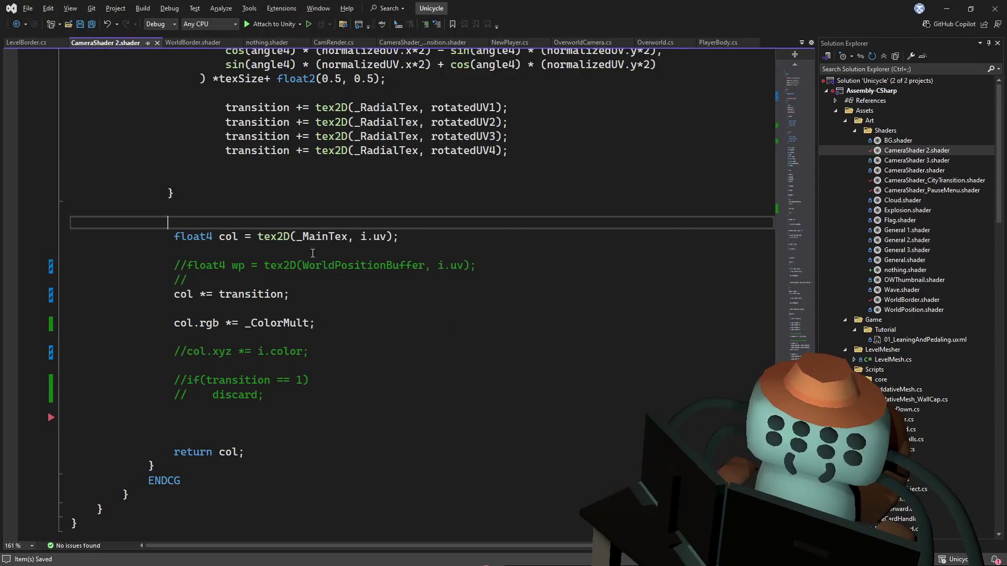
In nothing.shader, delete the if/discard lines from frag and save
click(266, 42)
click(173, 283)
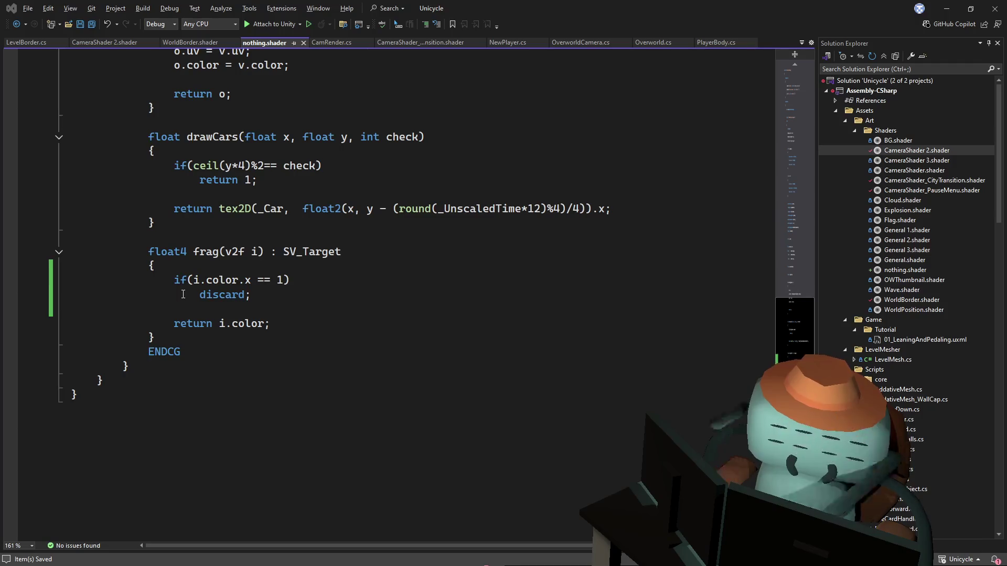
key(alt+Tab)
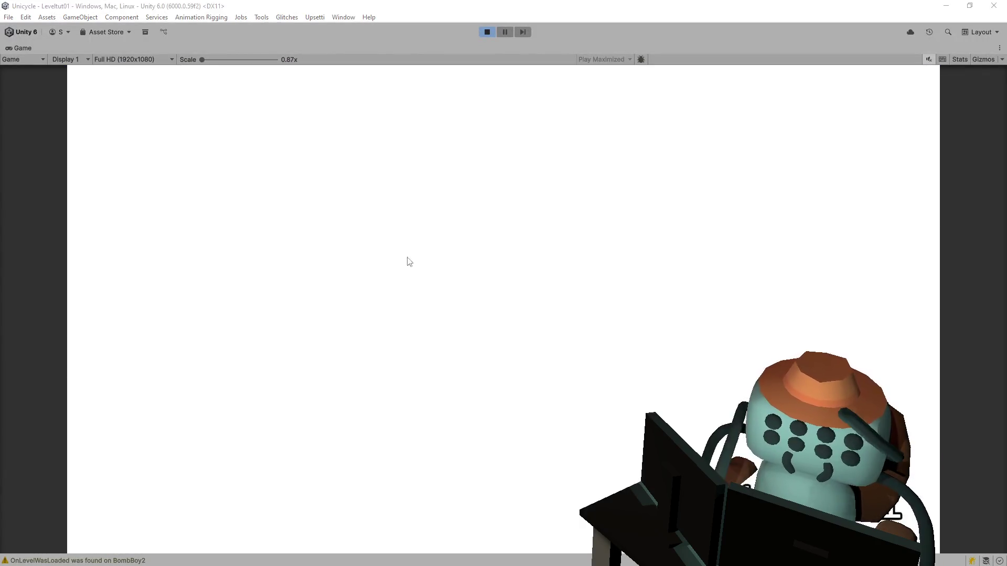
key(alt+Tab)
key(shift+Up)
key(shift+Up)
key(BackSpace)
key(ctrl+s)
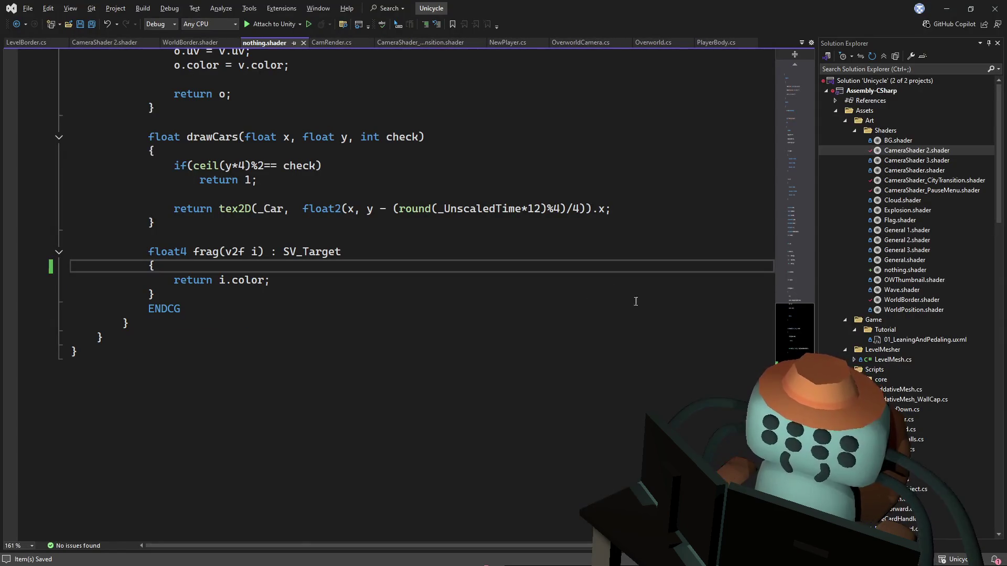
Change nothing.shader's Blend line to One OneMinusSrcCOLOR
drag(789, 325, 775, 95)
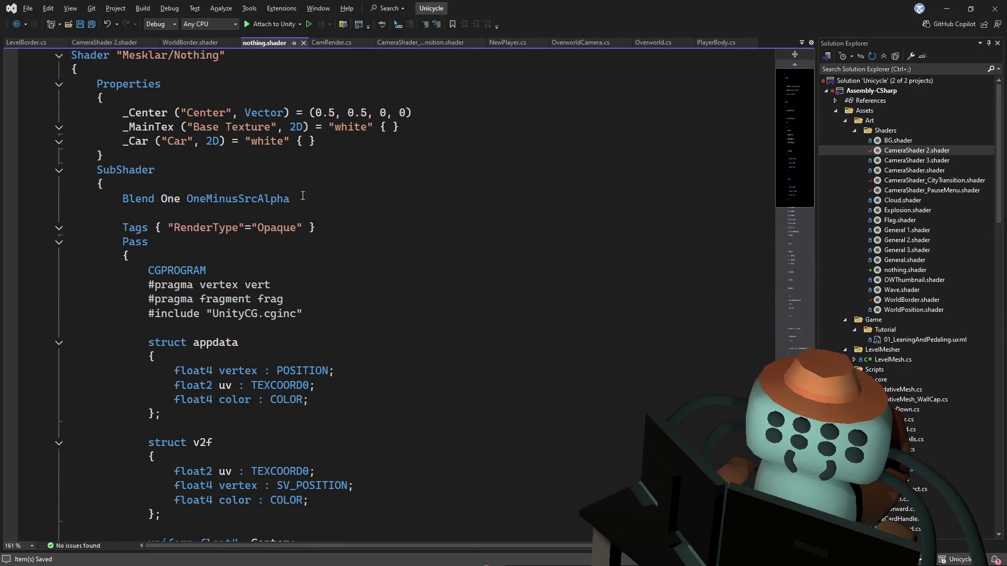
drag(290, 199, 258, 199)
text(COLOR)
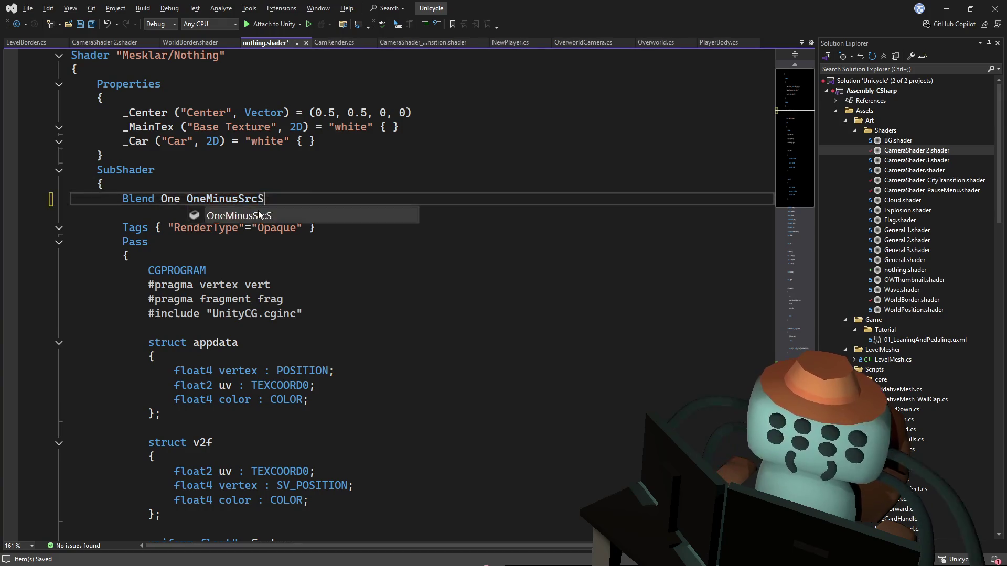
key(alt+Tab)
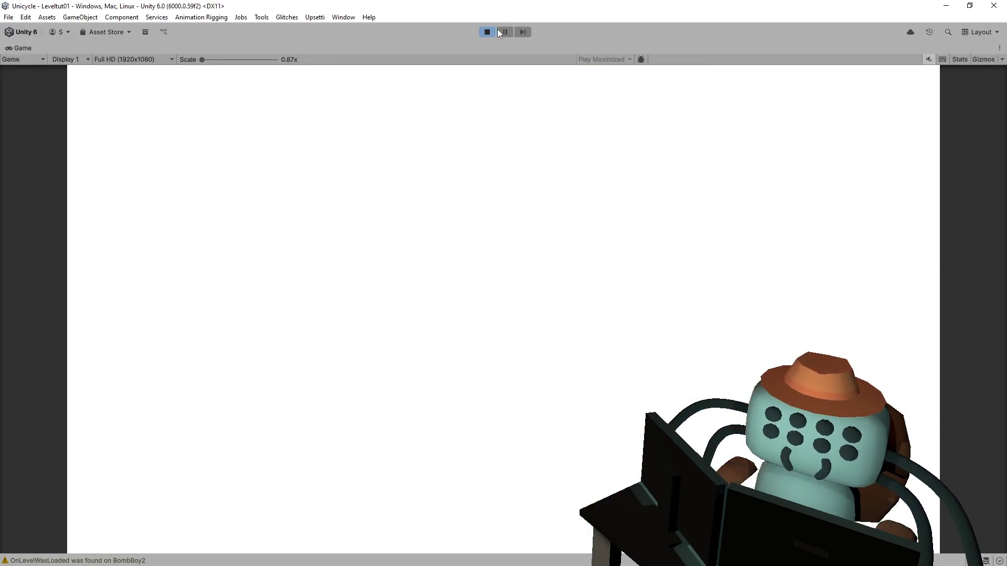
Restart play mode to test the new blend, then stop it and return to the code
click(486, 32)
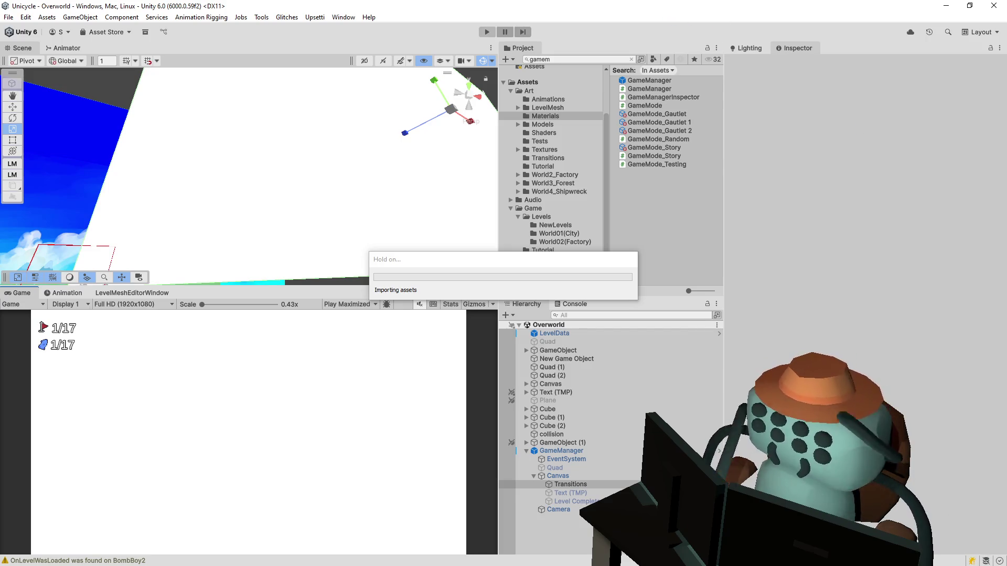
key(ctrl+p)
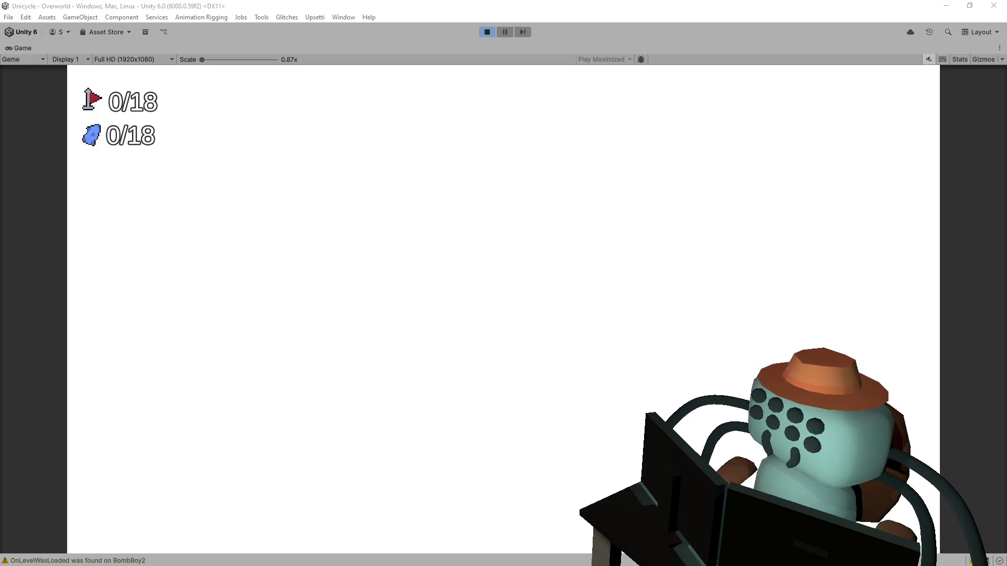
click(487, 31)
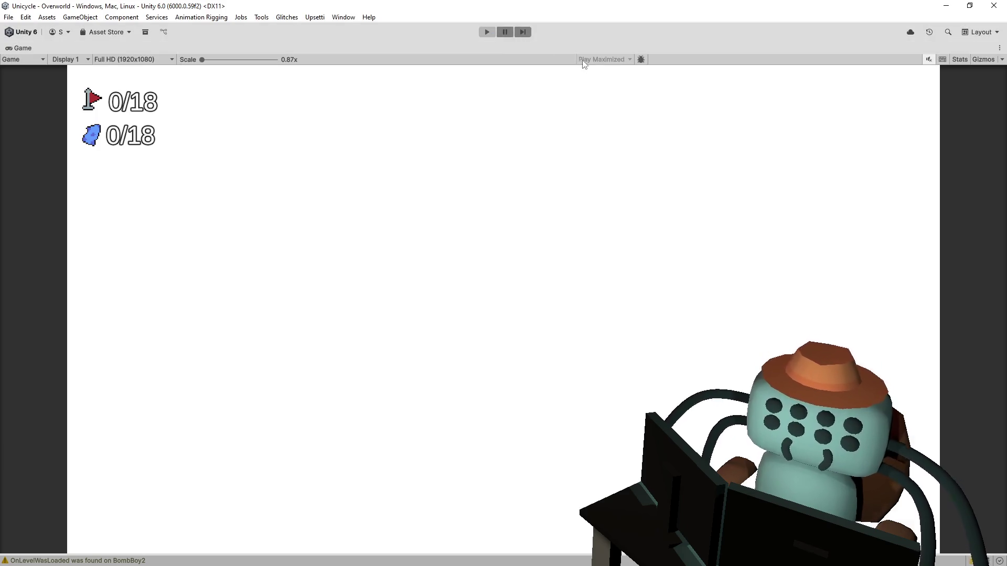
key(alt+Tab)
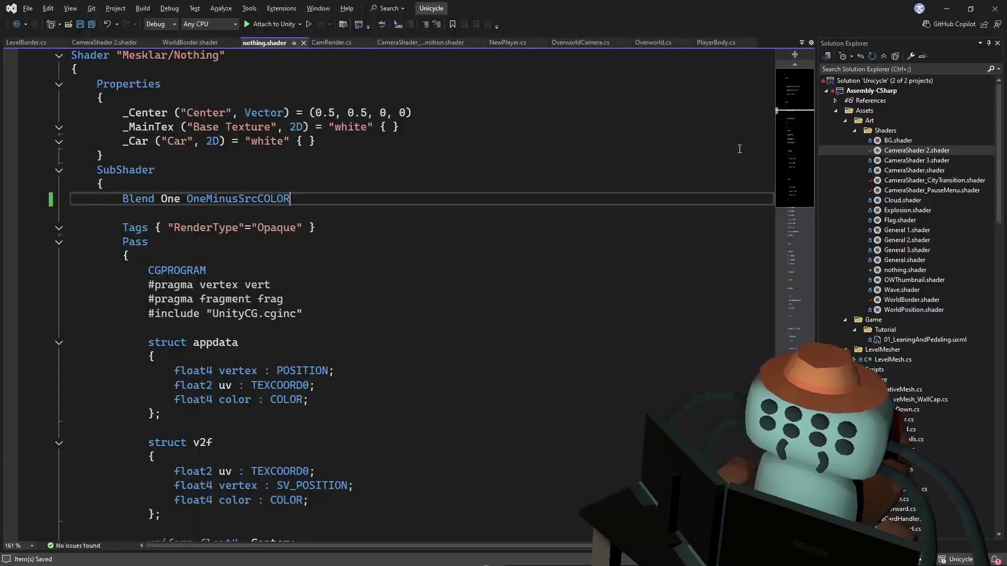
click(508, 132)
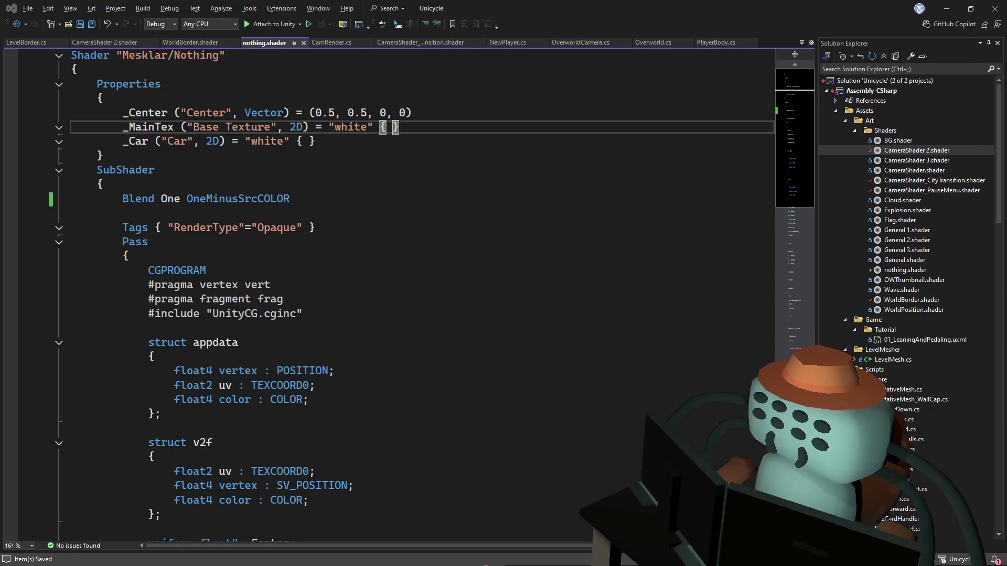
key(alt)
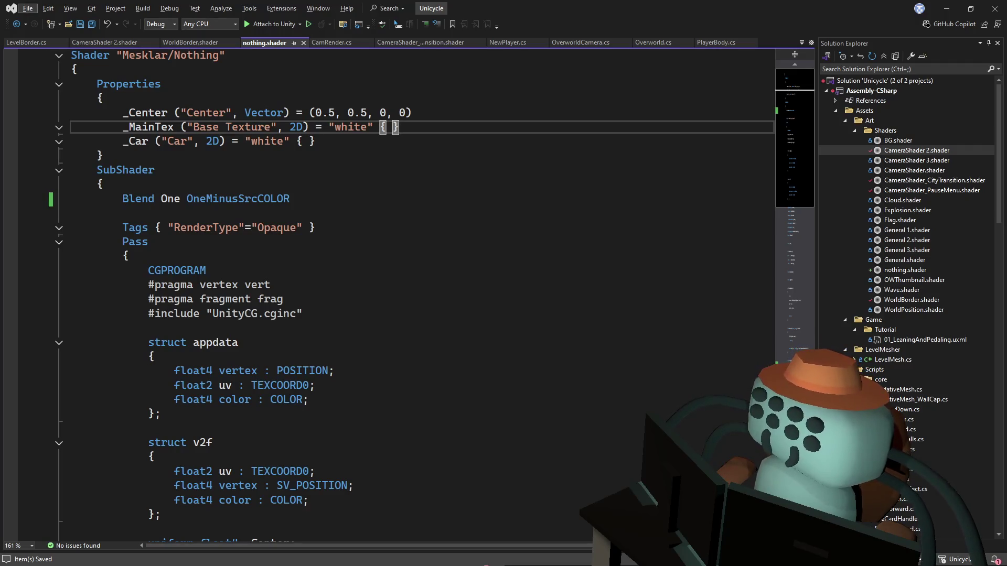
key(alt)
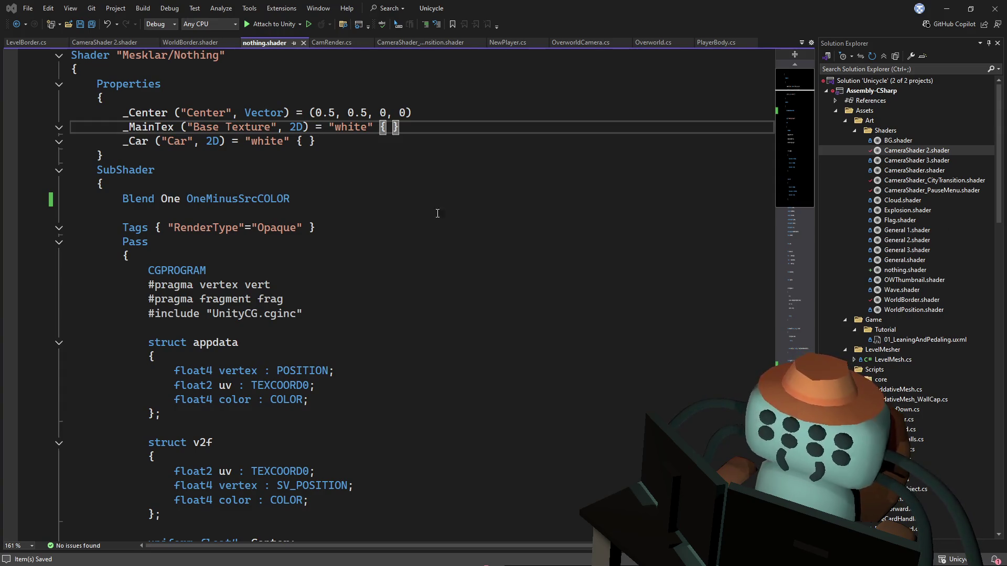
click(437, 196)
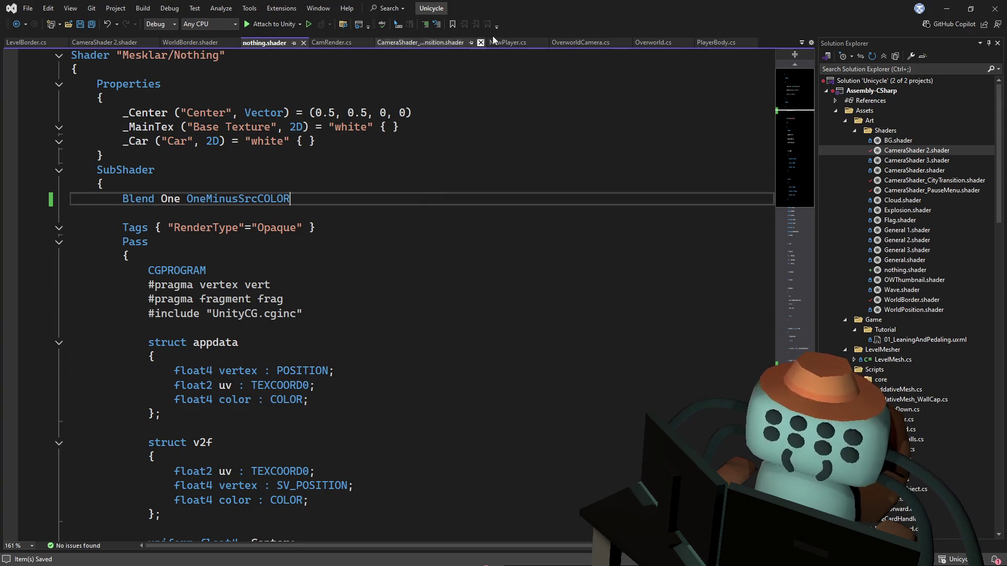
click(286, 163)
drag(291, 199, 189, 200)
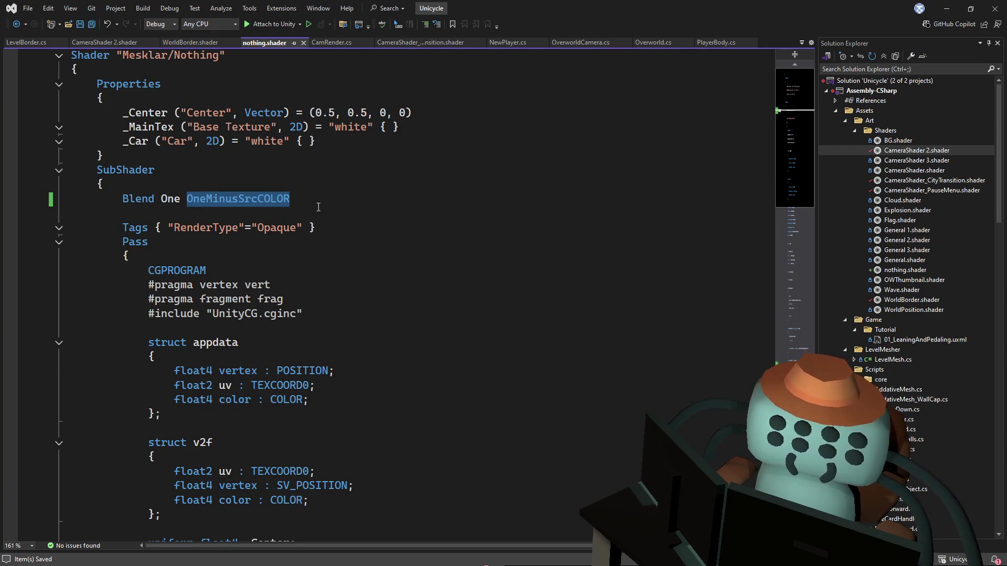